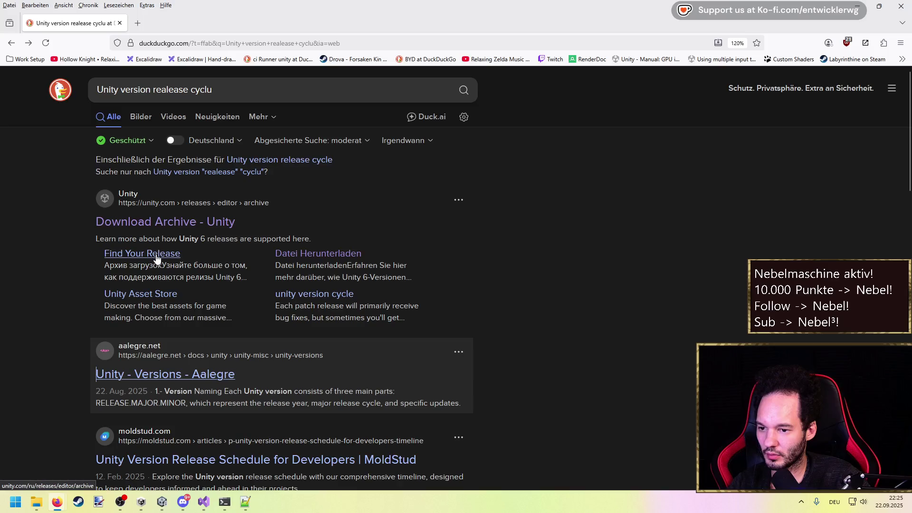
Read the 'unity version cycle' thread on Unity Discussions, then minimize Firefox to return to OW_Root.cs.
left_click(323, 293)
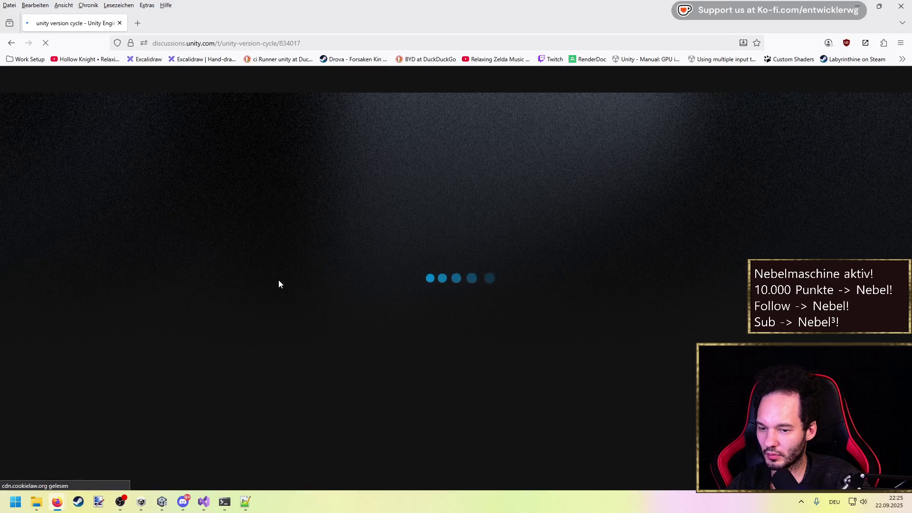
scroll(241, 275, "down", 6)
scroll(235, 275, "down", 15)
scroll(509, 132, "up", 8)
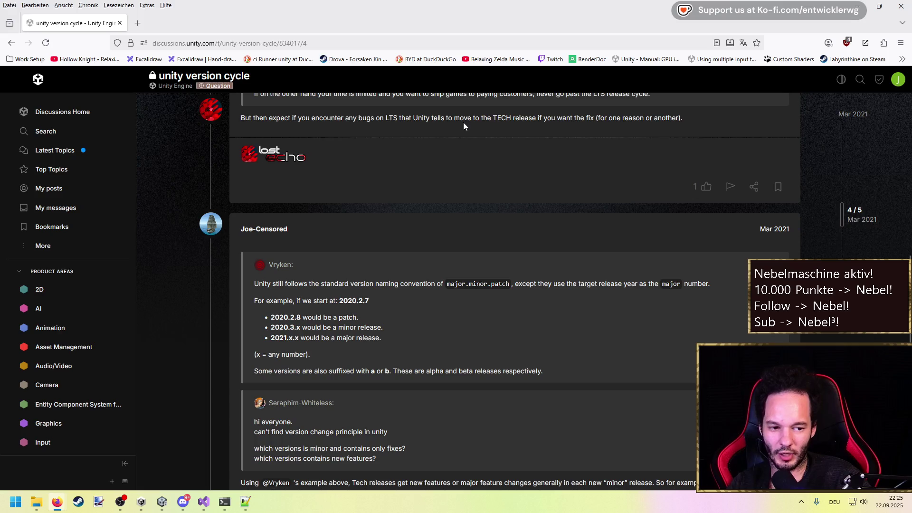
left_click(857, 7)
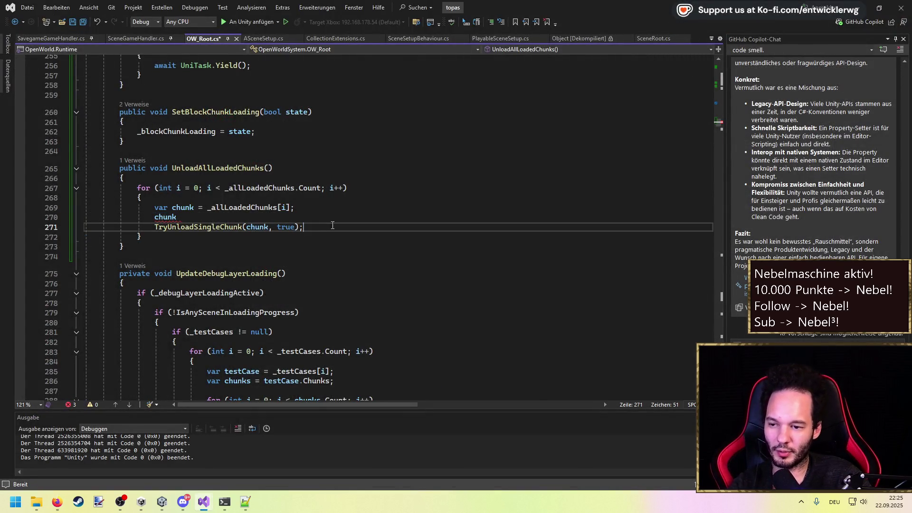
Delete the TryUnloadSingleChunk call line, save OW_Root.cs and show Solution Explorer.
key("Delete")
key("ctrl+s")
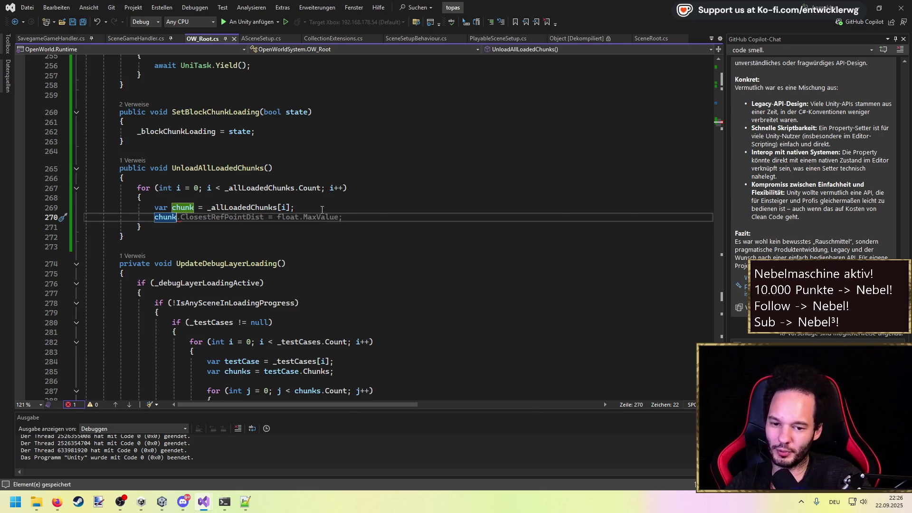
key("ctrl+alt+l")
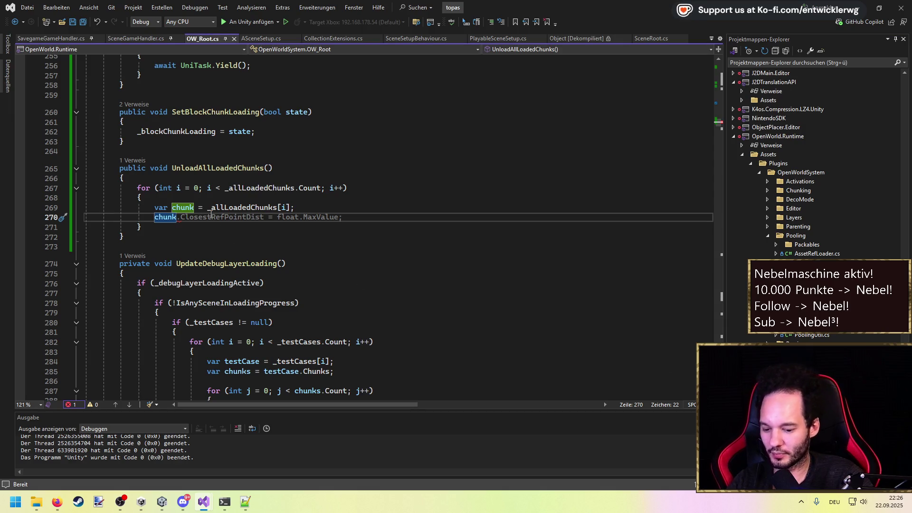
Extend line 270 to 'chunk.Ref', then switch over to Firefox.
type(".s")
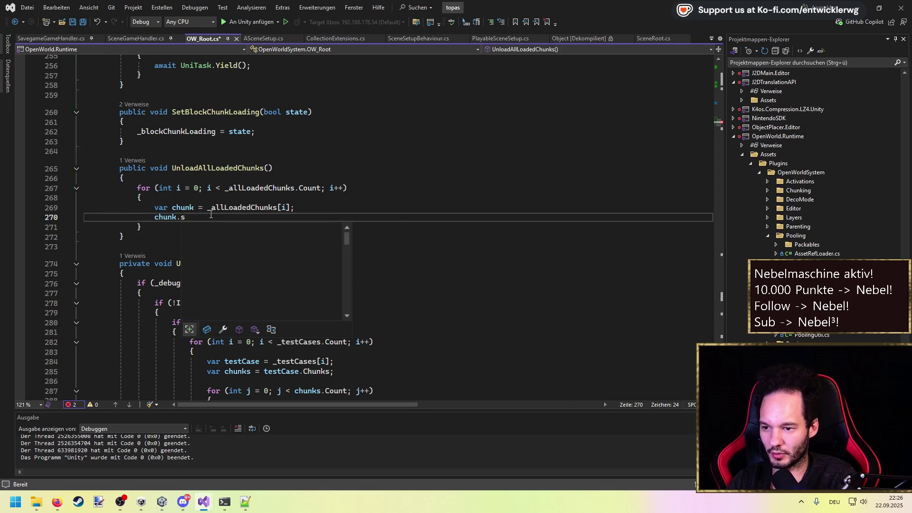
key("BackSpace")
type("Ref")
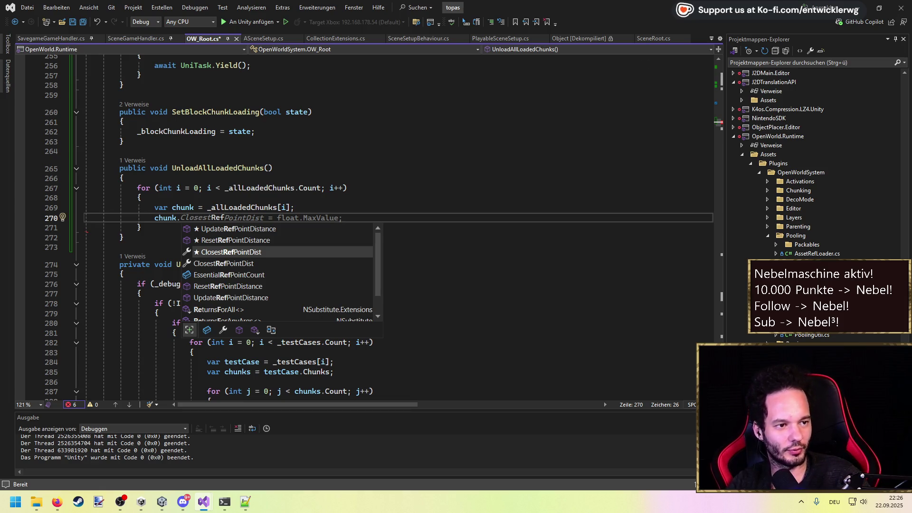
key("Escape")
key("alt+Tab")
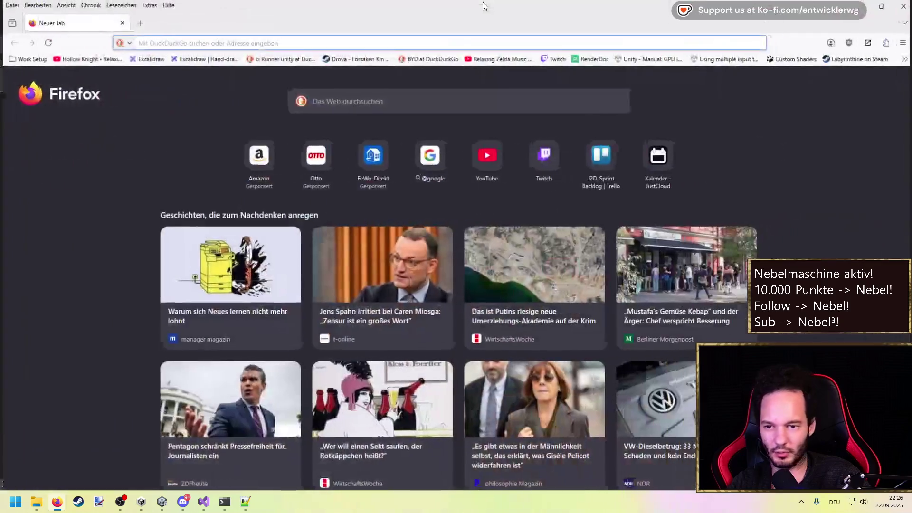
Search DuckDuckGo for 'Unity features 6.2' and open the 'Unity - Manual: New in Unity 6.2' result.
type("Unity ")
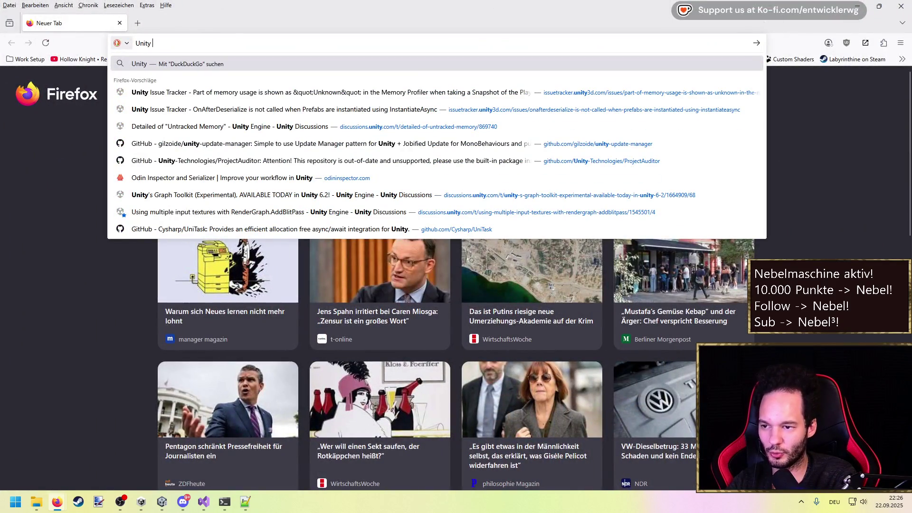
type("features 6.2")
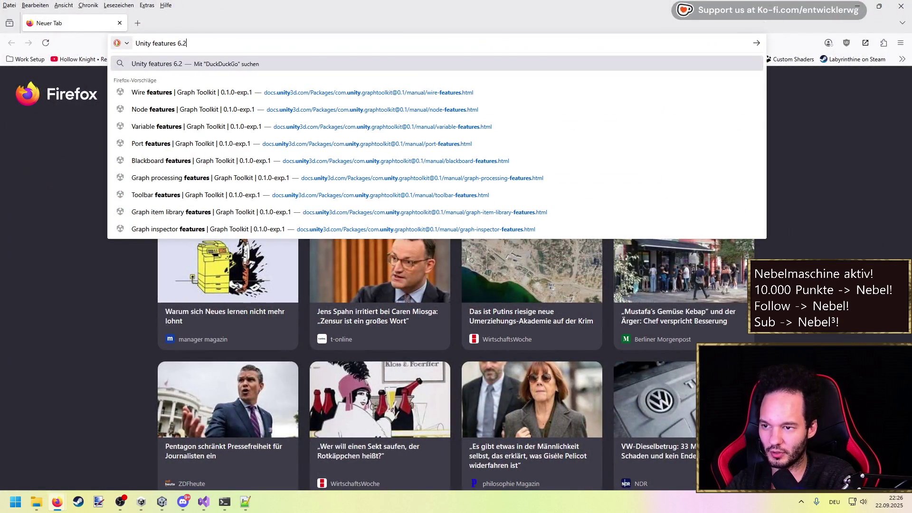
key("Return")
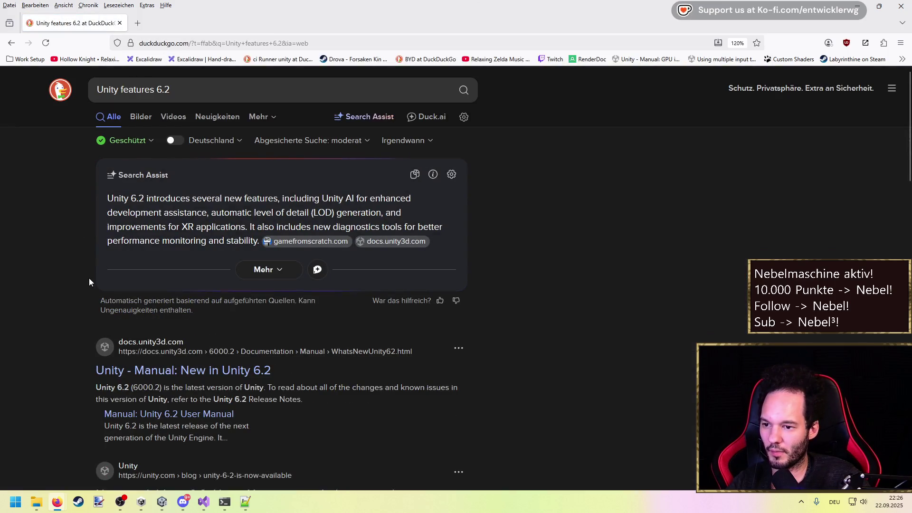
scroll(90, 281, "down", 2)
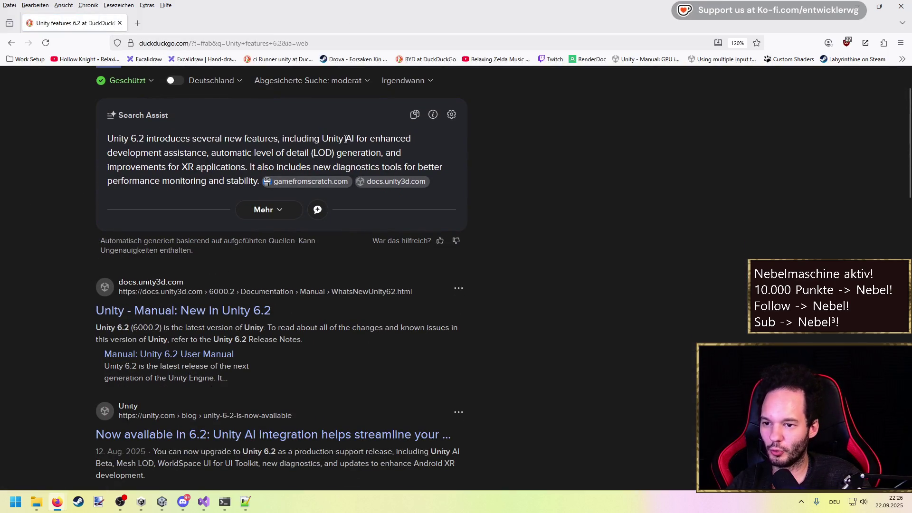
left_click_drag(345, 139, 412, 136)
left_click(189, 310)
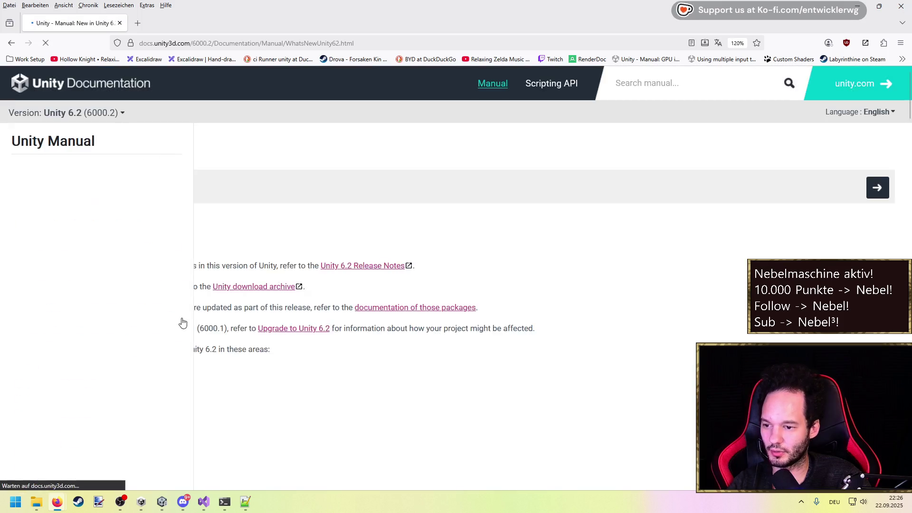
Scroll through the New in Unity 6.2 page down to its Additional resources section.
scroll(258, 303, "down", 8)
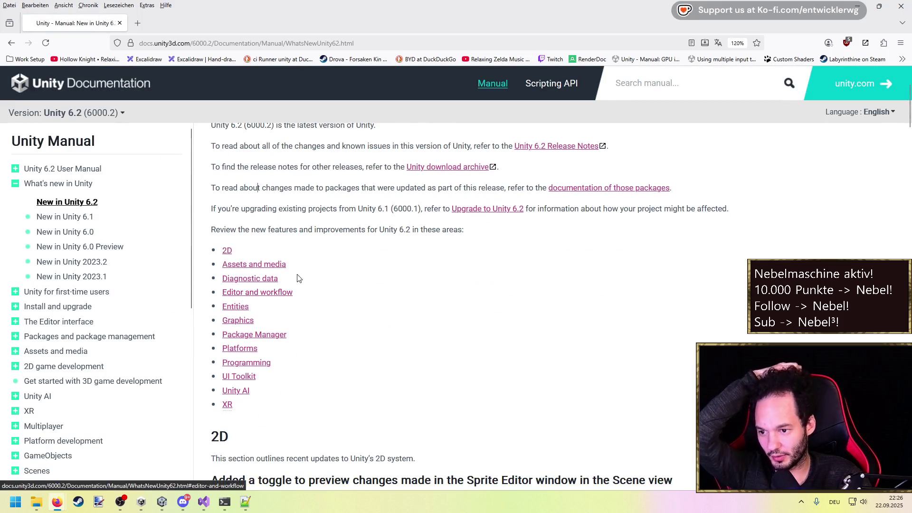
scroll(363, 264, "down", 6)
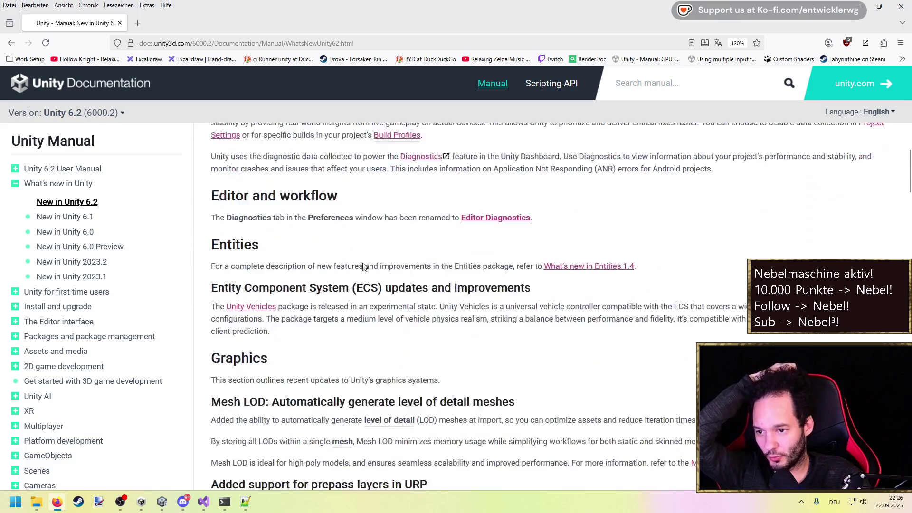
scroll(364, 265, "down", 6)
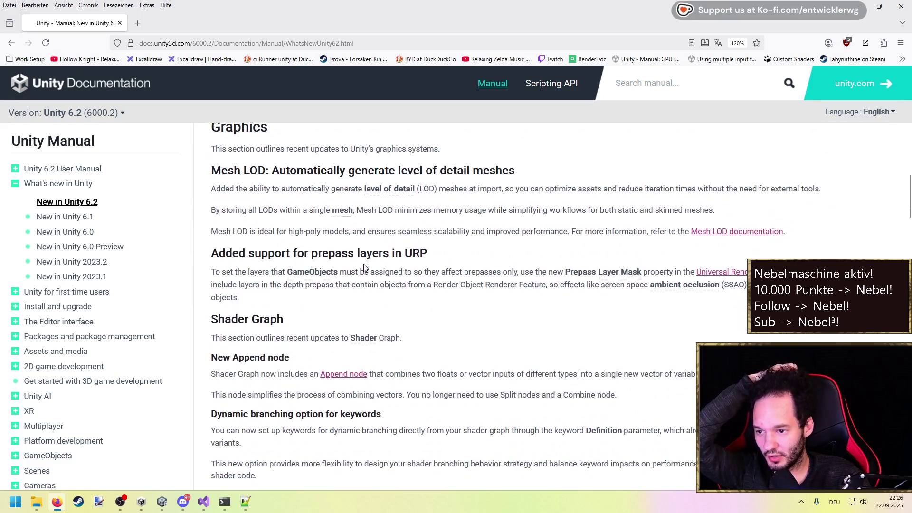
scroll(364, 266, "down", 12)
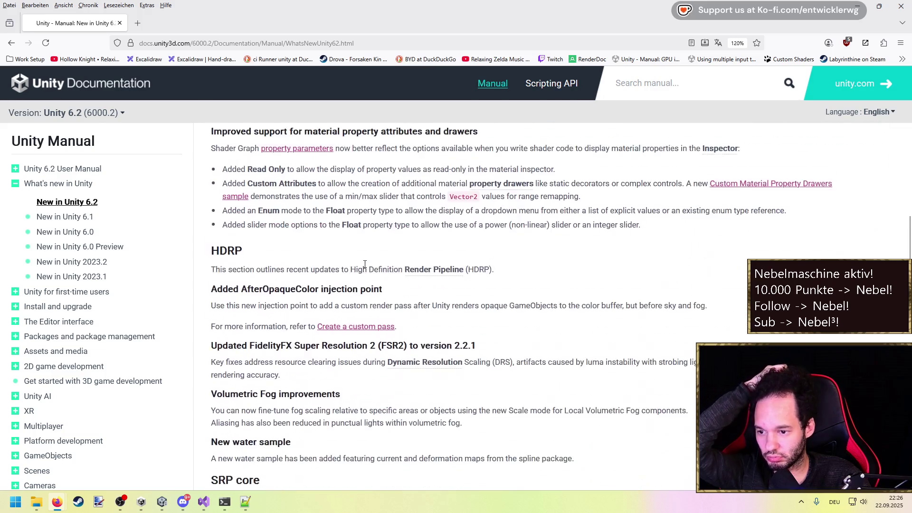
scroll(365, 268, "down", 15)
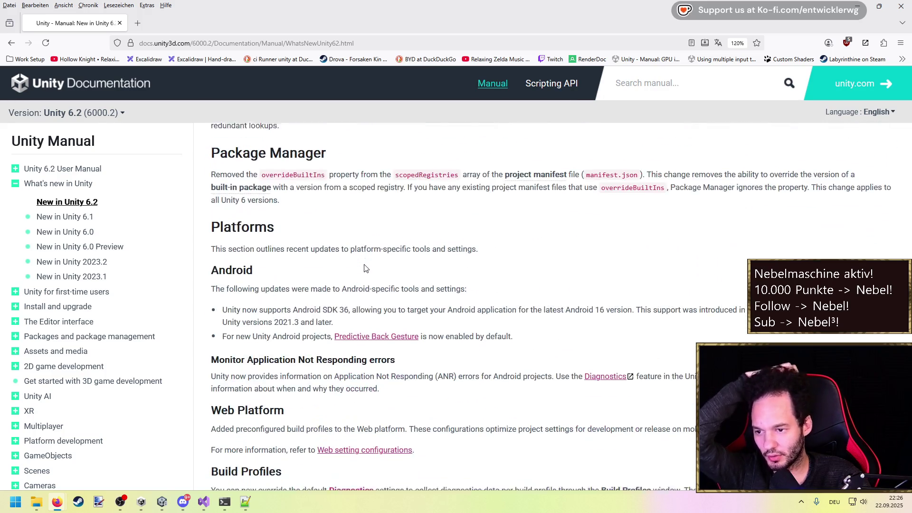
scroll(366, 270, "down", 1)
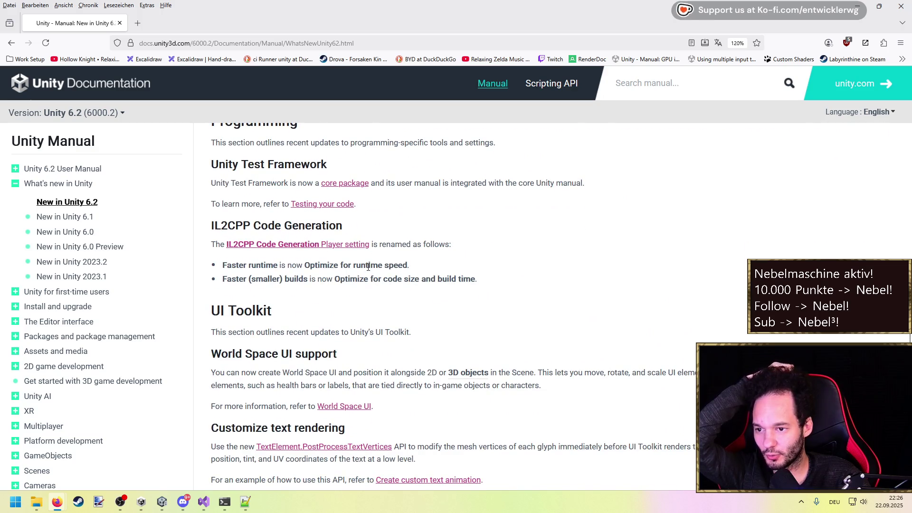
scroll(368, 267, "down", 2)
scroll(375, 269, "down", 10)
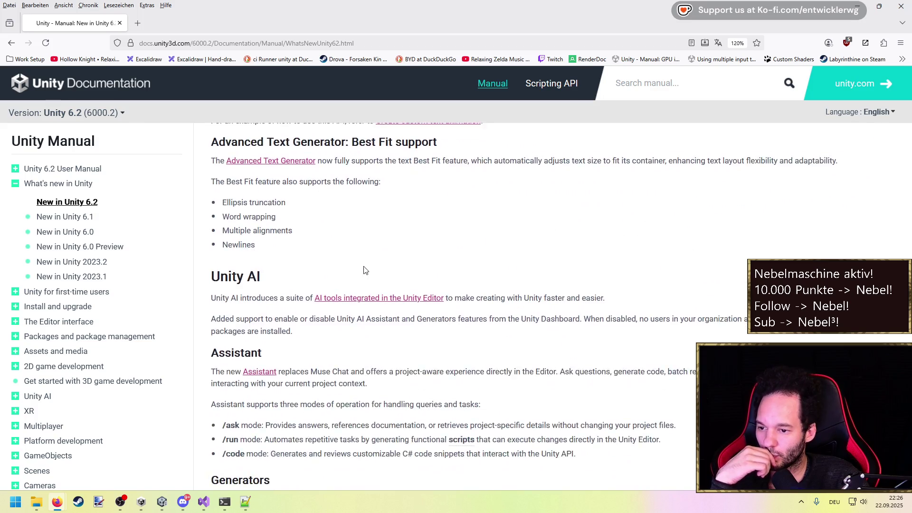
scroll(364, 266, "down", 4)
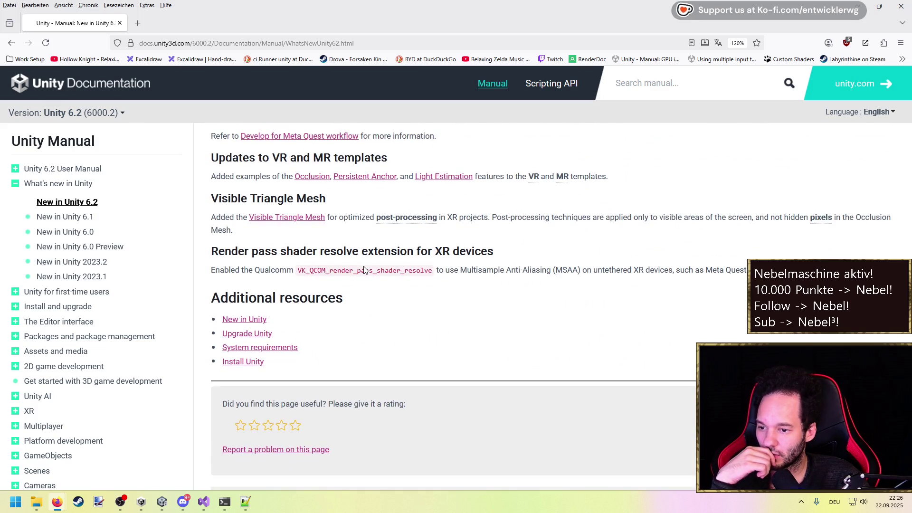
Open the New in Unity 6.1 manual page and read it, highlighting the Bug Reporter heading.
left_click(72, 217)
scroll(358, 255, "down", 3)
scroll(359, 254, "down", 5)
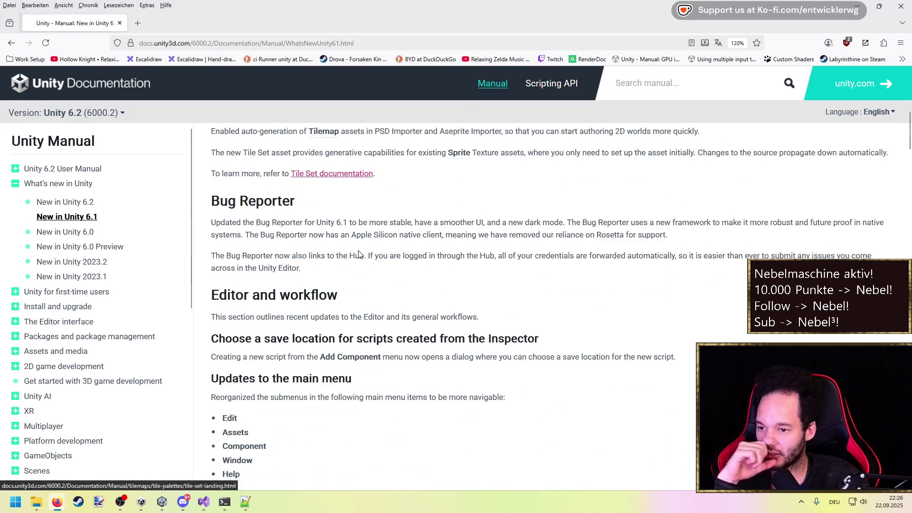
scroll(375, 253, "up", 1)
triple_click(378, 252)
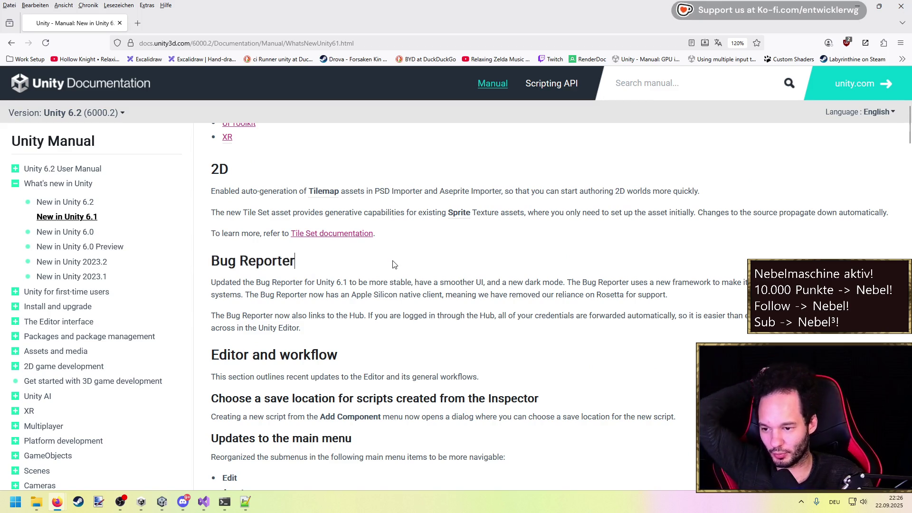
scroll(392, 262, "down", 10)
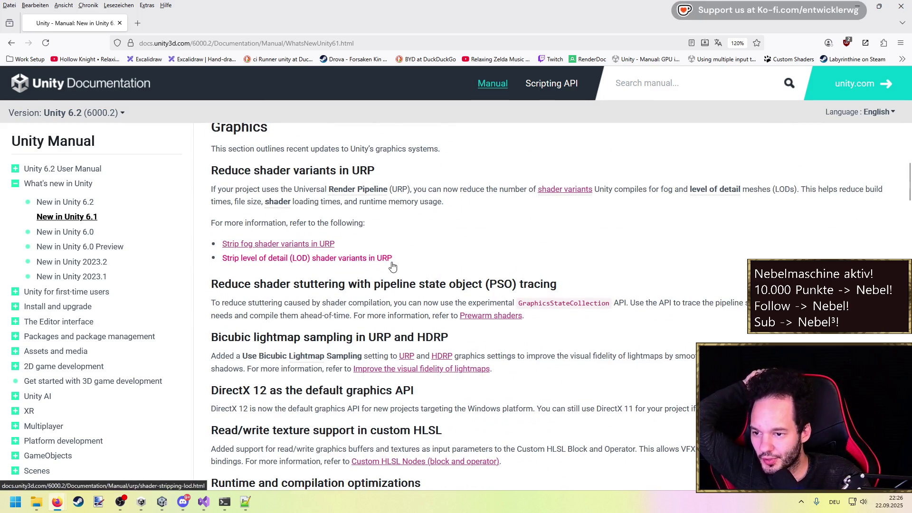
scroll(392, 265, "down", 5)
scroll(392, 263, "down", 10)
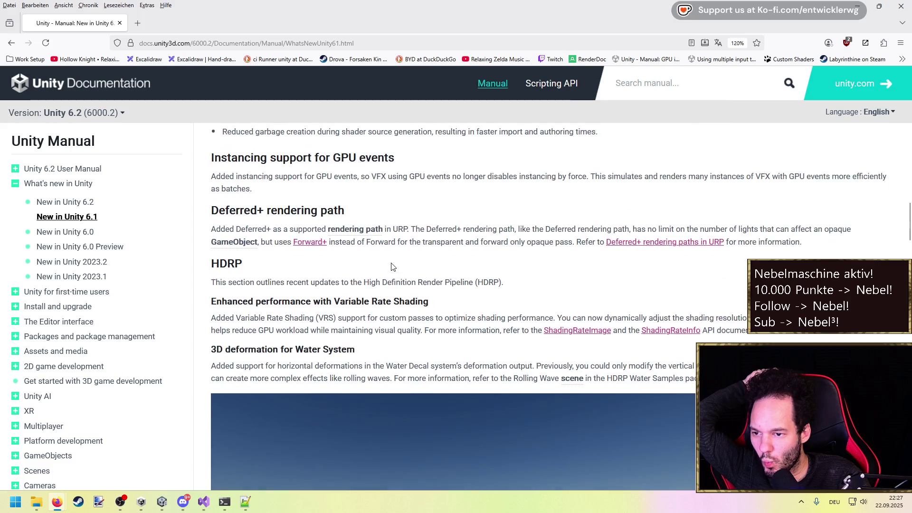
scroll(389, 263, "up", 6)
scroll(377, 318, "down", 8)
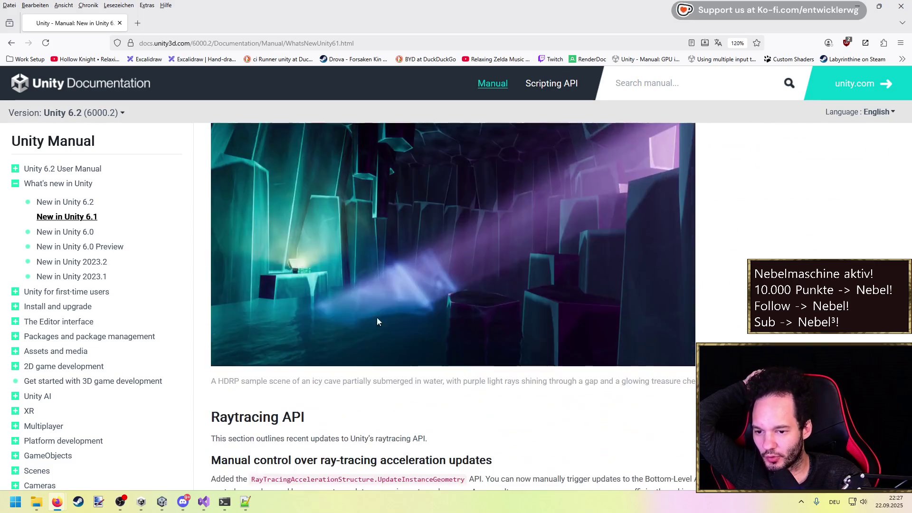
Continue reading the 6.1 page, selecting the Project Auditor heading text.
scroll(380, 280, "up", 2)
scroll(379, 281, "down", 1)
scroll(379, 280, "down", 12)
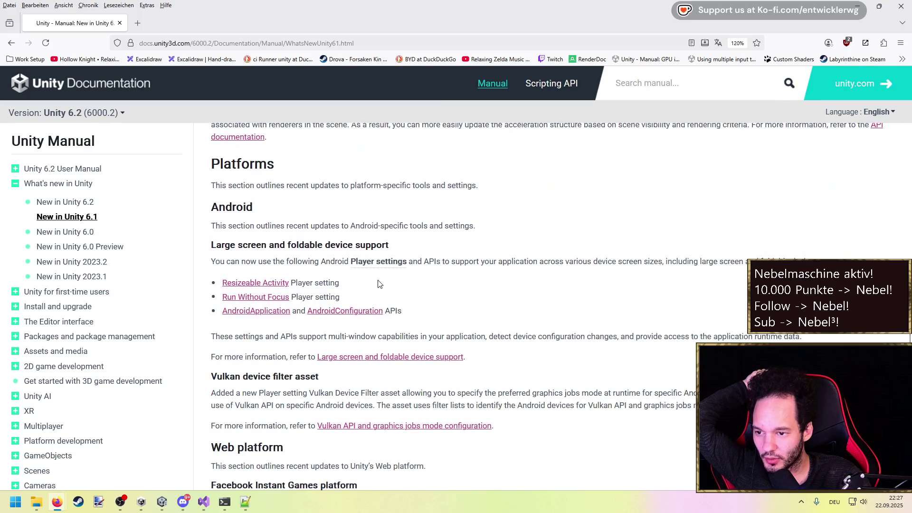
scroll(375, 284, "down", 4)
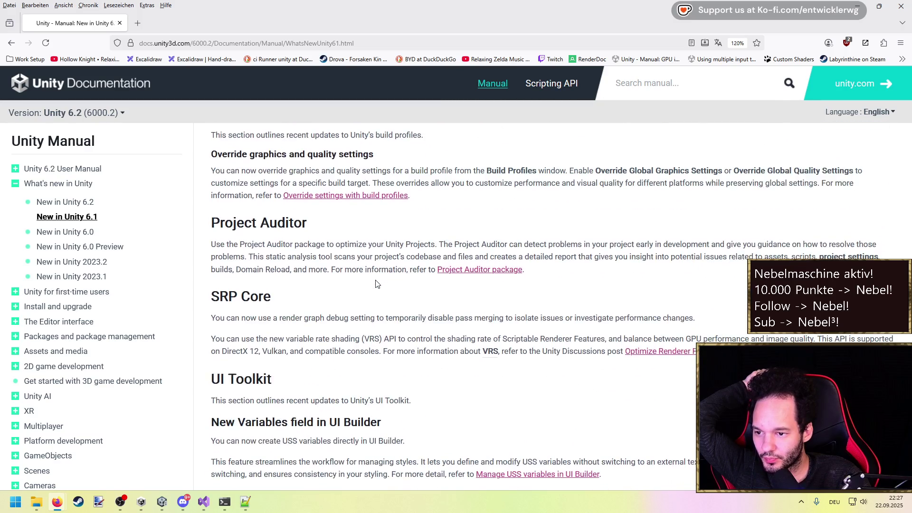
scroll(375, 283, "up", 1)
left_click_drag(311, 227, 215, 226)
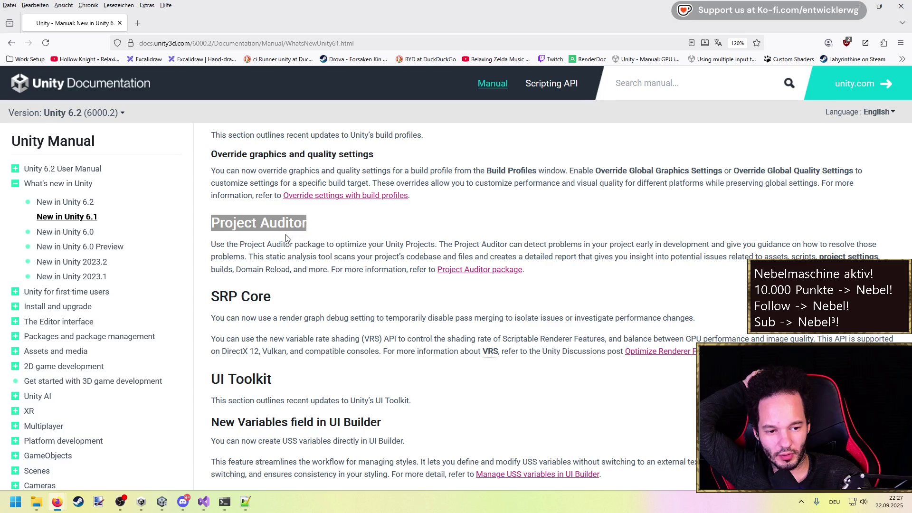
left_click(288, 253)
left_click_drag(326, 229, 213, 226)
scroll(314, 253, "down", 10)
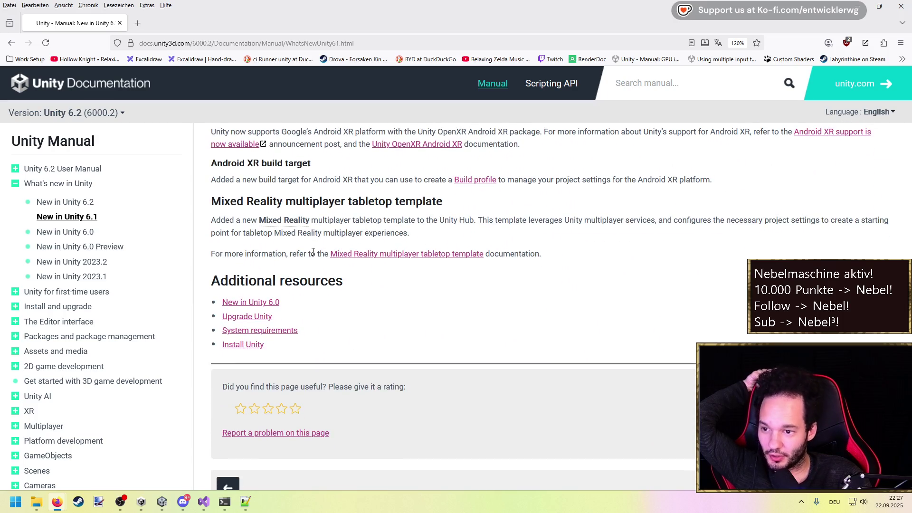
Open New in Unity 6.2, then return to the search results to edit the query.
left_click(71, 203)
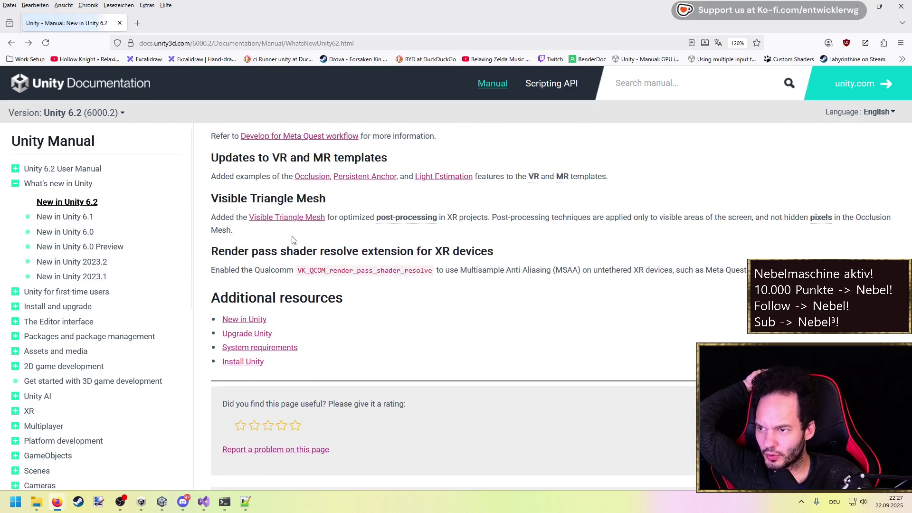
key("alt+Left")
scroll(195, 218, "up", 5)
left_click(181, 84)
Search 'Unity features 6.3' and skim the Unity 6.3 pre-release forum topic, expanding its Details.
key("BackSpace")
type("3")
key("Return")
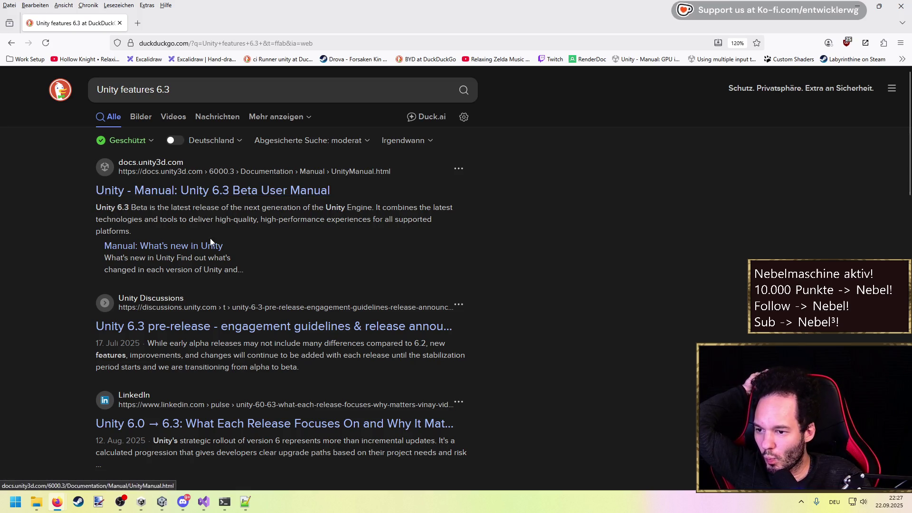
left_click(297, 327)
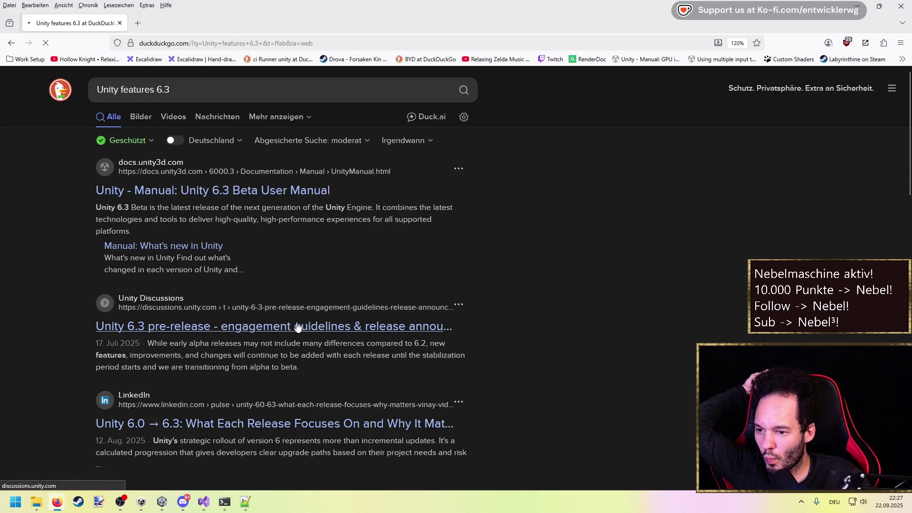
scroll(269, 280, "down", 2)
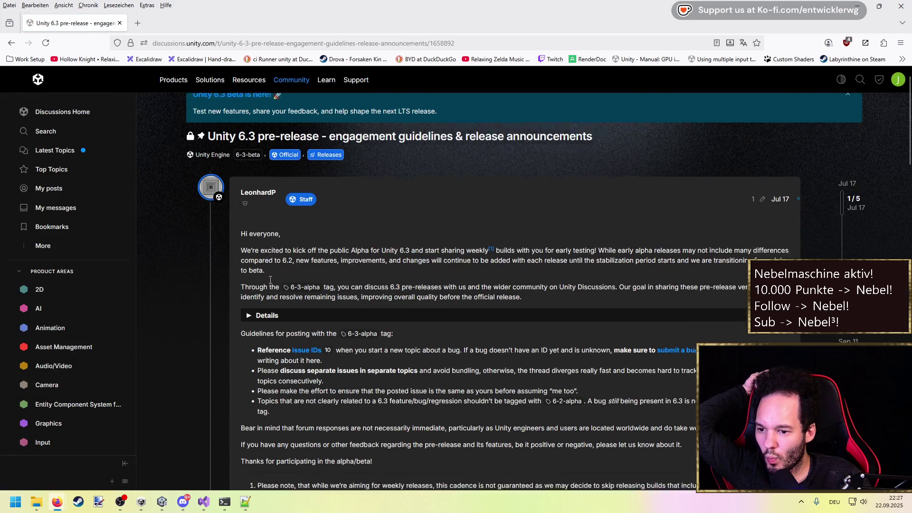
left_click(248, 236)
scroll(251, 242, "down", 2)
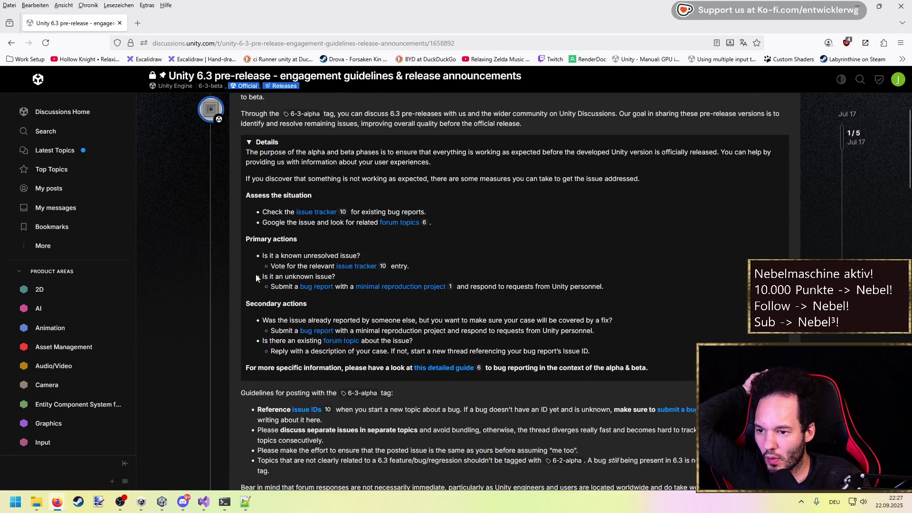
scroll(254, 298, "down", 3)
key("alt+Left")
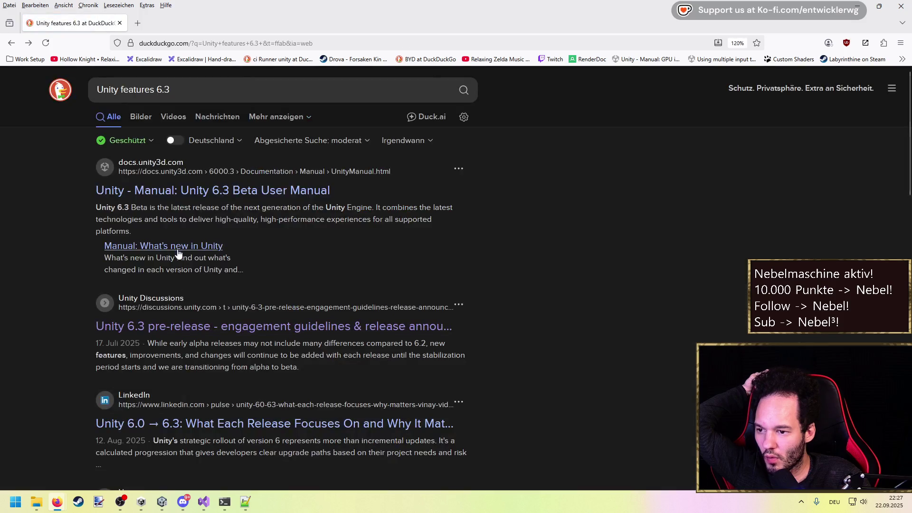
Browse the What's new in Unity manual result, then return to the results and the search box.
left_click(184, 190)
left_click(246, 301)
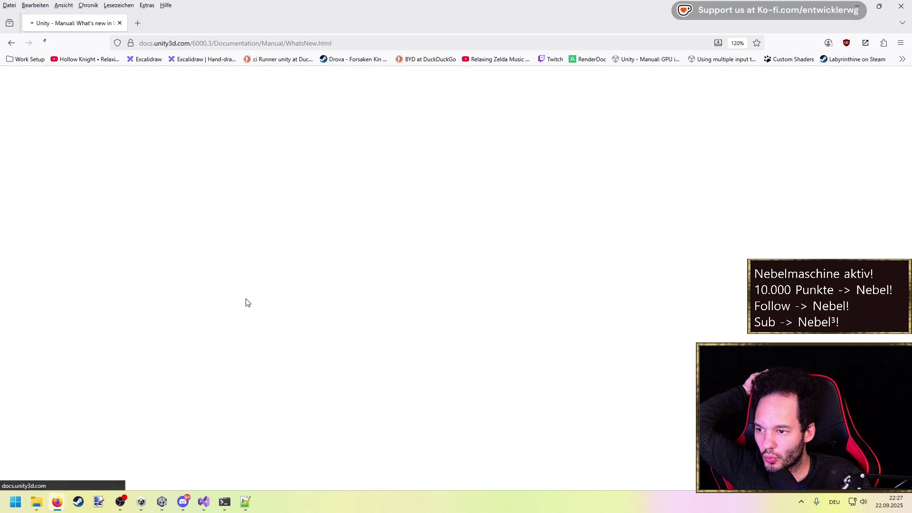
key("alt+Left")
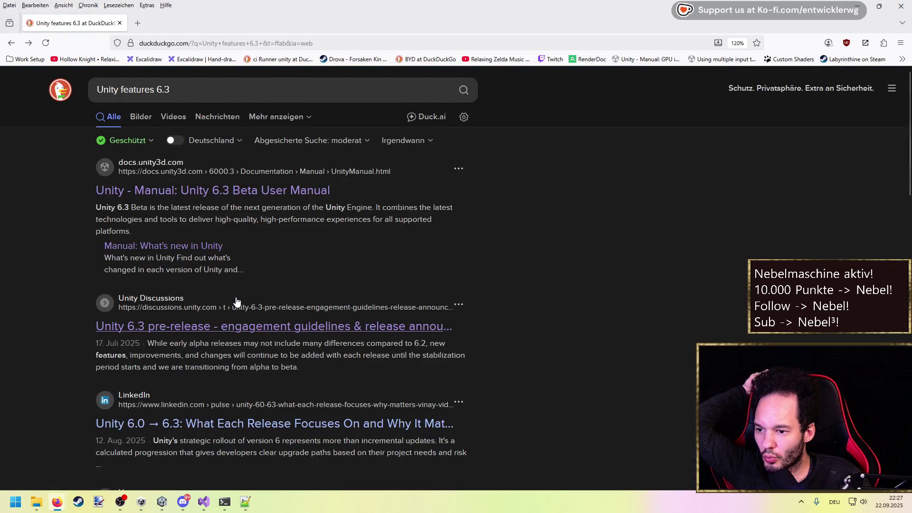
scroll(238, 285, "down", 3)
scroll(204, 247, "down", 4)
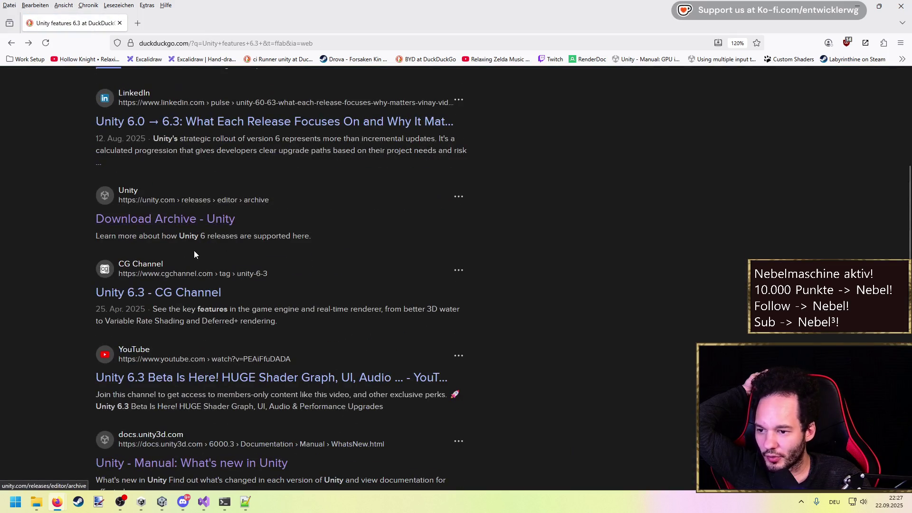
scroll(196, 297, "down", 3)
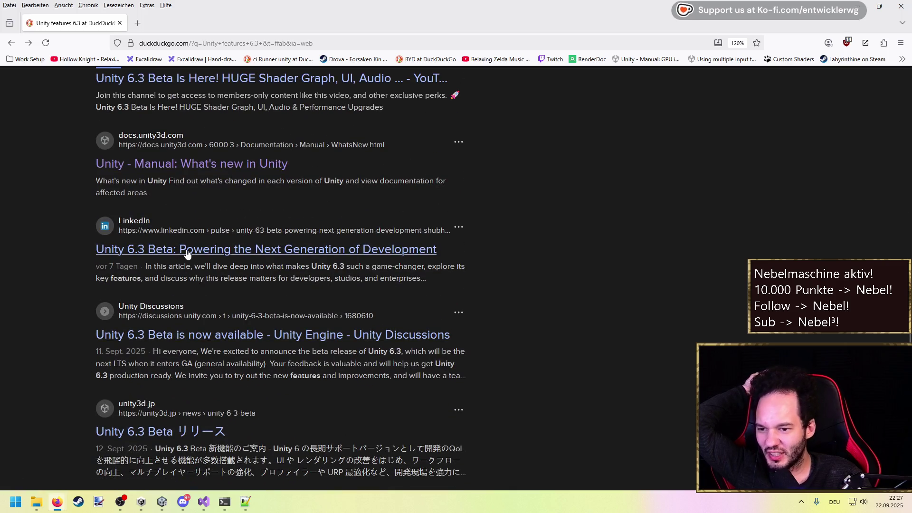
scroll(147, 224, "up", 8)
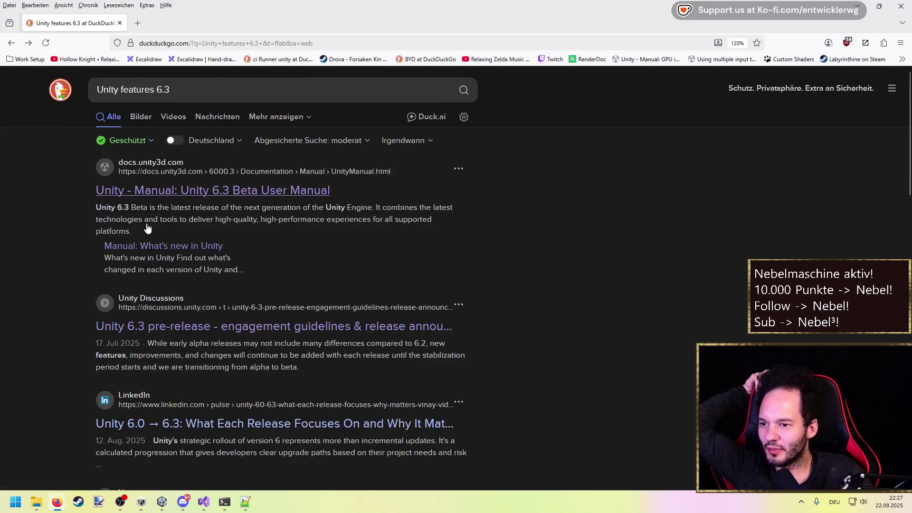
left_click(193, 88)
Search 'Unity features 6.3 new' and open the 'Unity 6.3 Beta is now available' thread.
type("new")
key("Return")
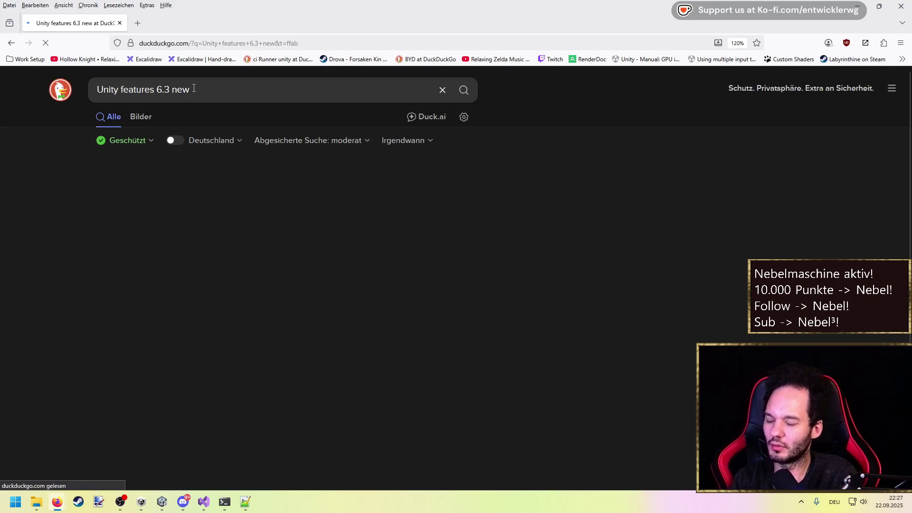
left_click(257, 192)
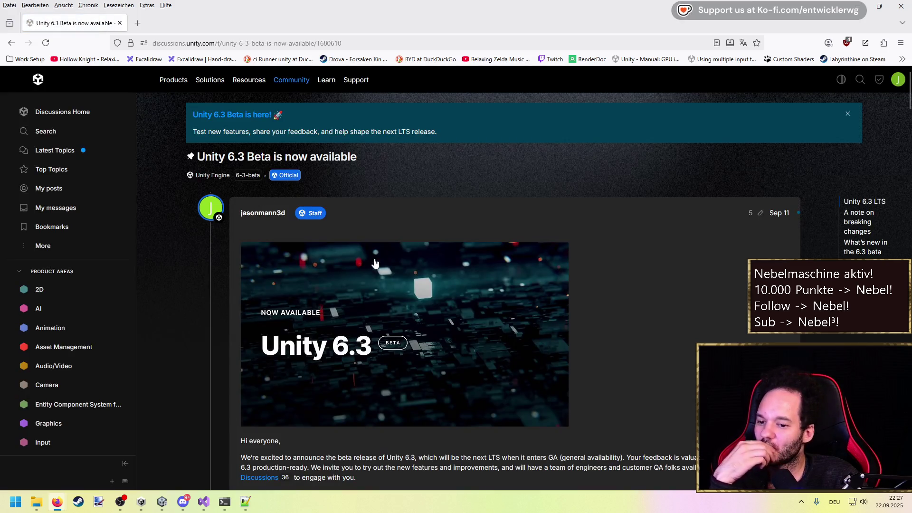
scroll(377, 280, "down", 5)
scroll(378, 281, "down", 2)
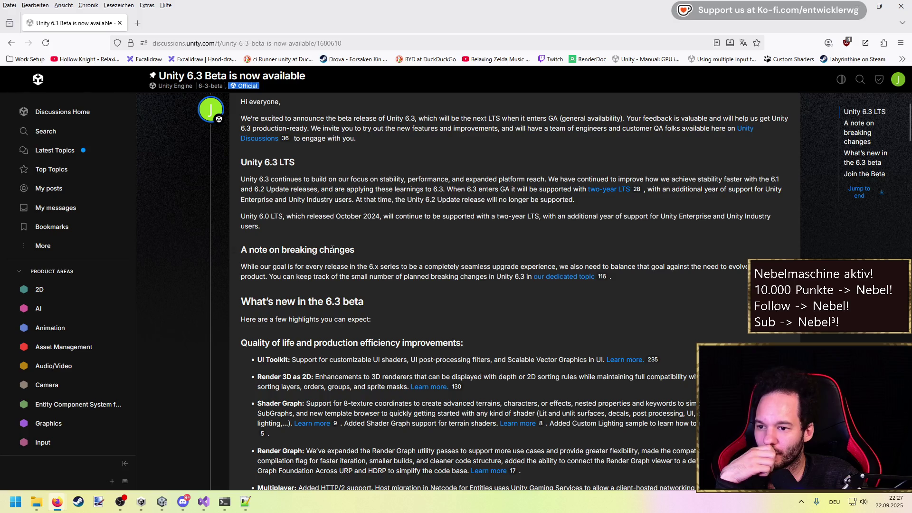
Highlight feature lines: UI Toolkit, Render Graph, Multiplayer HTTP/2, Shader Graph and screen reader support.
left_click_drag(228, 166, 228, 165)
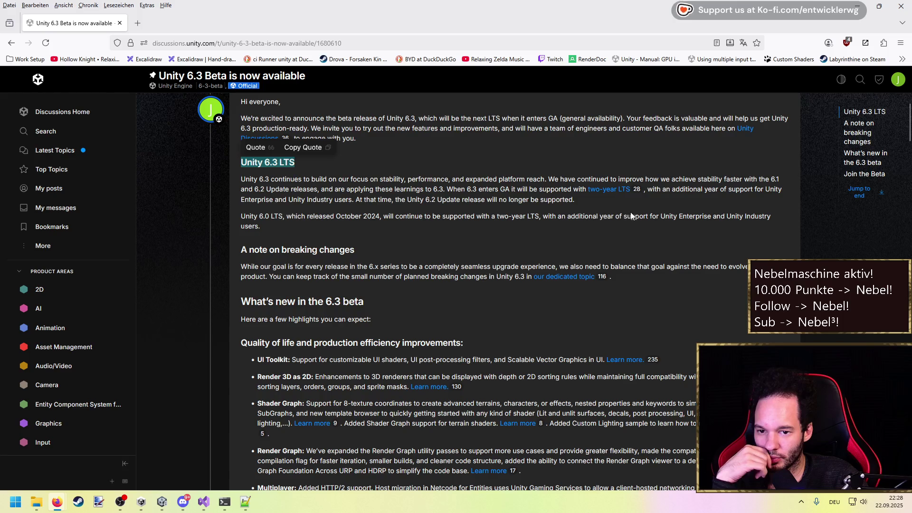
left_click(606, 200)
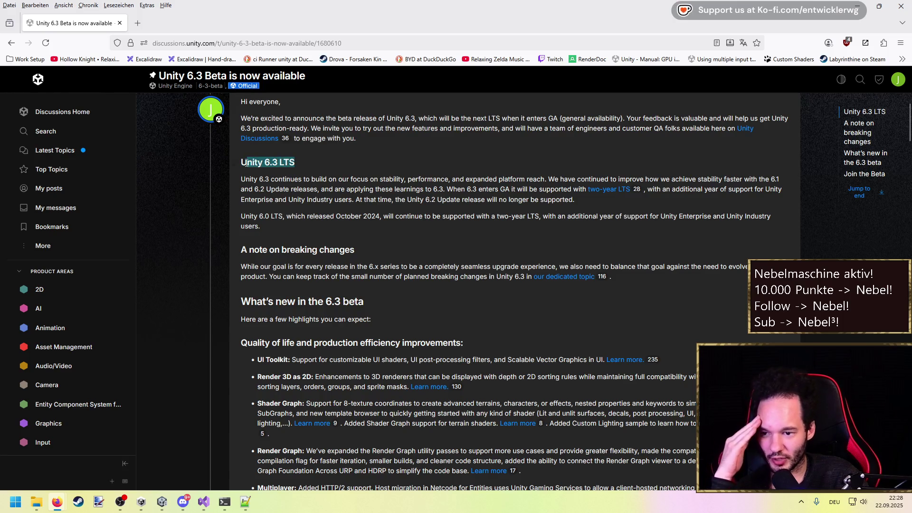
scroll(393, 235, "down", 4)
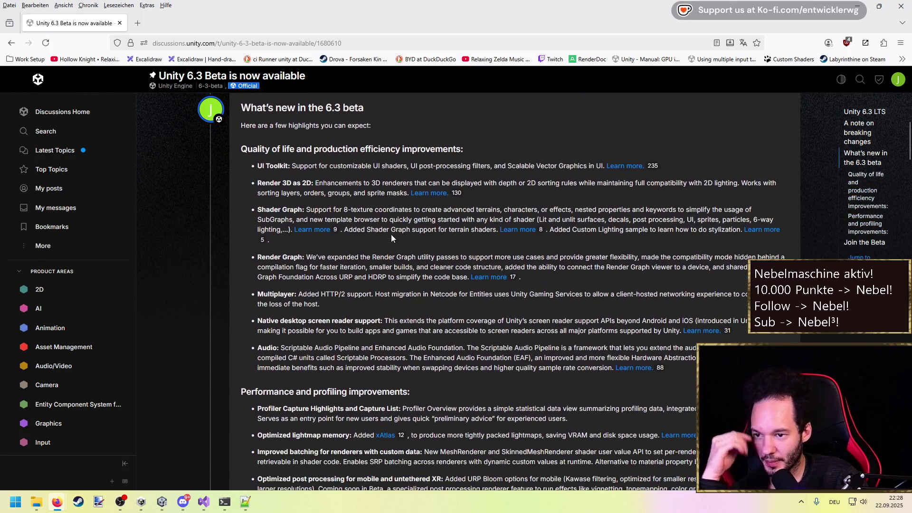
left_click_drag(257, 166, 413, 182)
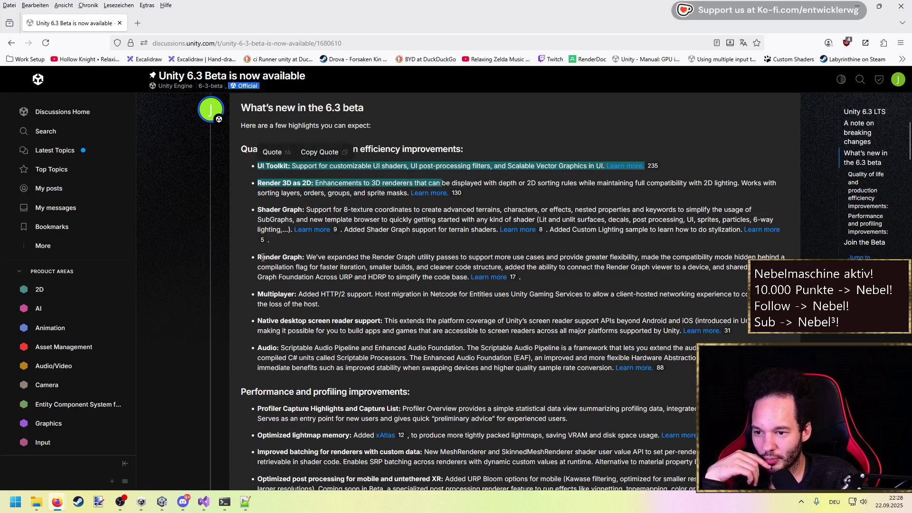
left_click_drag(257, 257, 339, 267)
left_click_drag(258, 294, 352, 292)
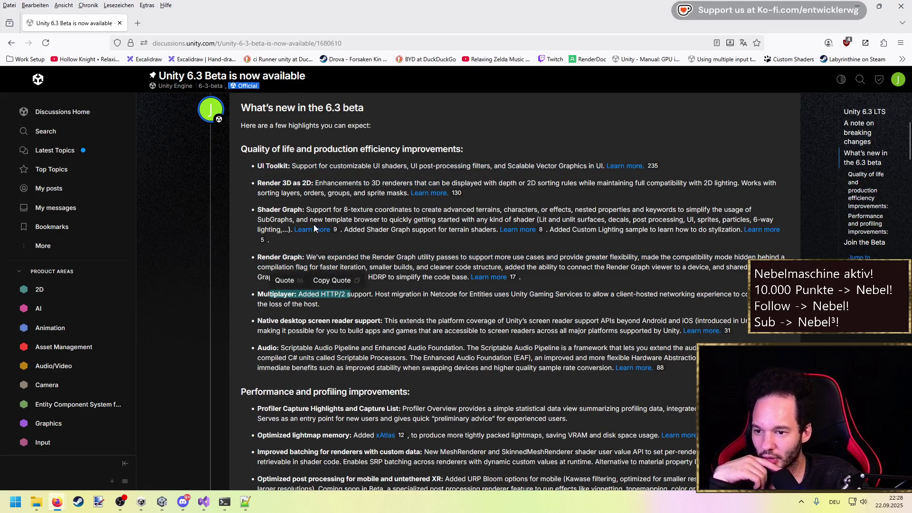
left_click_drag(270, 210, 306, 212)
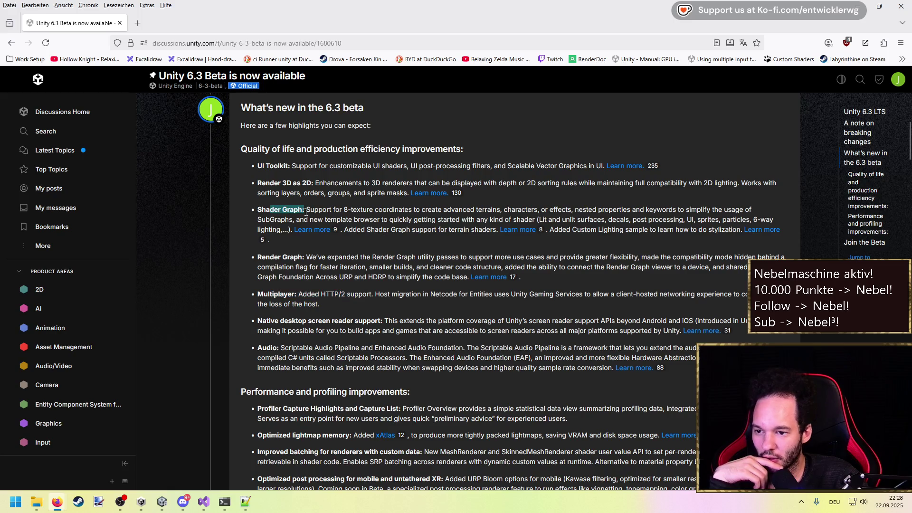
left_click(430, 276)
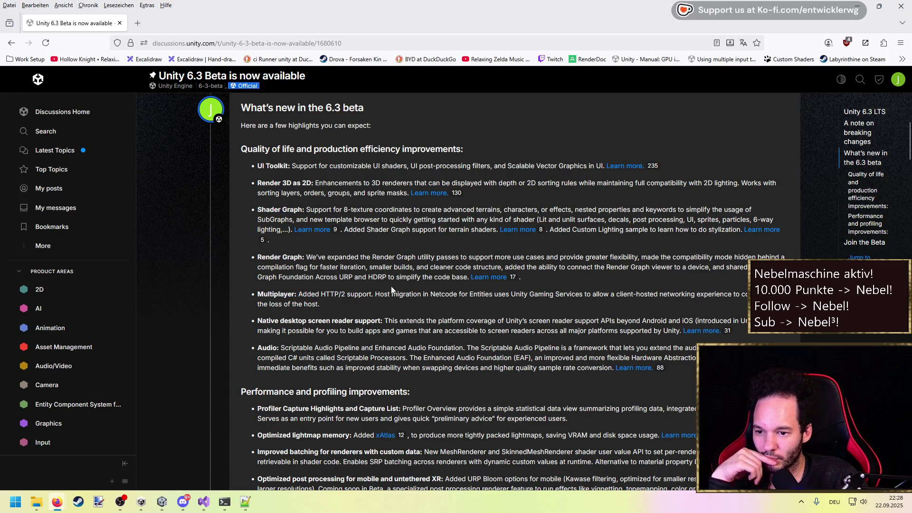
left_click_drag(283, 321, 377, 321)
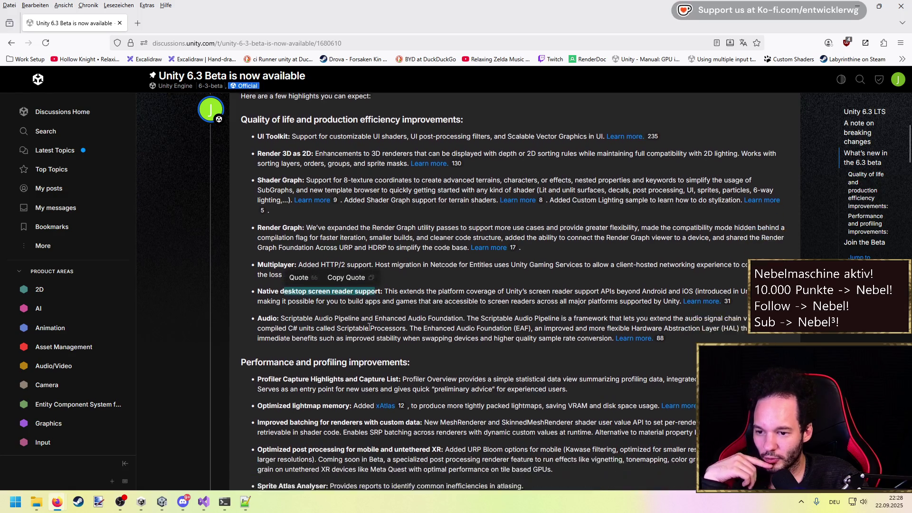
scroll(368, 289, "down", 2)
left_click(367, 283)
Review 2D Animation Performance Improvements and Sprite Atlas Analyser, then open the linked beta page.
scroll(300, 301, "down", 3)
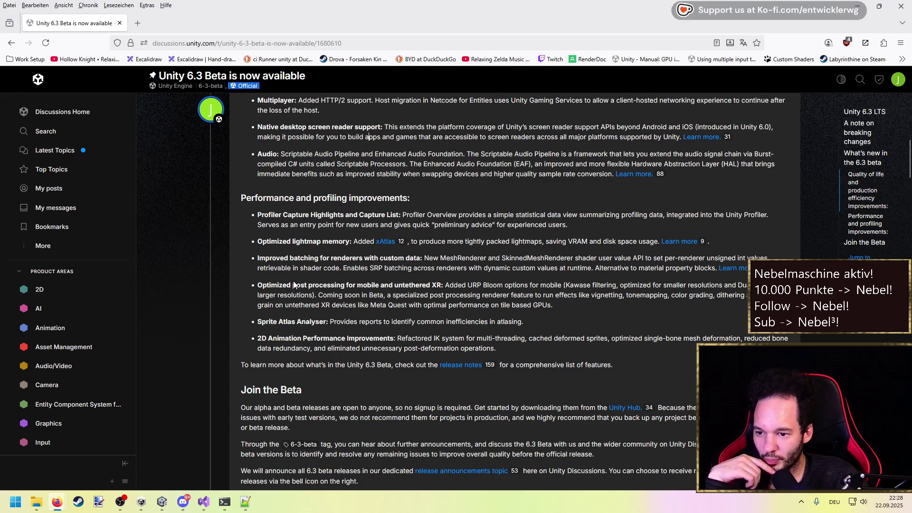
left_click_drag(273, 338, 394, 338)
scroll(390, 332, "down", 1)
left_click(403, 309)
left_click_drag(528, 272, 257, 273)
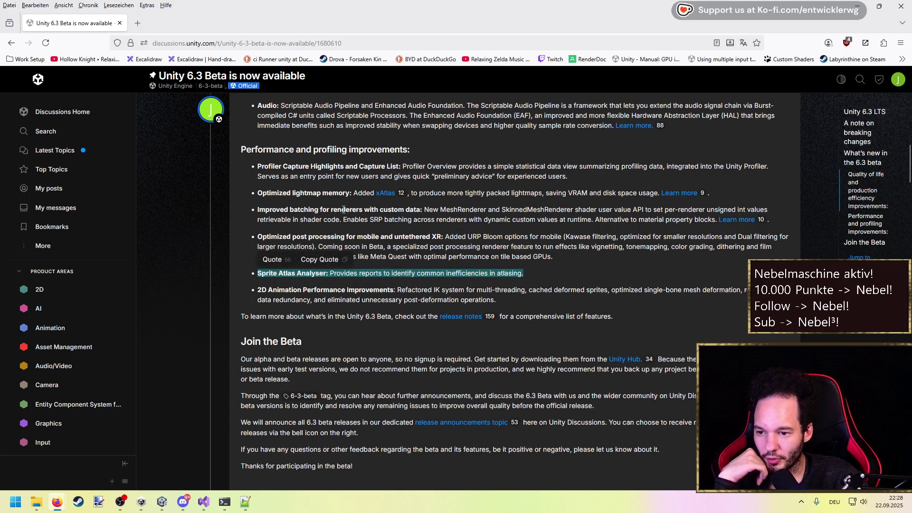
scroll(343, 209, "down", 1)
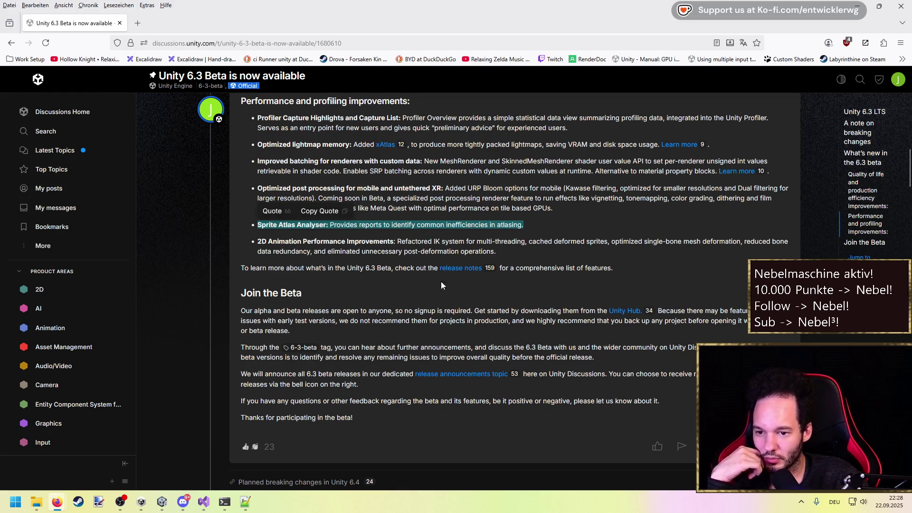
left_click(473, 268)
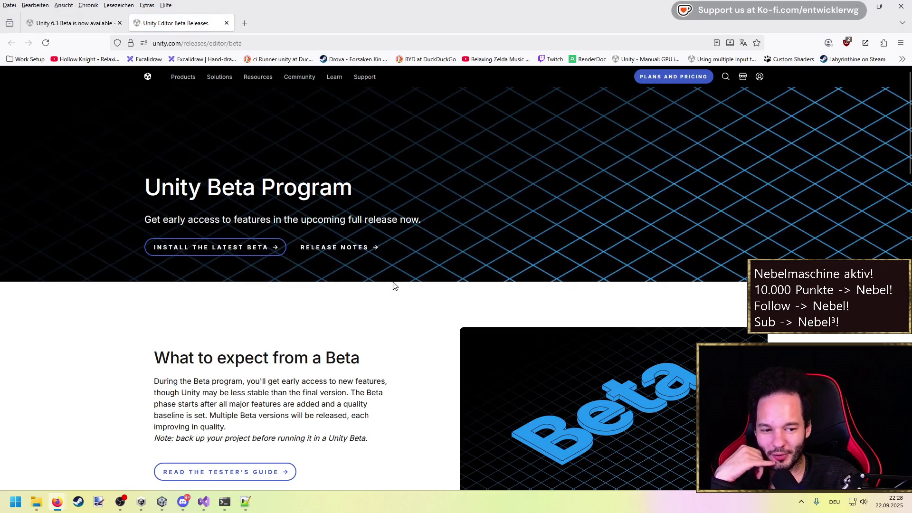
Look through the beta tester's guide and jump to the beta release notes.
scroll(277, 309, "down", 8)
scroll(277, 304, "up", 8)
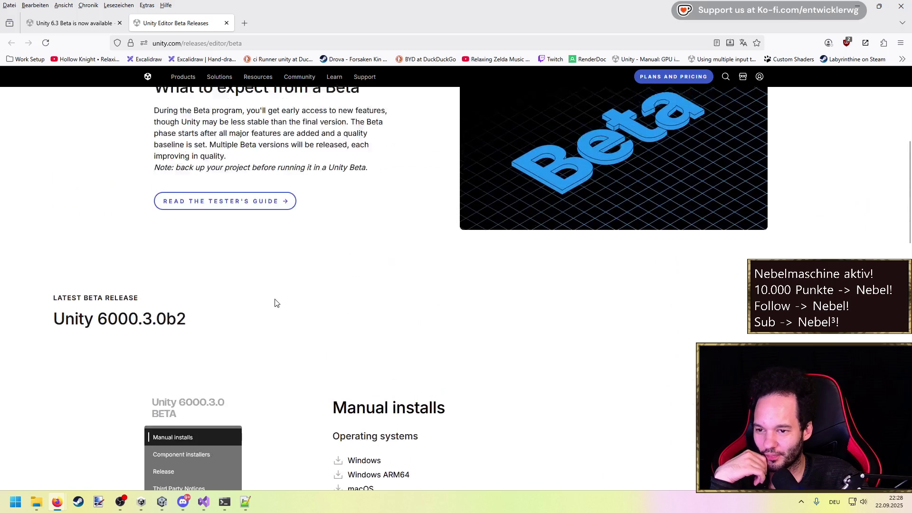
left_click(255, 424)
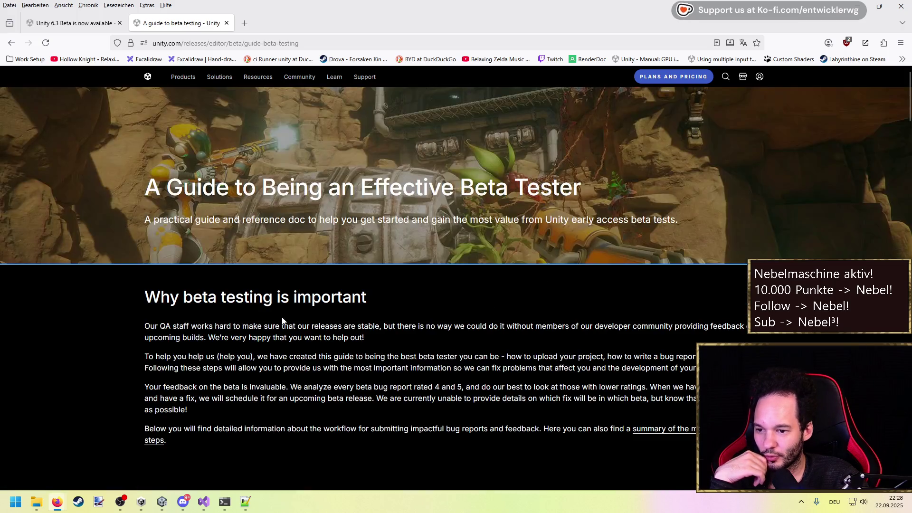
key("alt+Left")
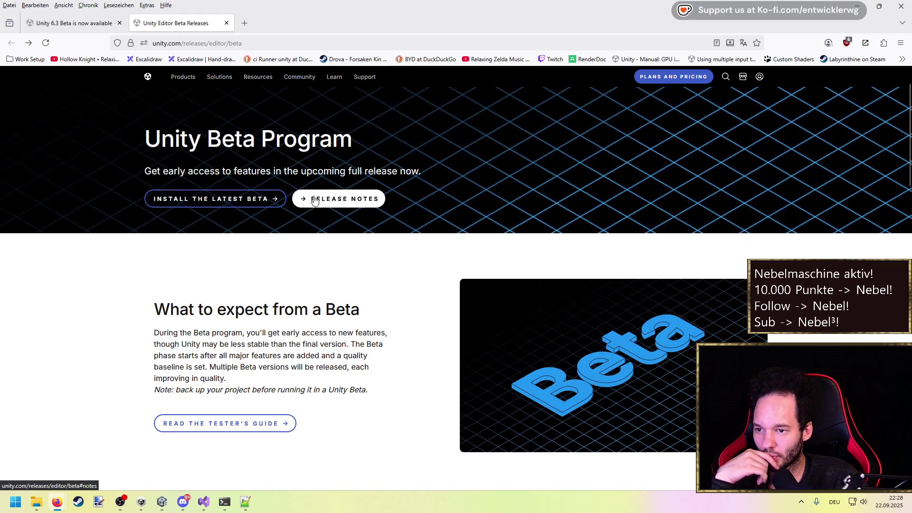
left_click(310, 200)
Close the extra Unity Editor Beta Releases tabs and minimize the browser.
middle_click(247, 24)
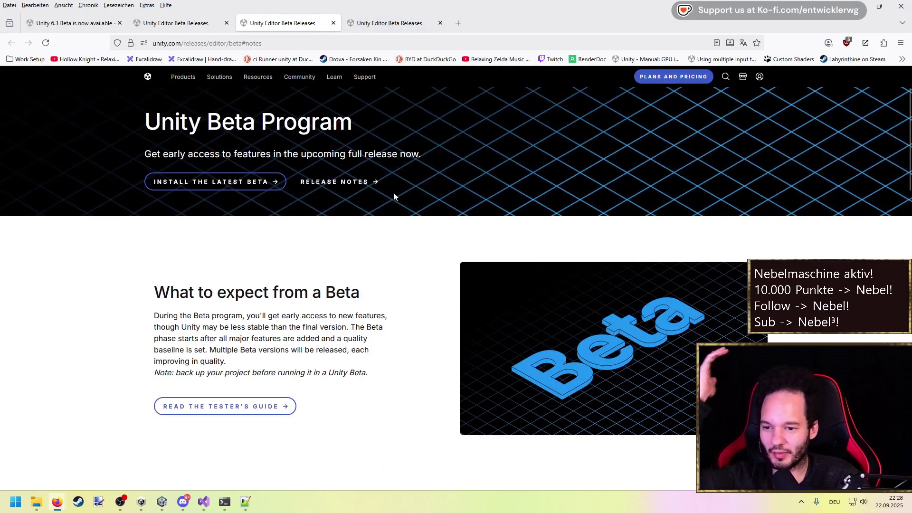
middle_click(247, 24)
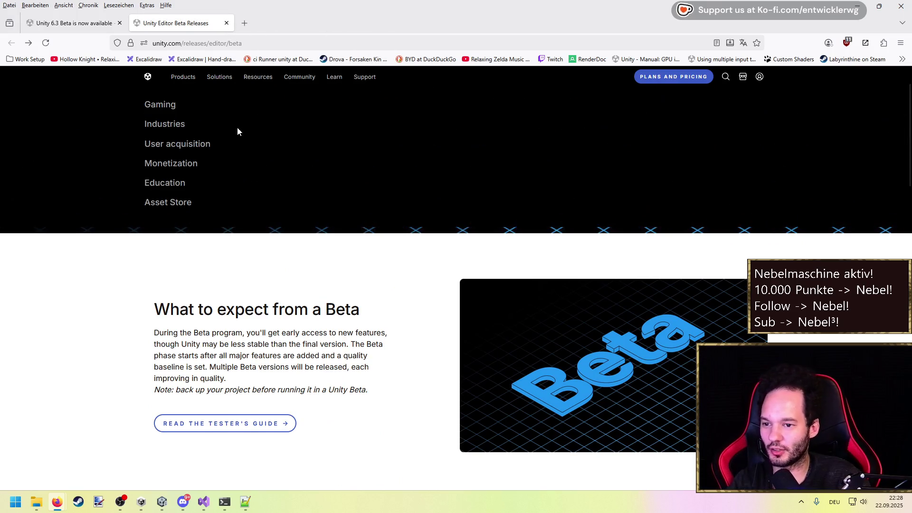
left_click(229, 25)
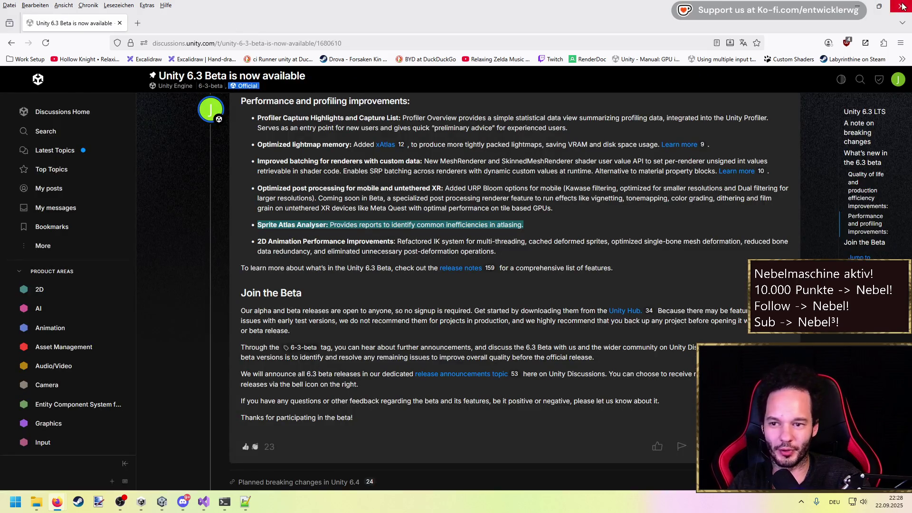
left_click(877, 5)
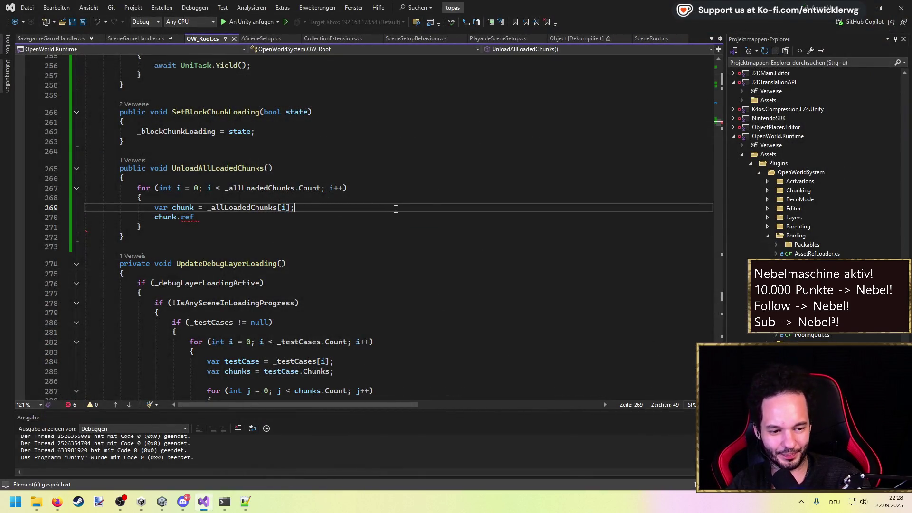
Leave the cursor at the end of line 270, switch to the Unity Editor and stop Play mode.
left_click(264, 218)
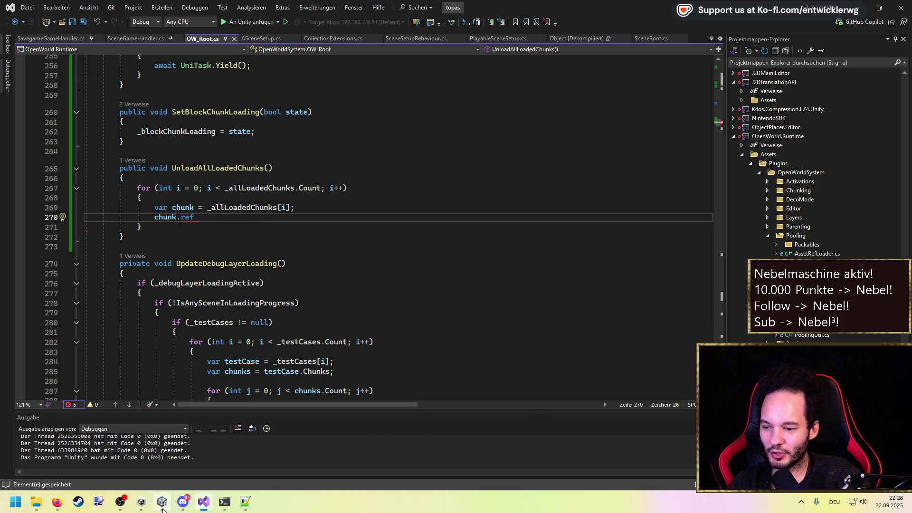
left_click(162, 507)
left_click(441, 29)
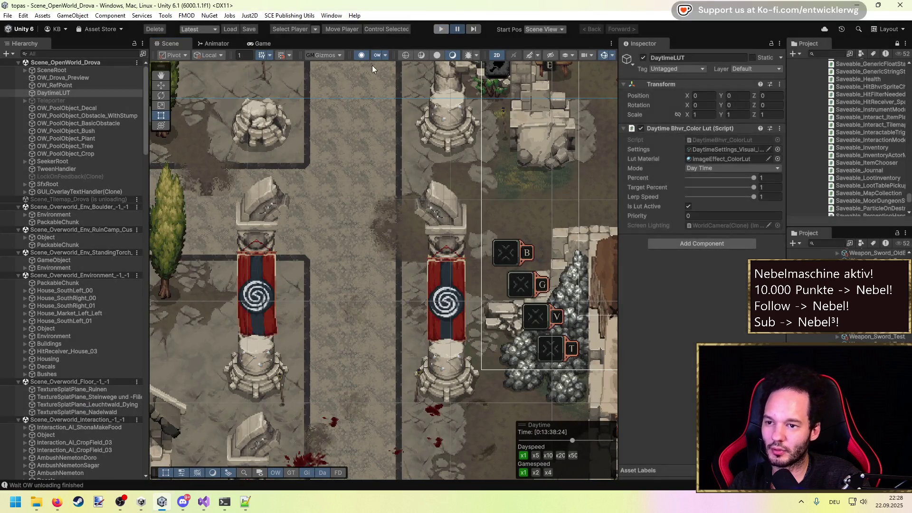
Open Project Auditor from Window > Analysis, landing on its Welcome screen.
left_click(332, 16)
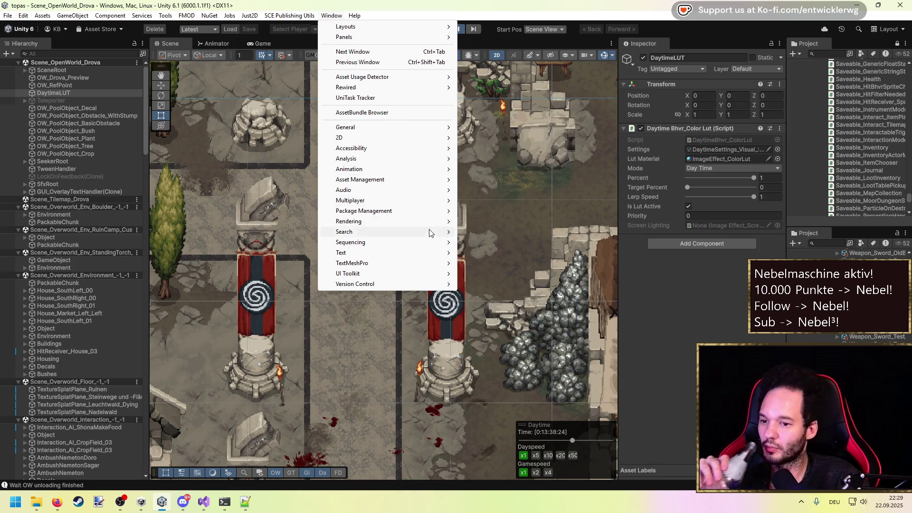
mouse_move(430, 241)
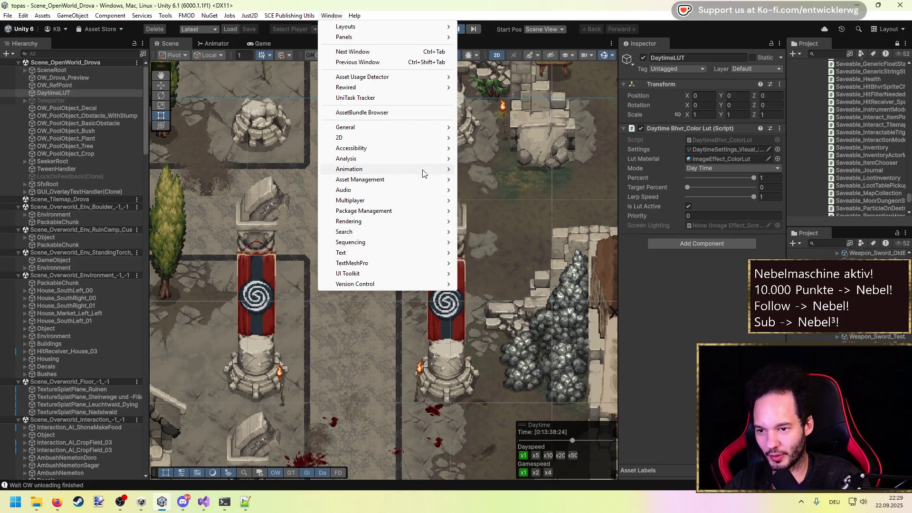
mouse_move(424, 163)
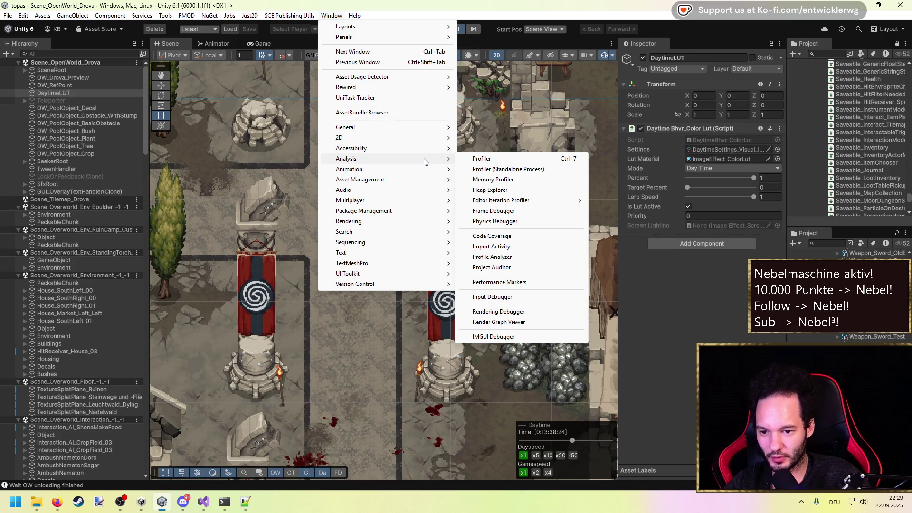
left_click(511, 267)
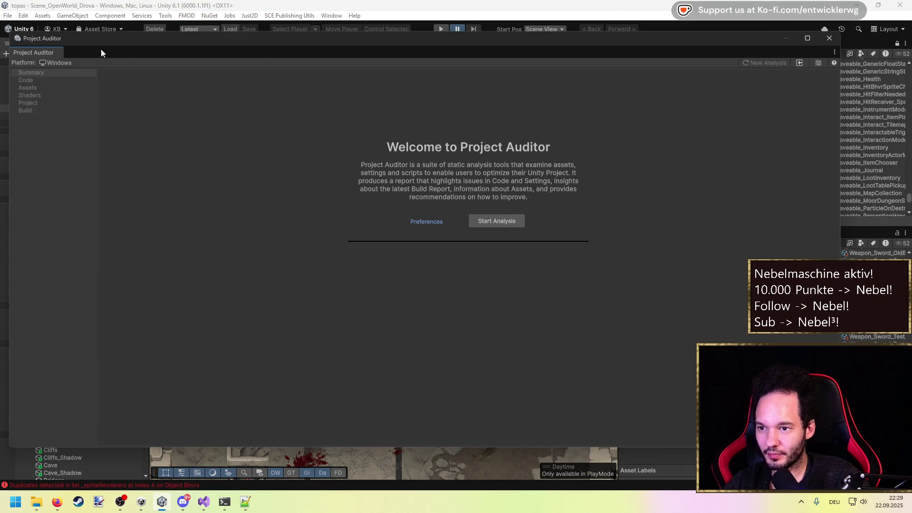
Resize the Project Auditor window and set Project Areas to everything except Build.
left_click_drag(8, 43, 167, 44)
mouse_move(294, 37)
left_mouse_down()
mouse_move(280, 136)
mouse_move(246, 122)
mouse_move(259, 108)
left_mouse_up()
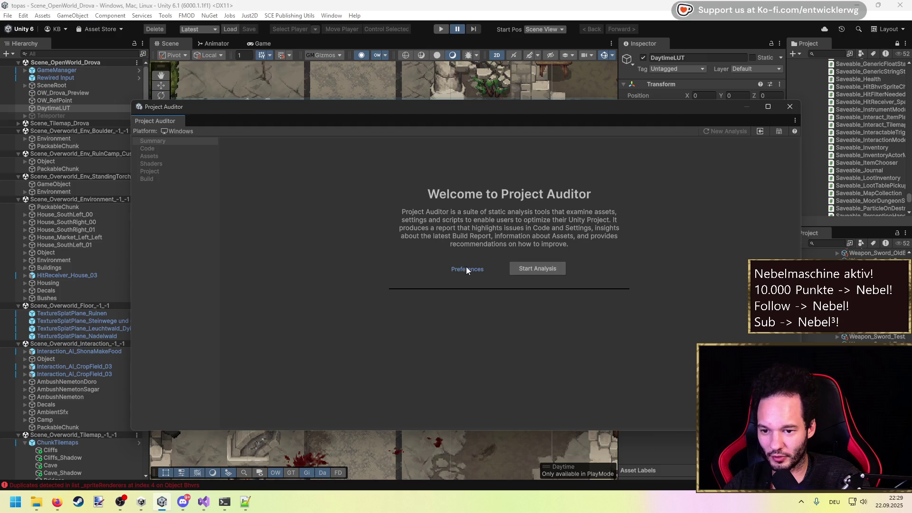
left_click(466, 267)
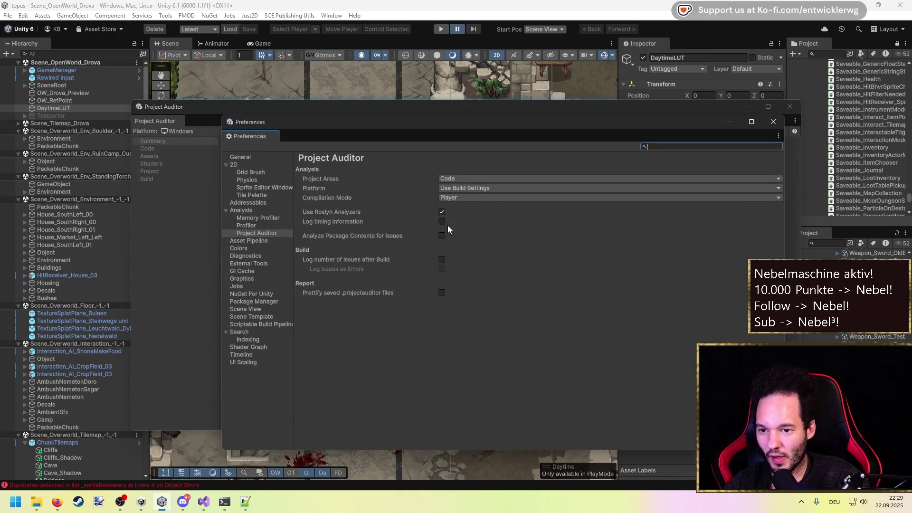
left_click(445, 179)
left_click(453, 197)
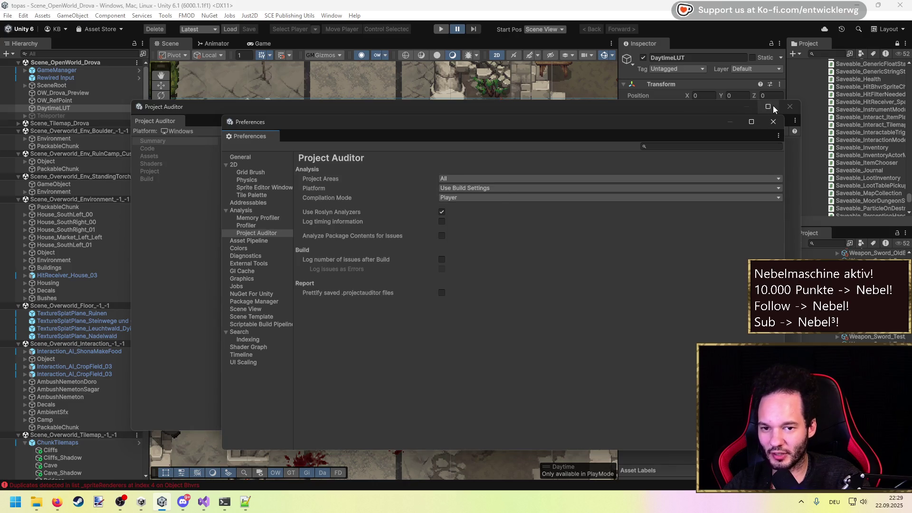
left_click(479, 179)
left_click(461, 245)
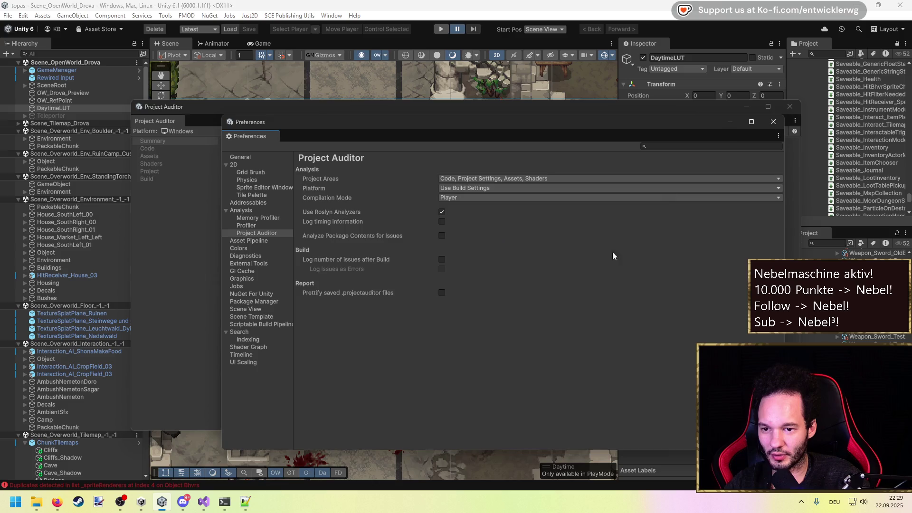
Keep Player as the compilation mode and start the analysis.
left_click(458, 198)
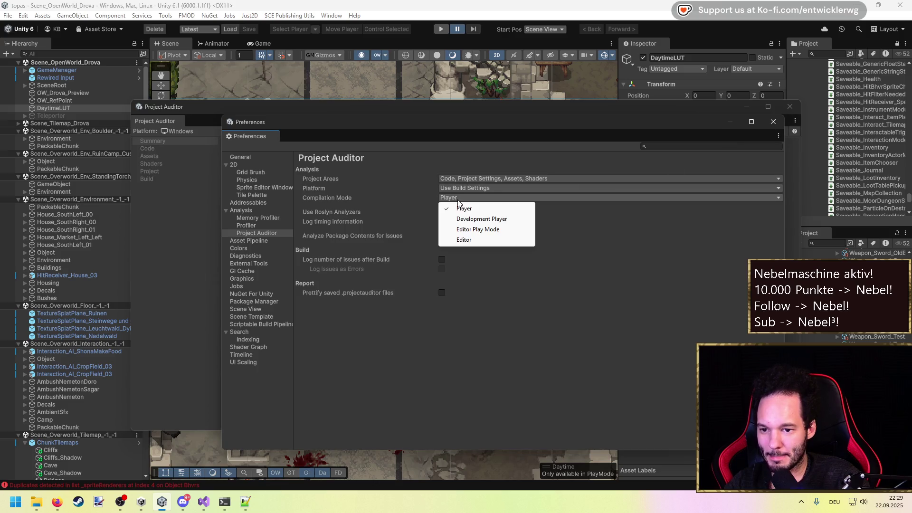
left_click(460, 344)
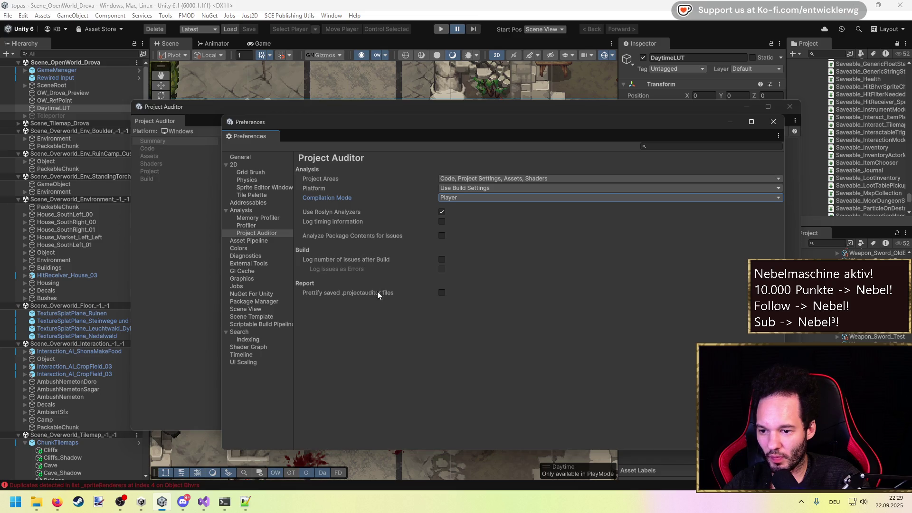
left_click(773, 121)
left_click(535, 266)
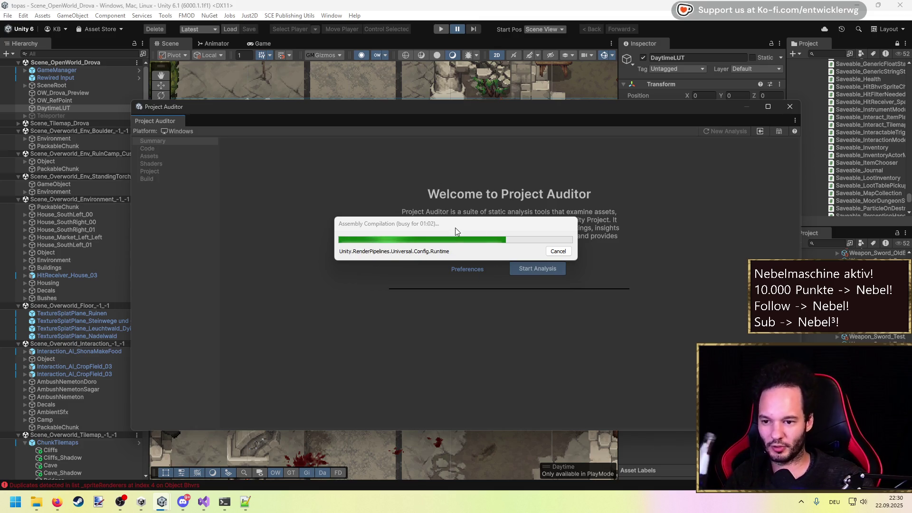
mouse_move(463, 225)
left_mouse_down()
mouse_move(485, 194)
mouse_move(510, 218)
left_mouse_up()
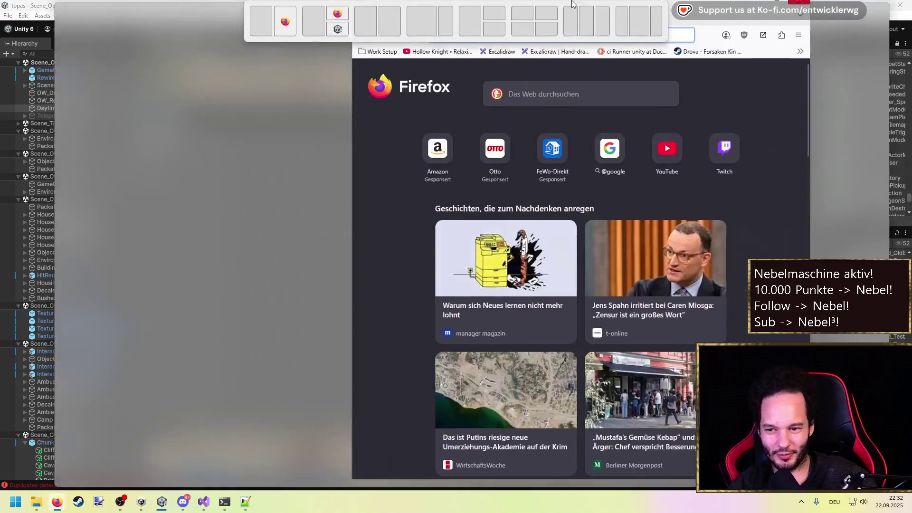
Search YouTube for 'rocke beans gothic' and open the GOTHIC Remake gamescom 2025 video.
type("youtube.com")
key("Return")
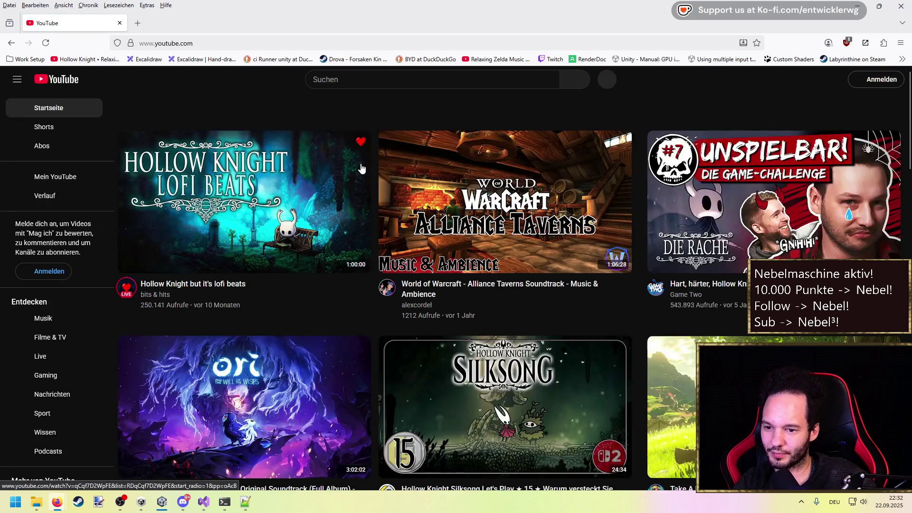
type("roc")
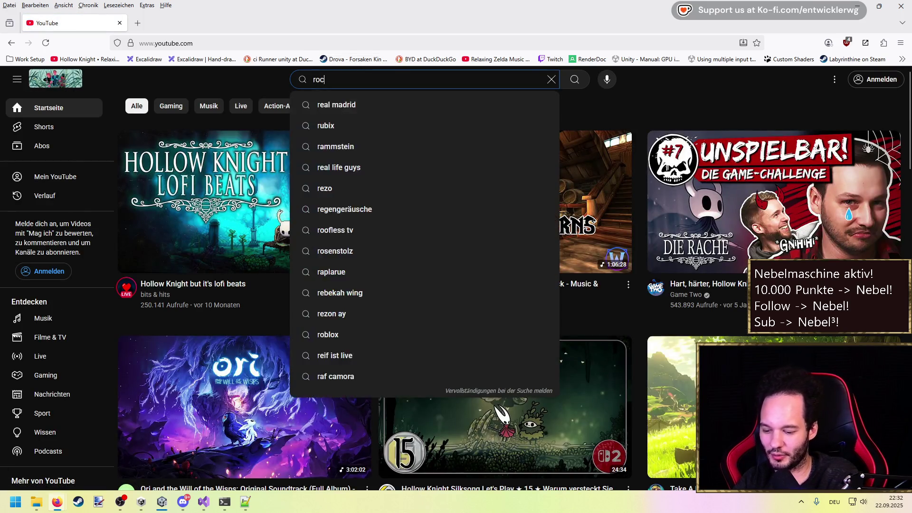
type("ke beans ")
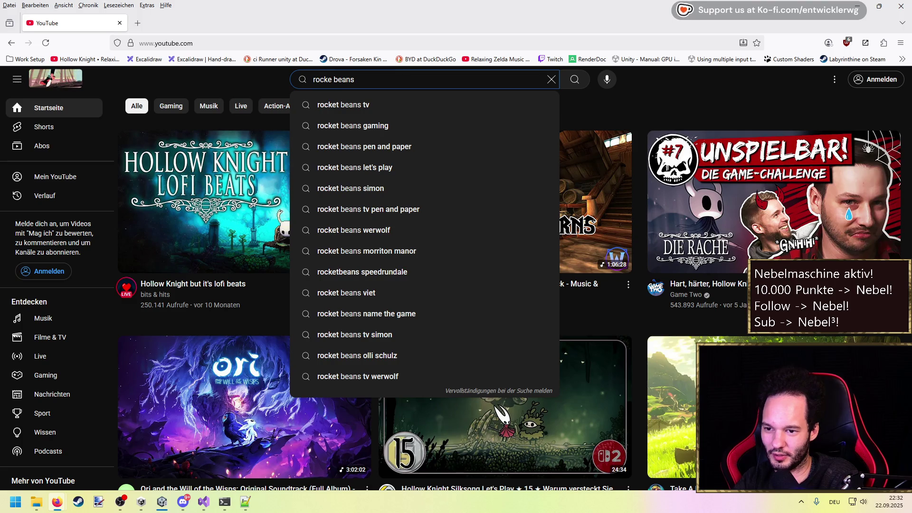
type("gothic")
key("Return")
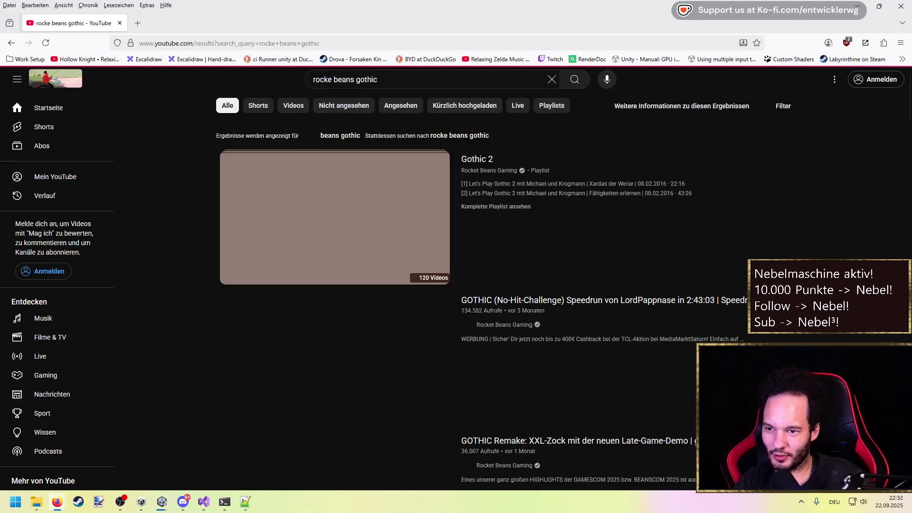
scroll(192, 235, "down", 6)
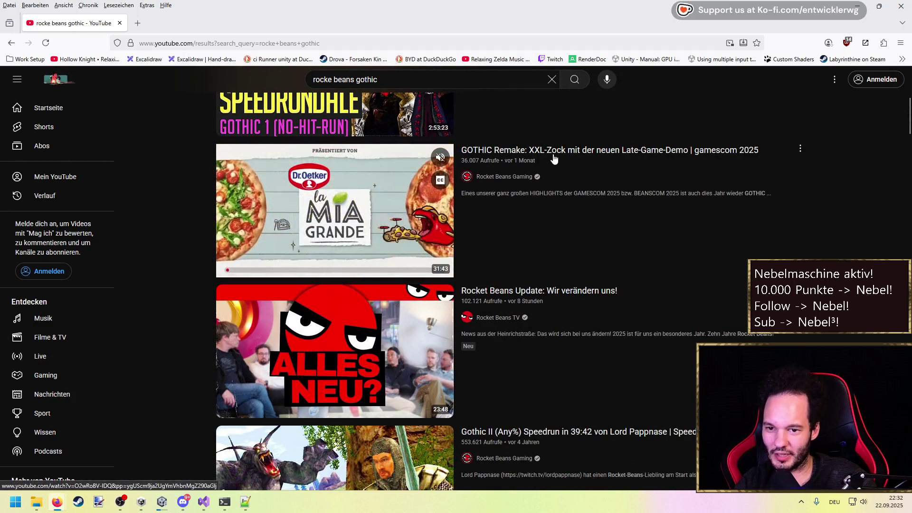
left_click(554, 158)
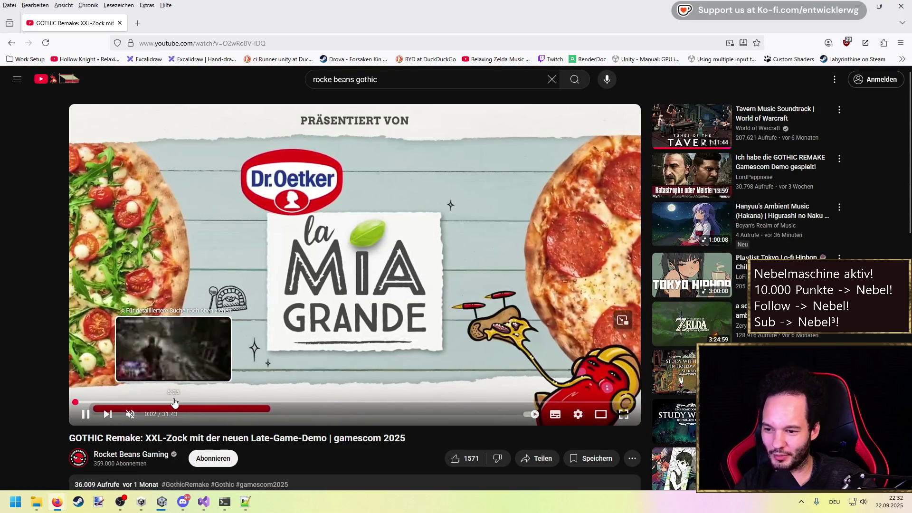
Skip the video ahead through 5:35, 11:01 and 21:06 to the Snapper fight at 22:22, then go fullscreen.
left_click(174, 402)
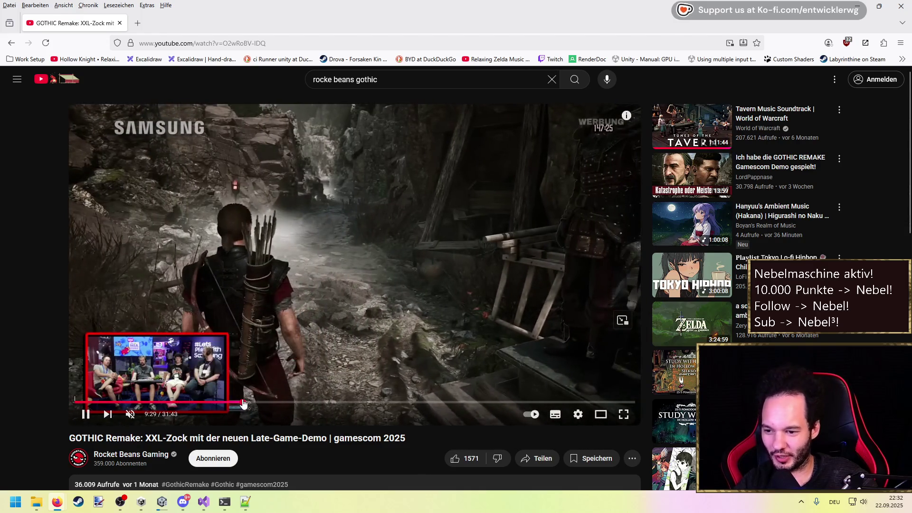
left_click(243, 402)
left_click(270, 402)
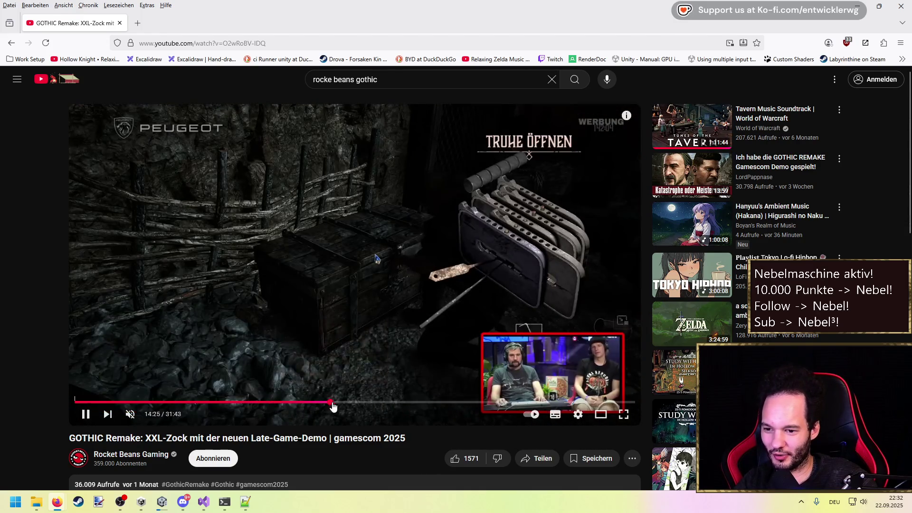
left_click_drag(333, 407, 384, 402)
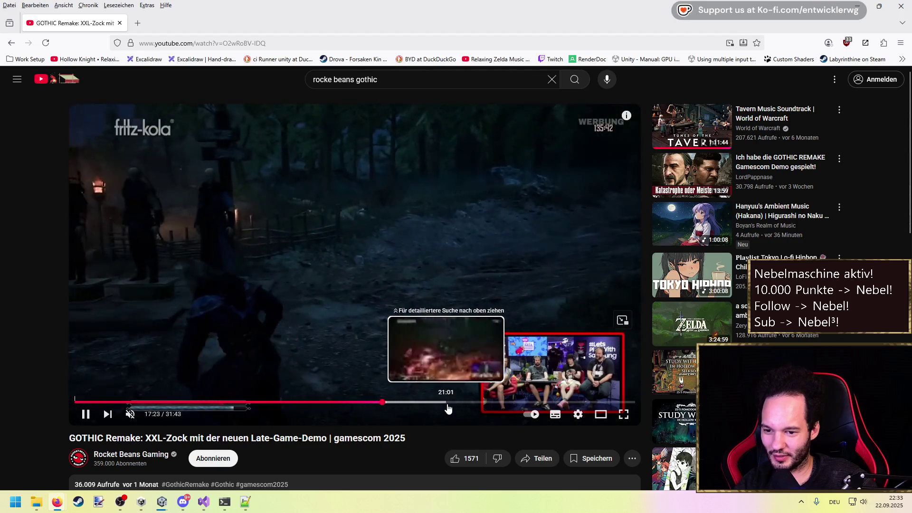
left_click(448, 407)
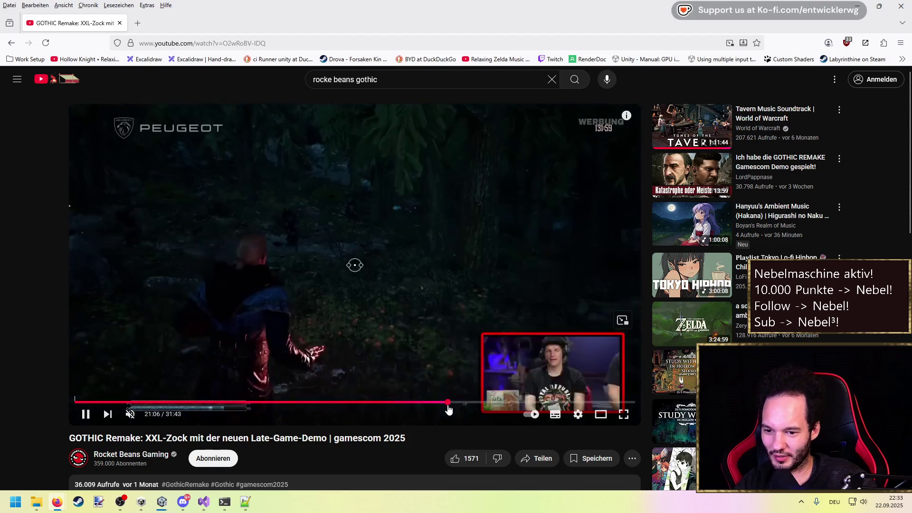
left_click(469, 406)
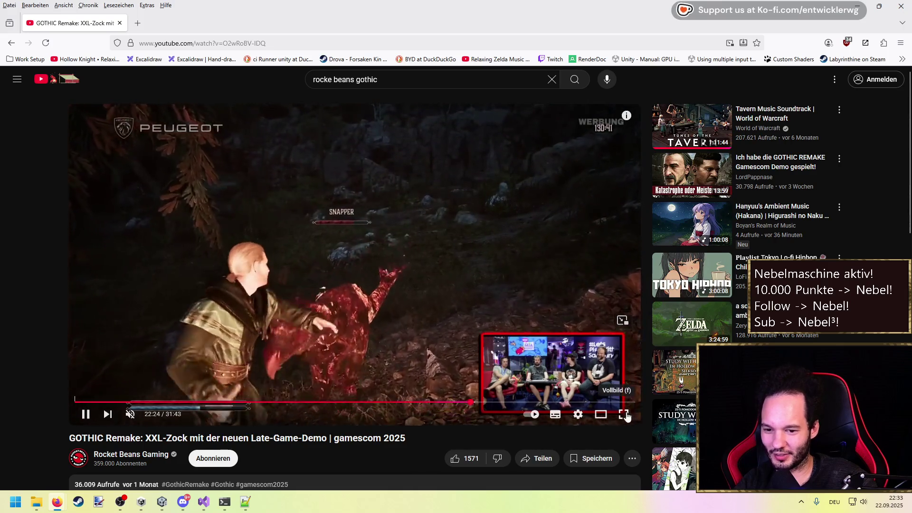
left_click(624, 414)
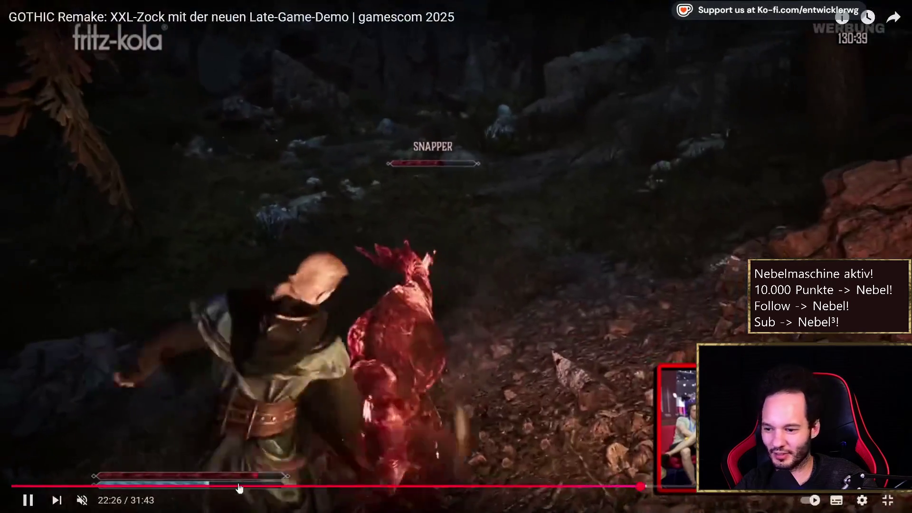
Turn the video's sound on, pause it at 22:58, and leave fullscreen.
left_click(81, 500)
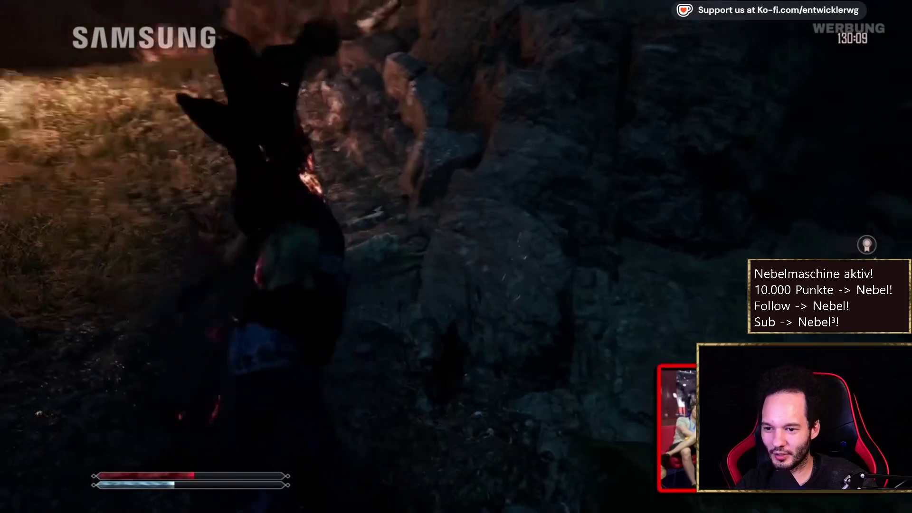
mouse_move(654, 329)
left_click(597, 272)
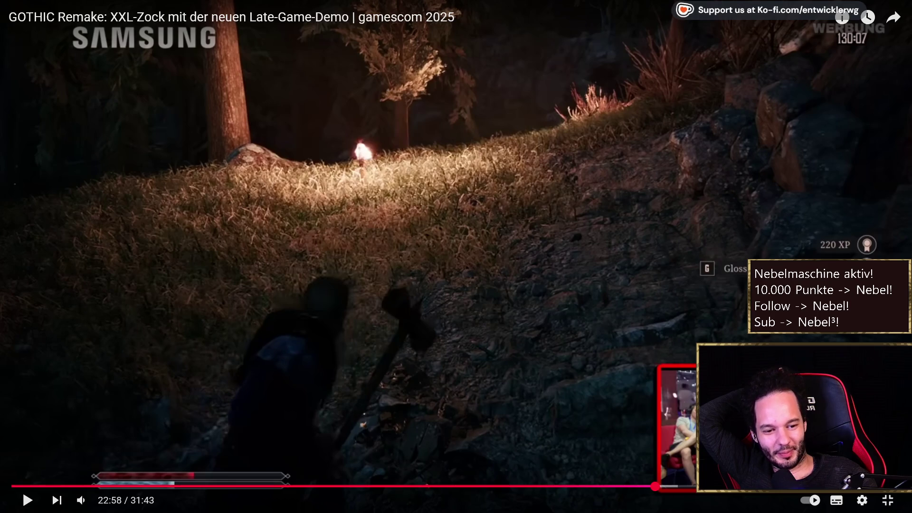
key("Escape")
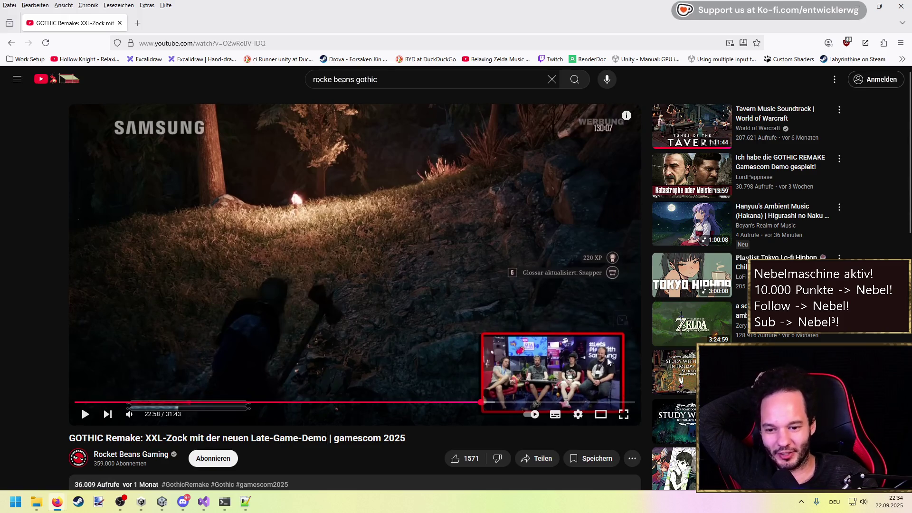
Return the video to fullscreen, play it briefly, then pause.
left_click(624, 415)
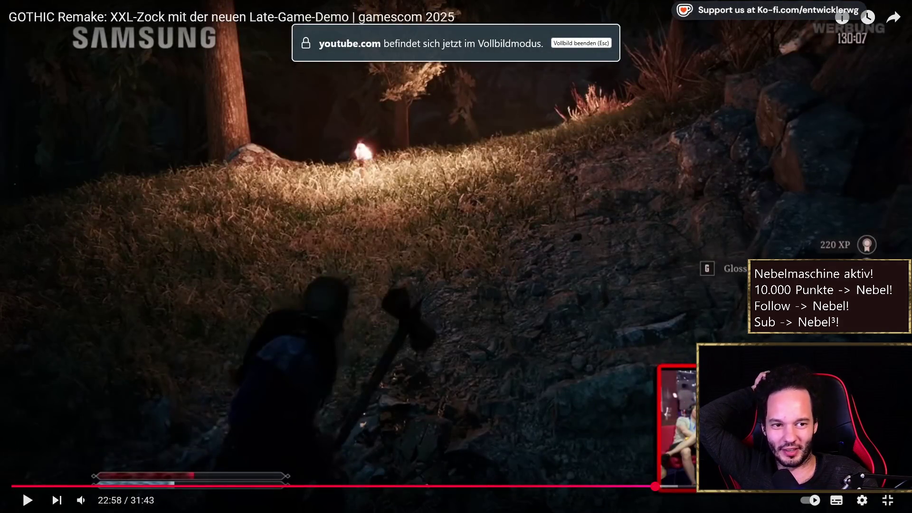
left_click(440, 388)
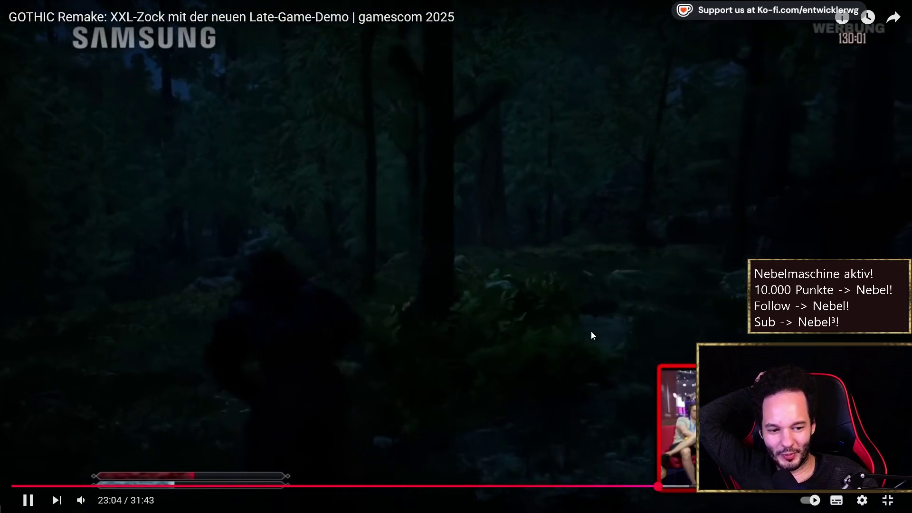
left_click(589, 330)
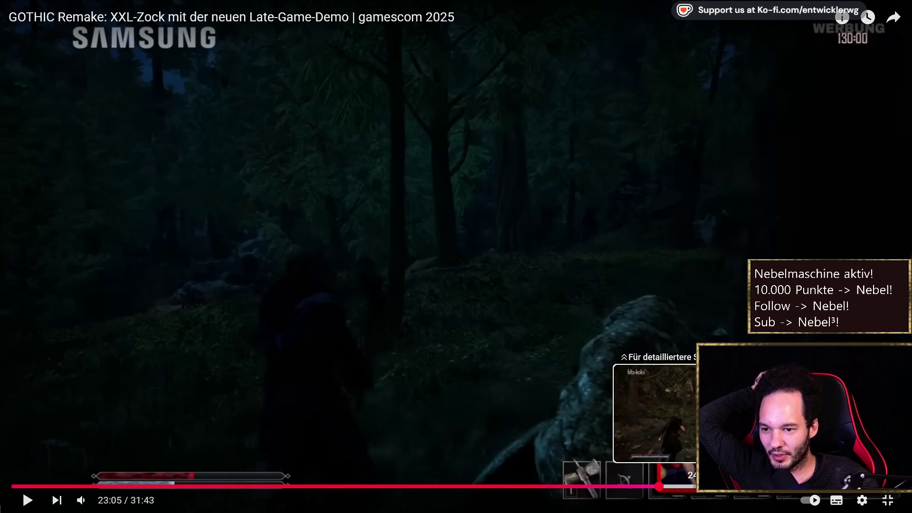
Skip ahead via 24:33 and 24:57 to about 25:47, then past the death screen.
left_click(699, 485)
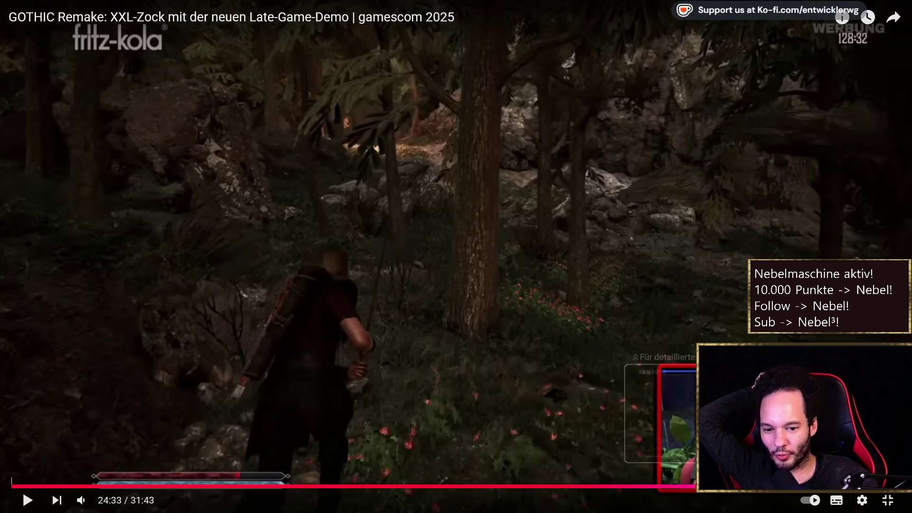
left_click(711, 485)
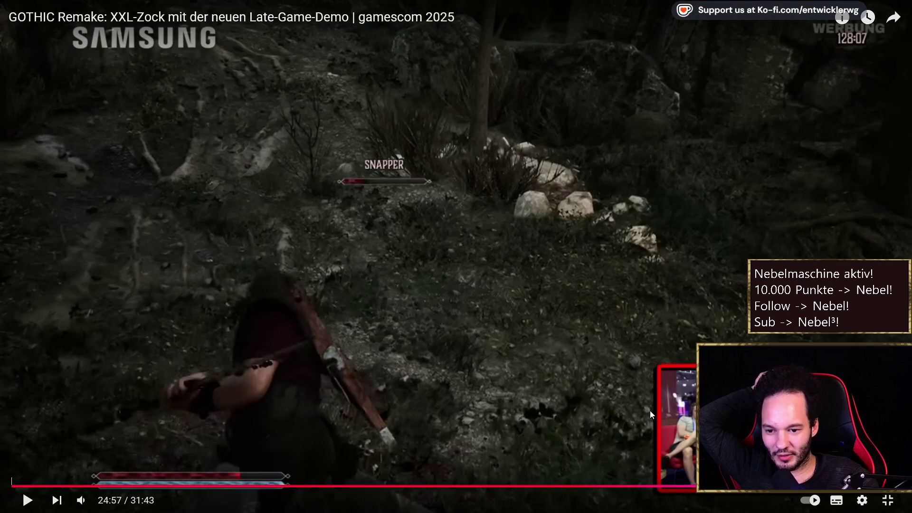
left_click(621, 366)
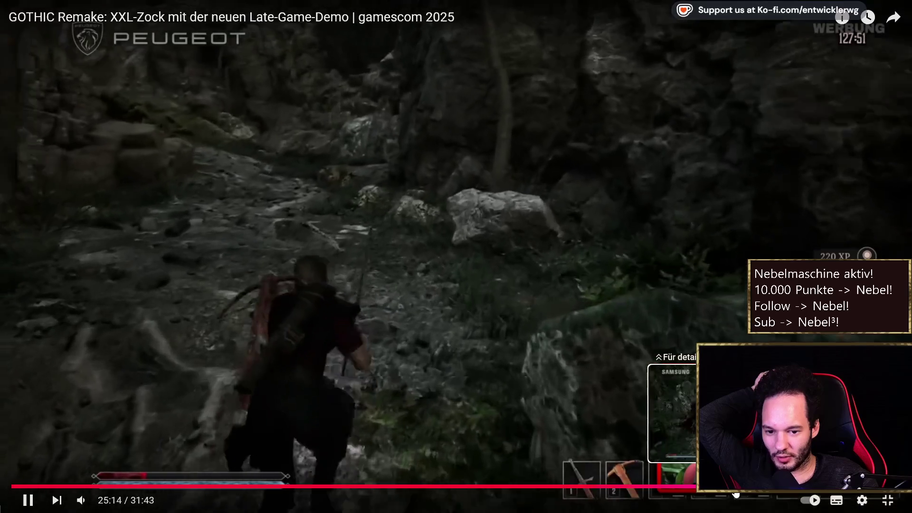
left_click(736, 494)
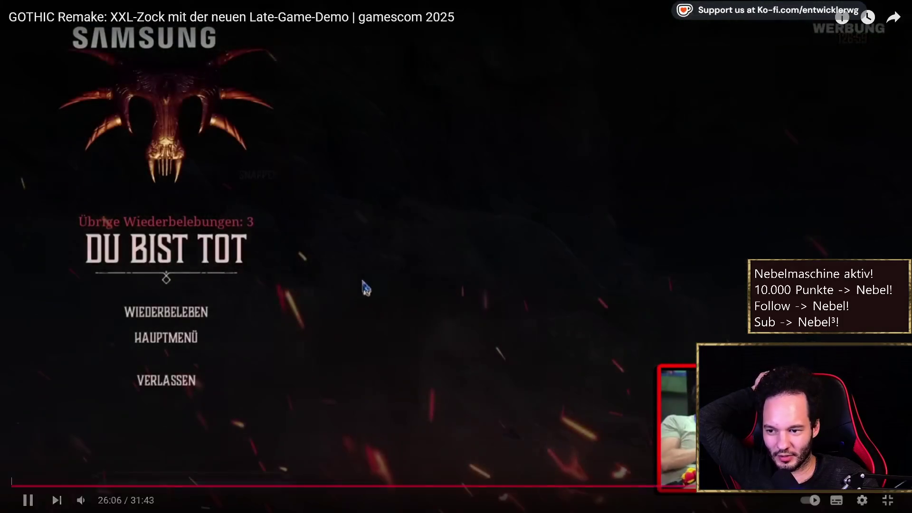
key("Right")
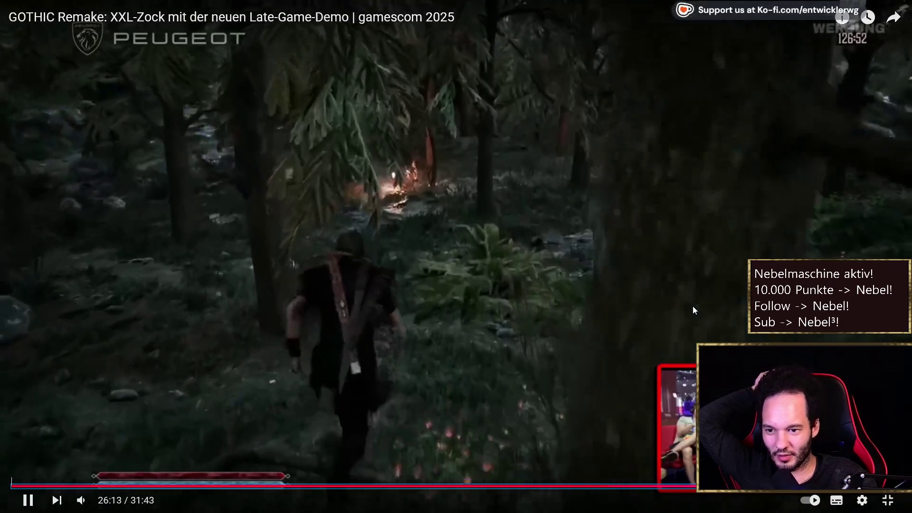
Nudge playback with 5-second arrow-key jumps, pausing around 26:43 and playing on toward 26:58.
key("Right")
key("Right")
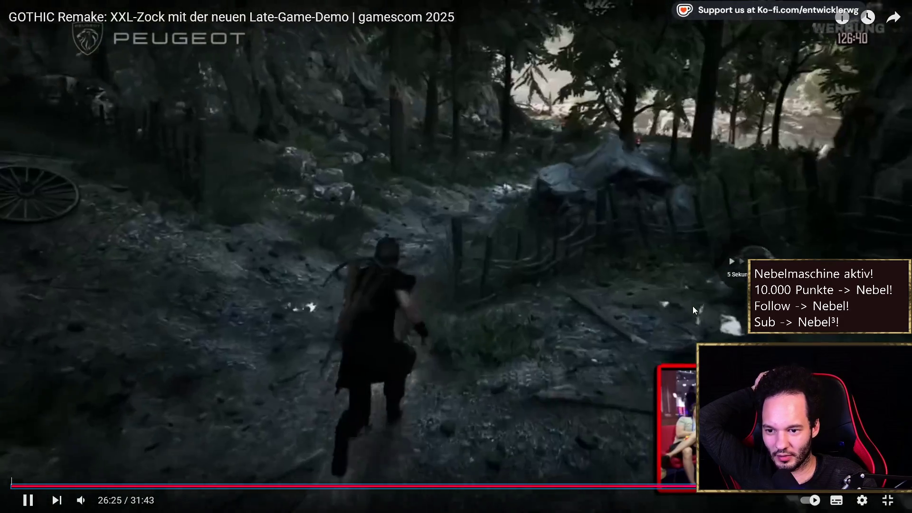
key("Left")
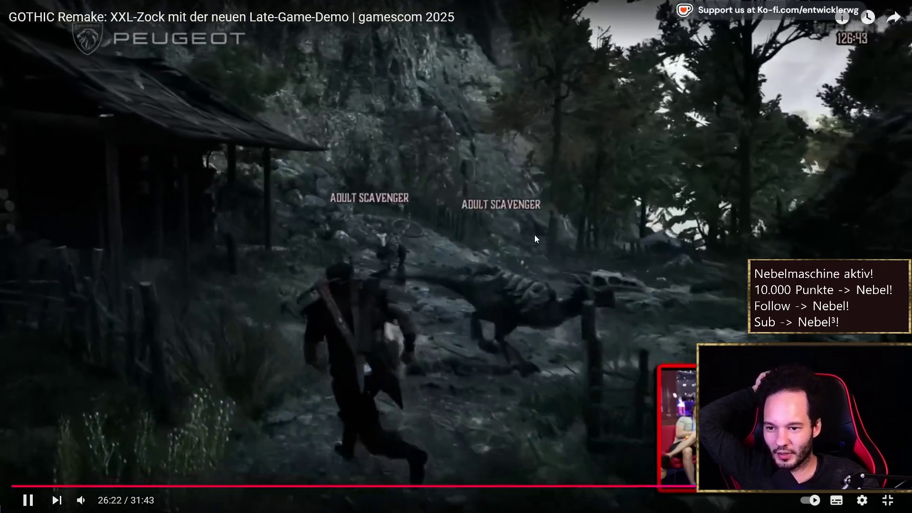
left_click(451, 194)
left_click(514, 246)
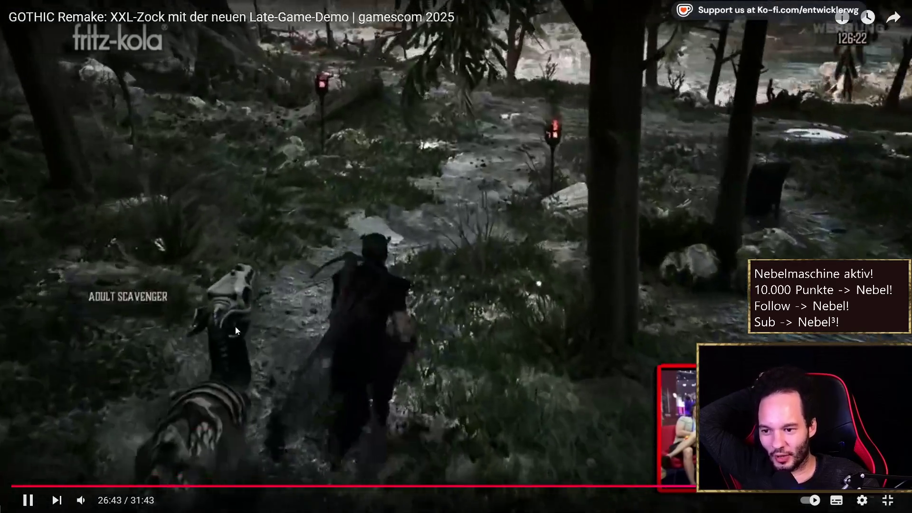
left_click(179, 325)
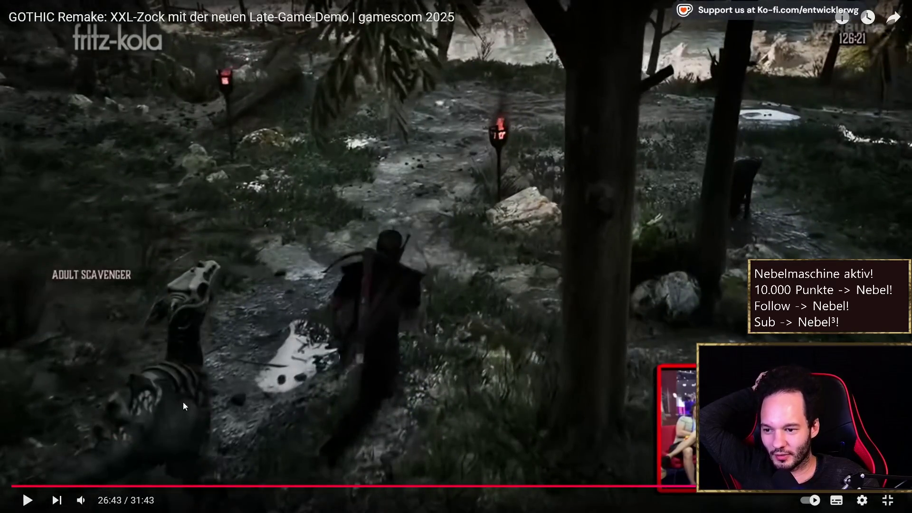
key("Left")
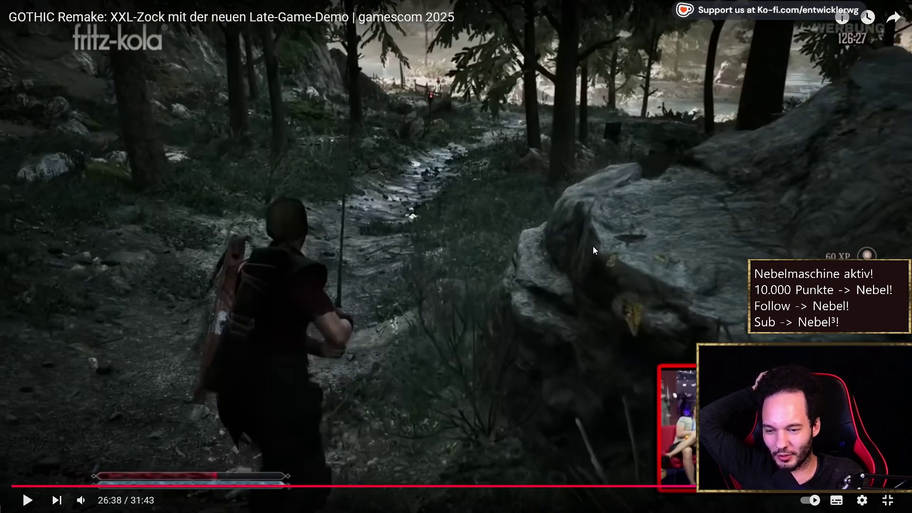
key("space")
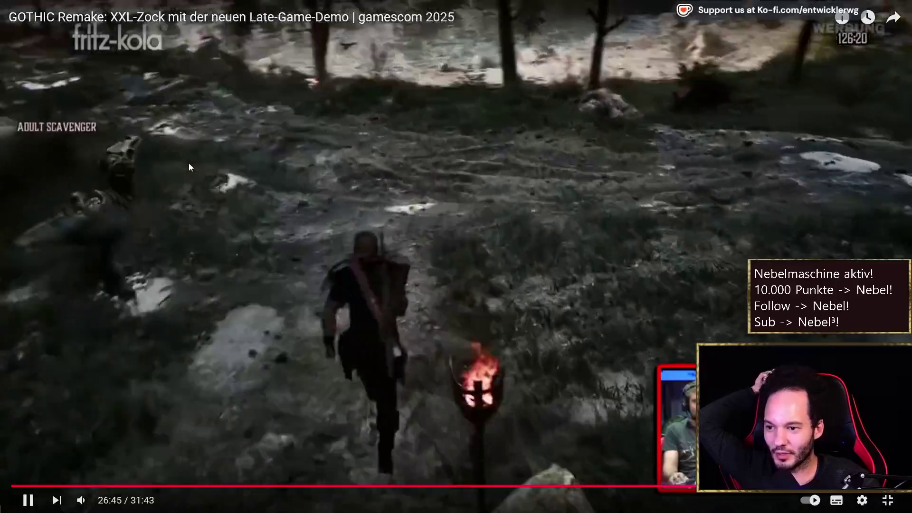
left_click(189, 167)
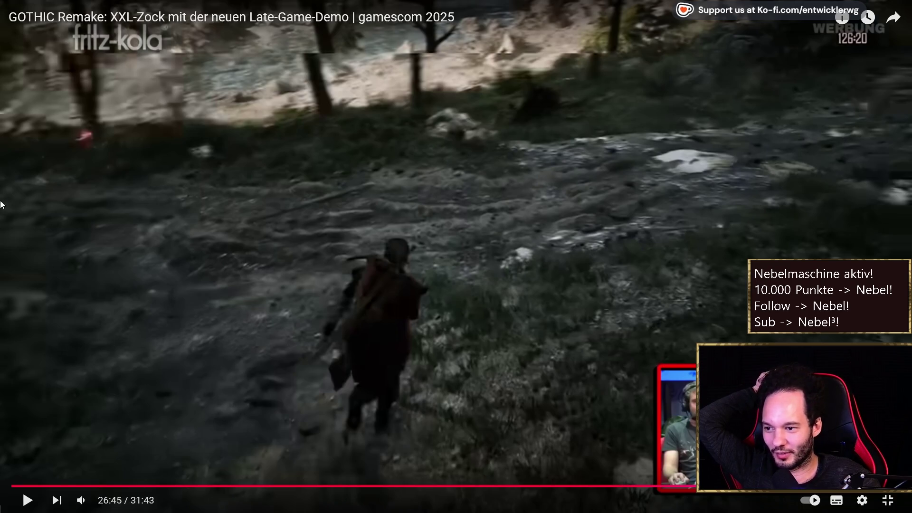
left_click(78, 227)
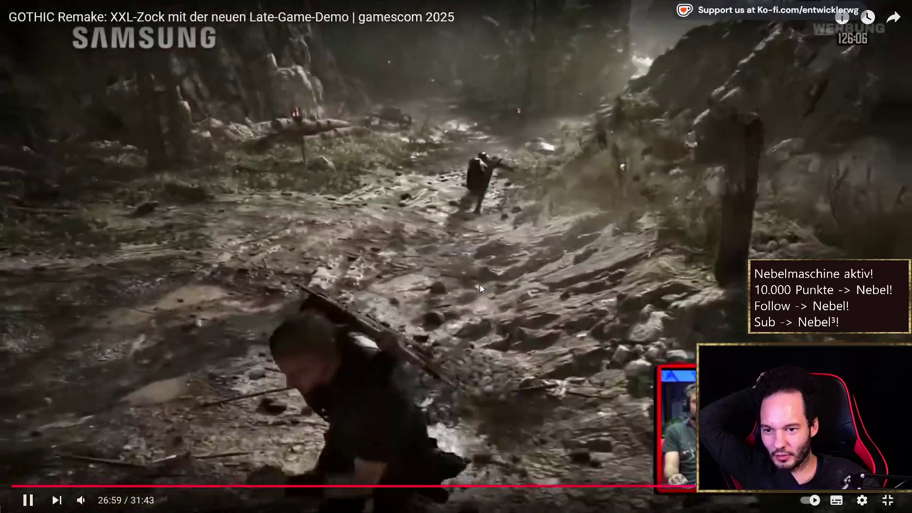
Rewind to 26:54 and toggle pause/play around 26:57–26:59 until the death screen at 27:07.
left_click(479, 284)
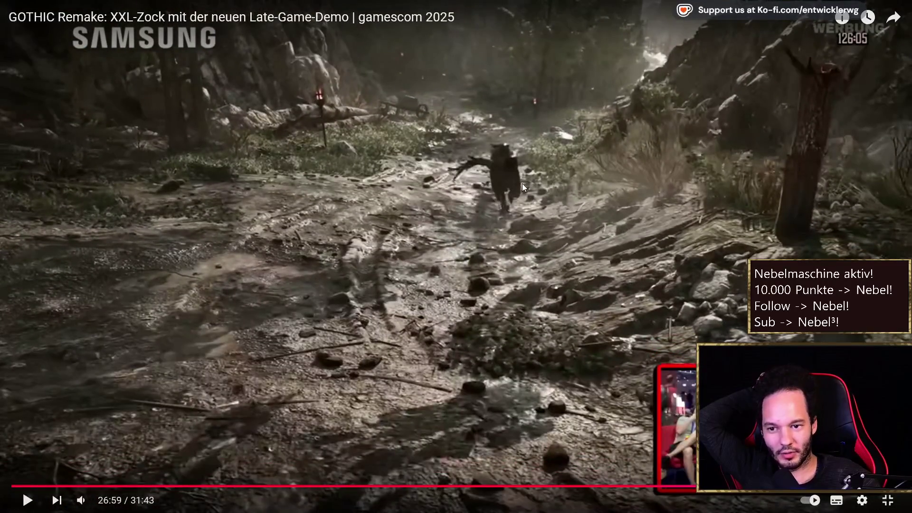
key("Left")
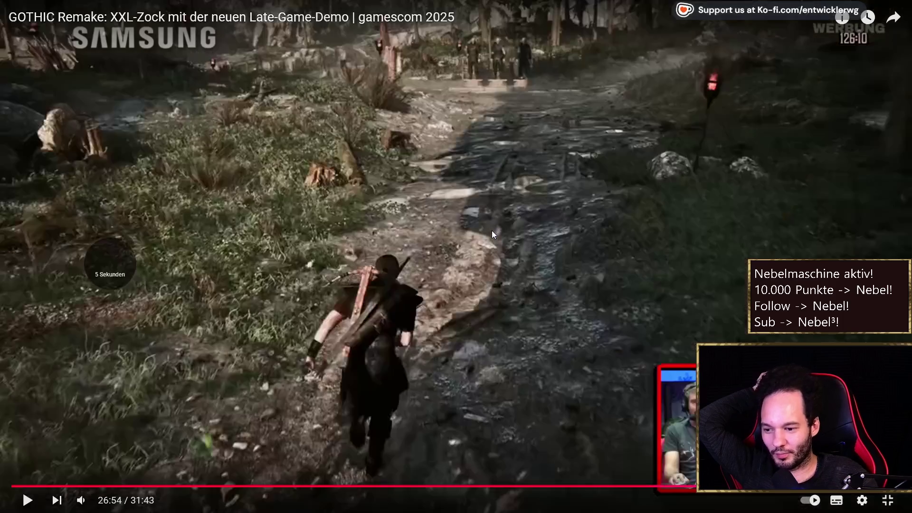
key("space")
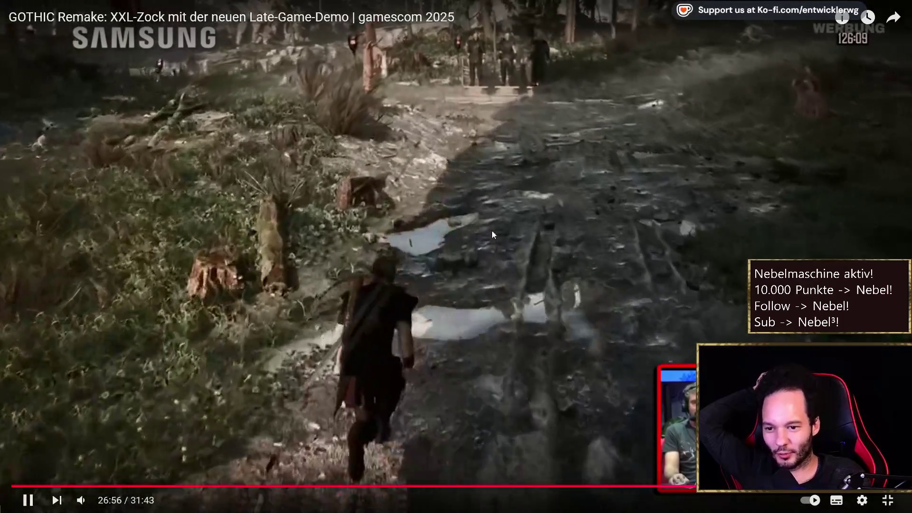
key("space")
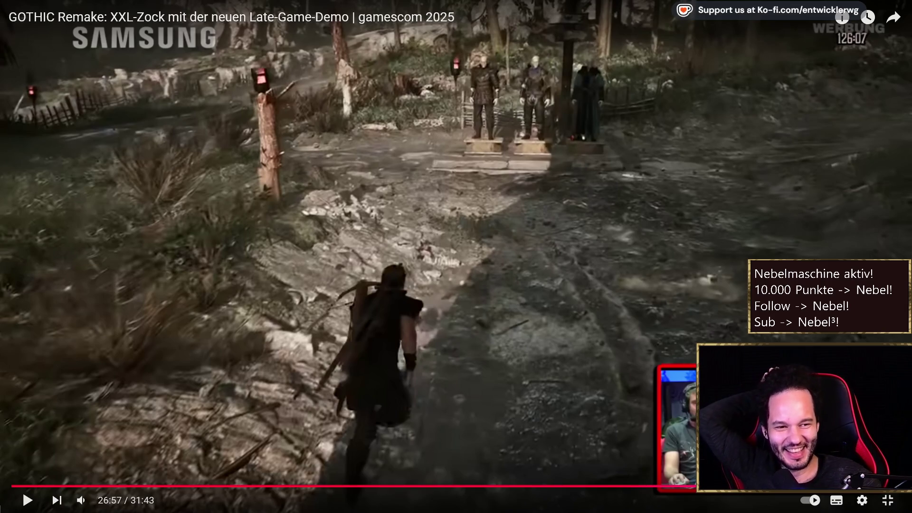
left_click(658, 243)
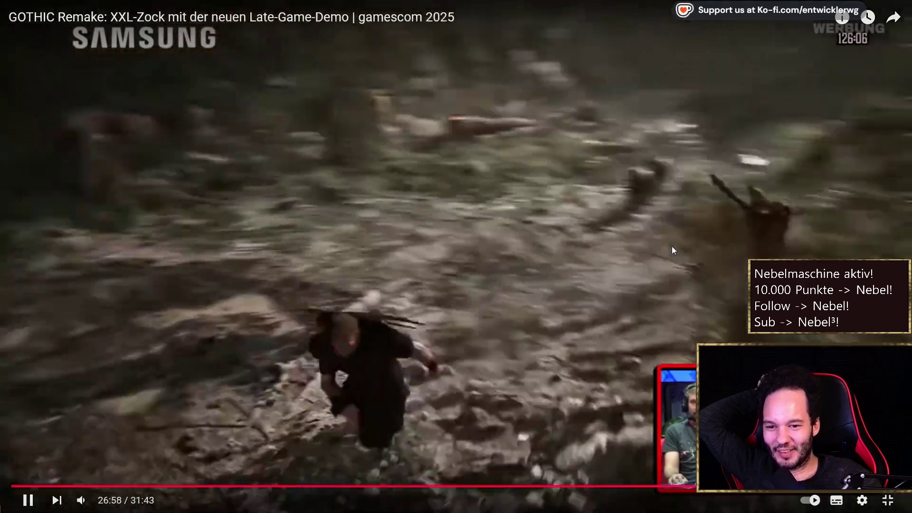
left_click(542, 252)
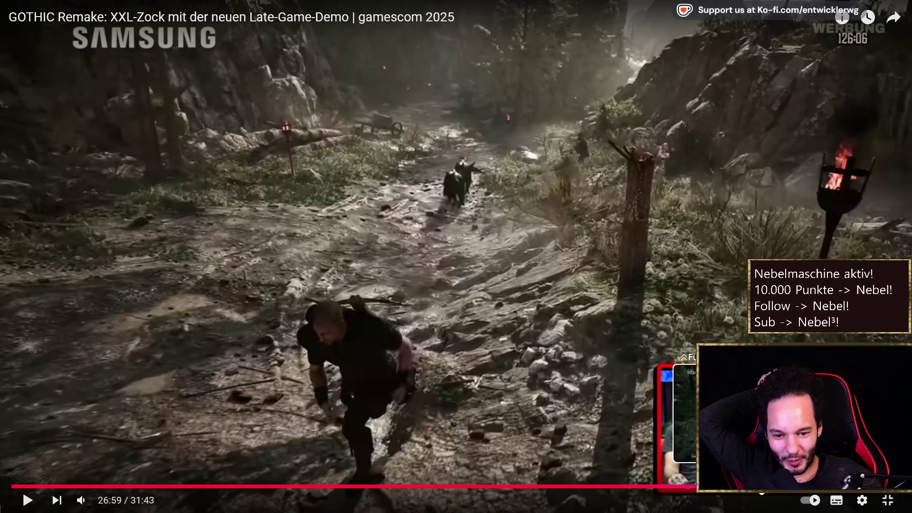
left_click(358, 462)
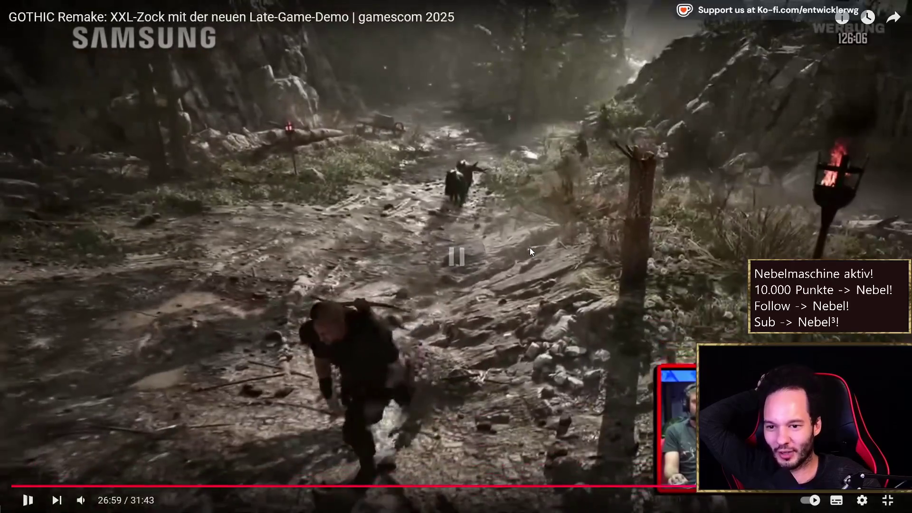
left_click(530, 248)
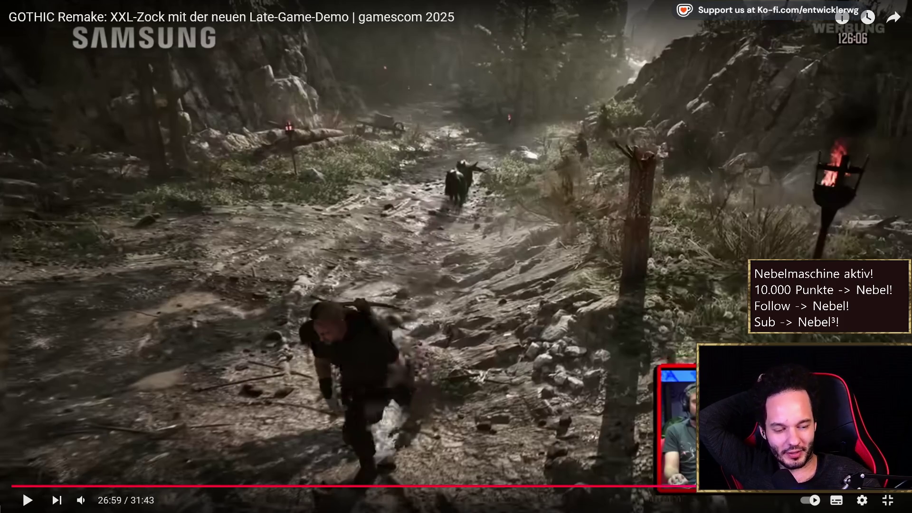
left_click(503, 244)
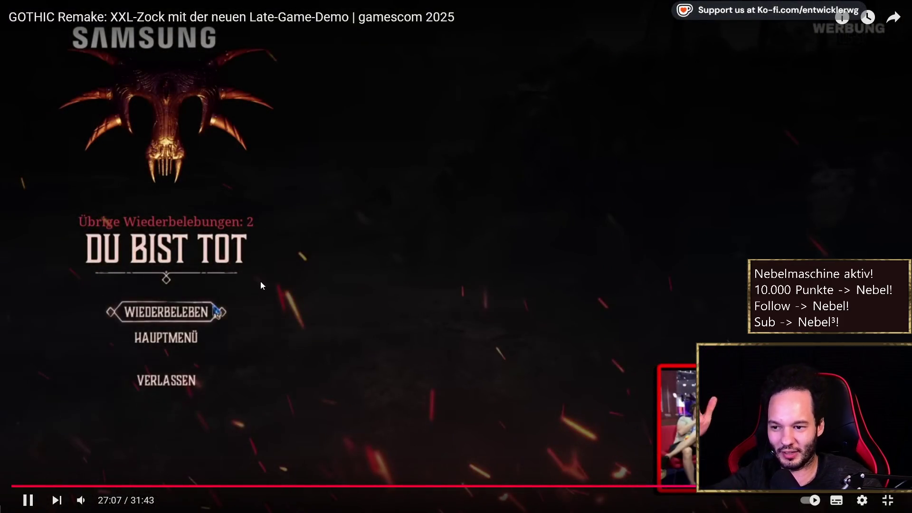
Continue past the death screen, pause at 27:14, then play on and pause at 27:19.
left_click(338, 280)
left_click(340, 281)
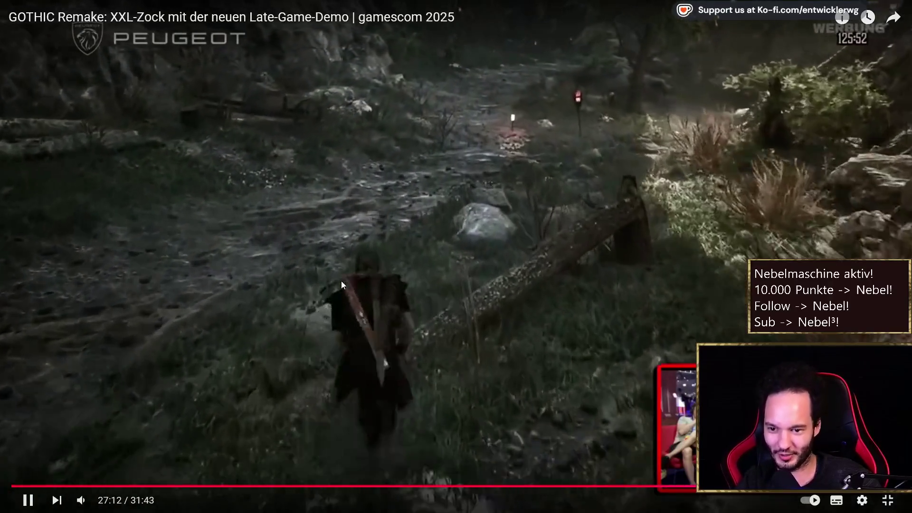
left_click(391, 275)
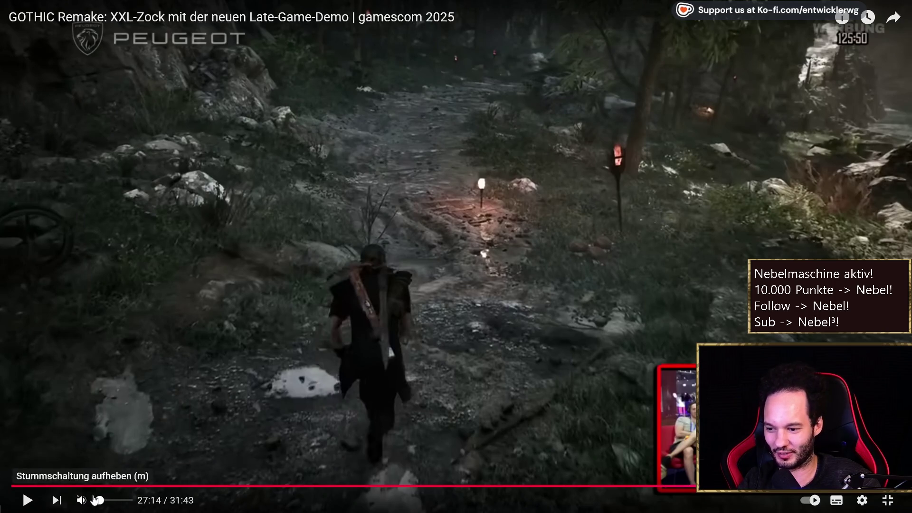
left_click(196, 329)
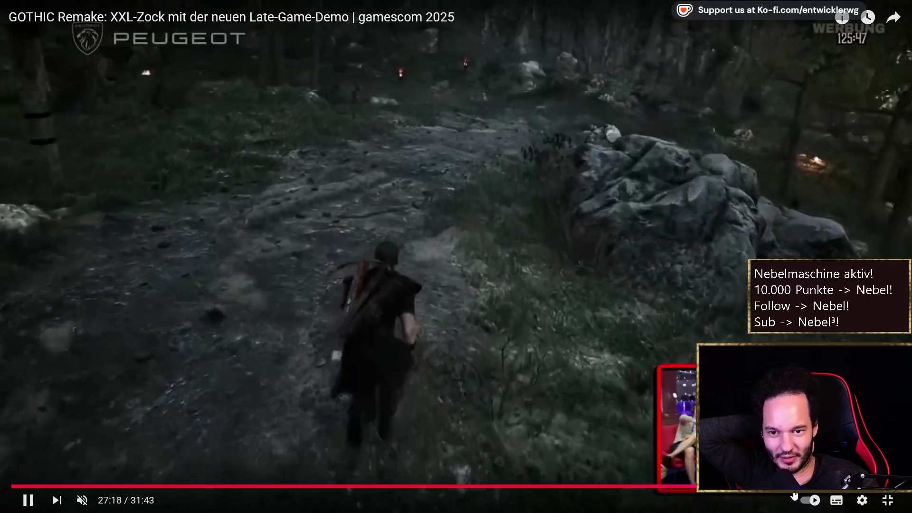
left_click(95, 197)
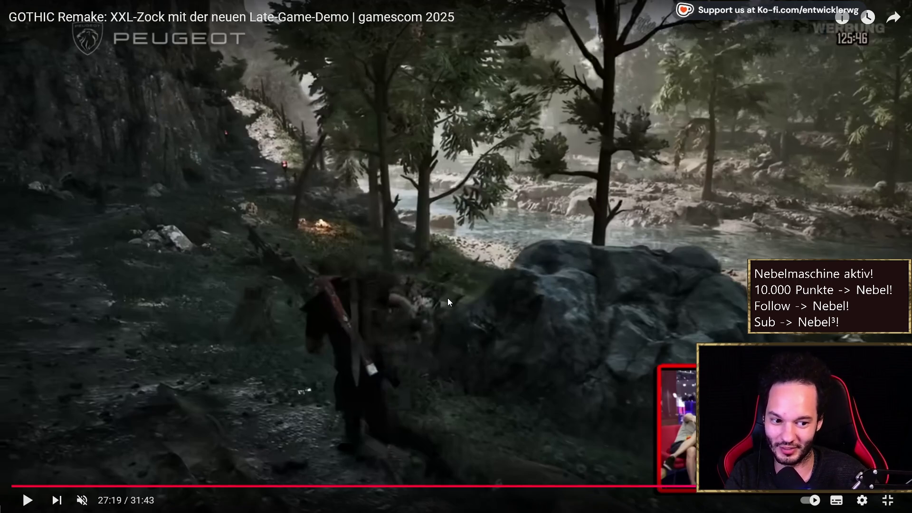
Watch the gameplay with brief pauses, stopping at 27:37 and again at 27:49.
left_click(454, 322)
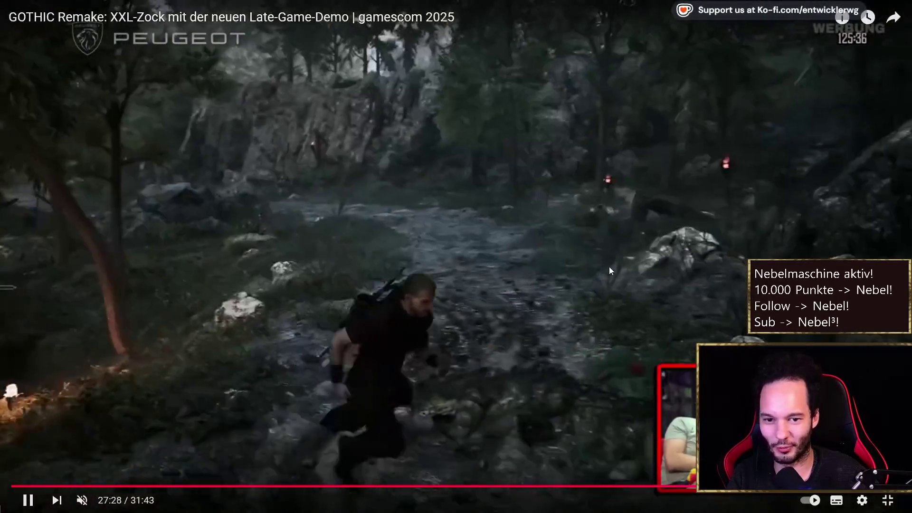
left_click(553, 272)
left_click(473, 257)
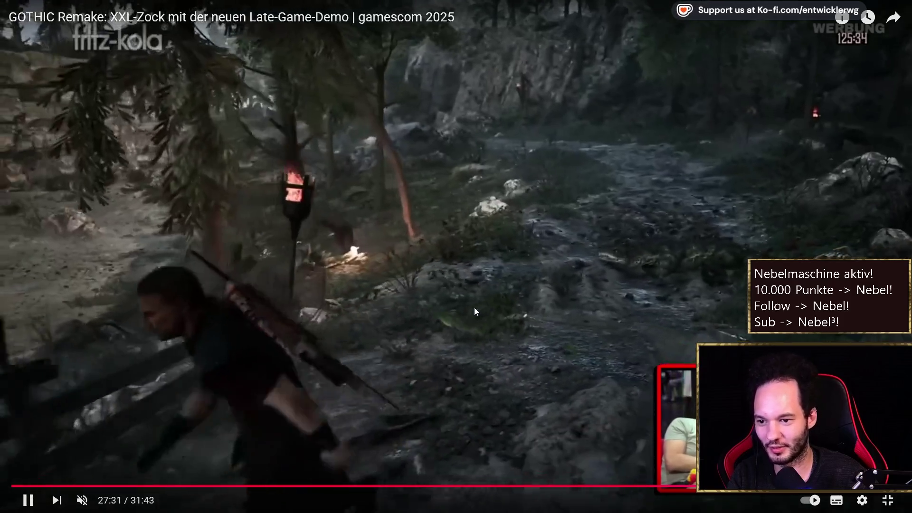
left_click(365, 230)
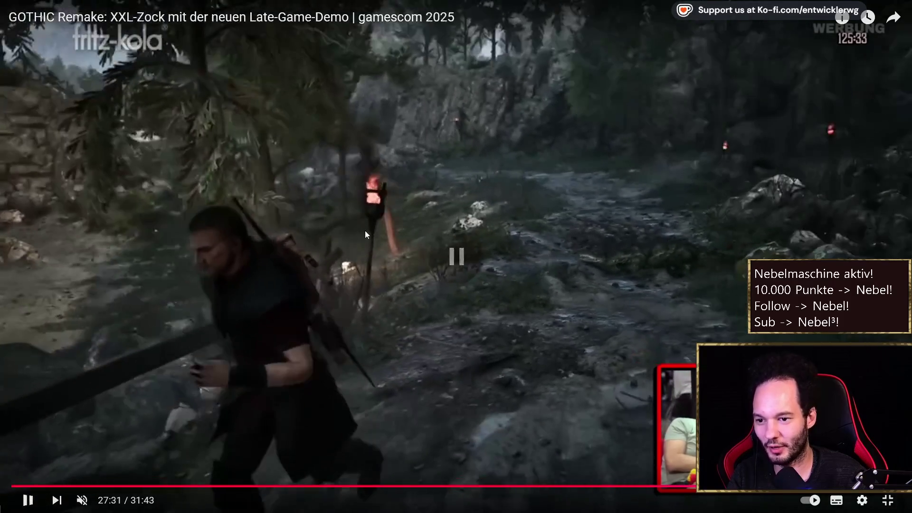
left_click(356, 260)
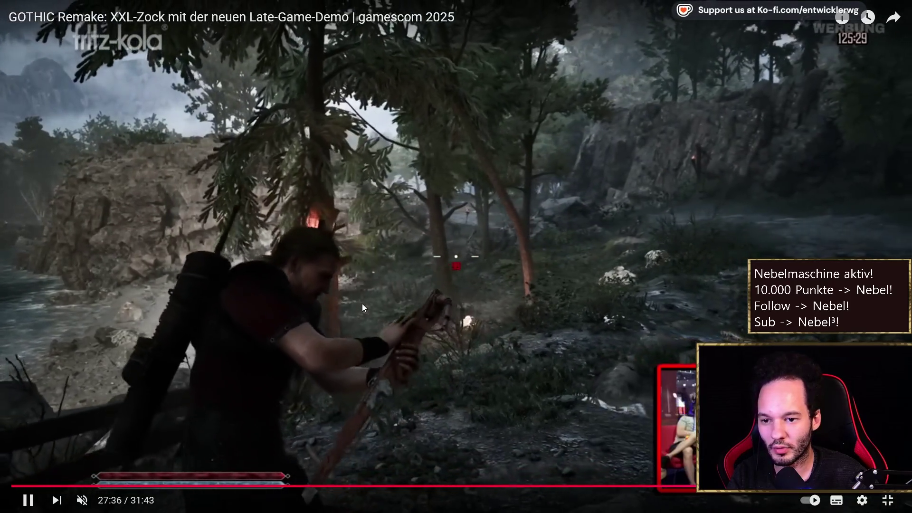
left_click(395, 232)
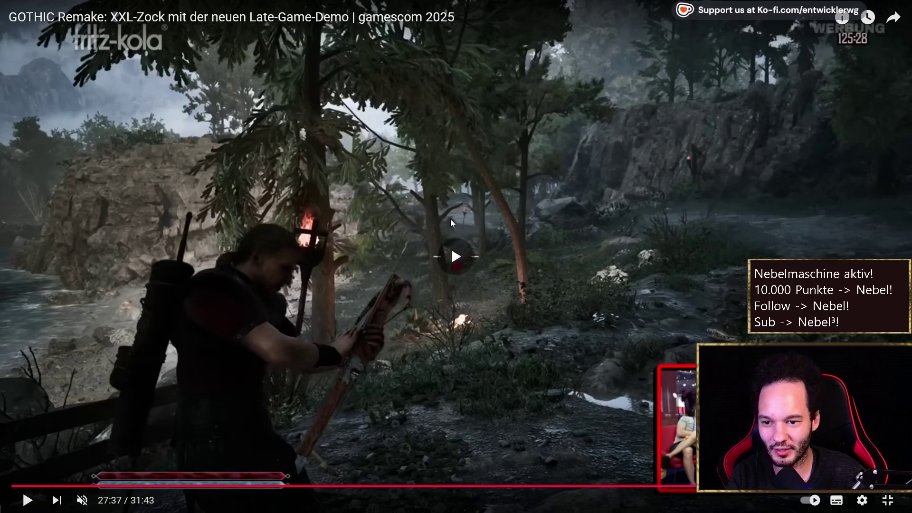
left_click(449, 226)
left_click(352, 209)
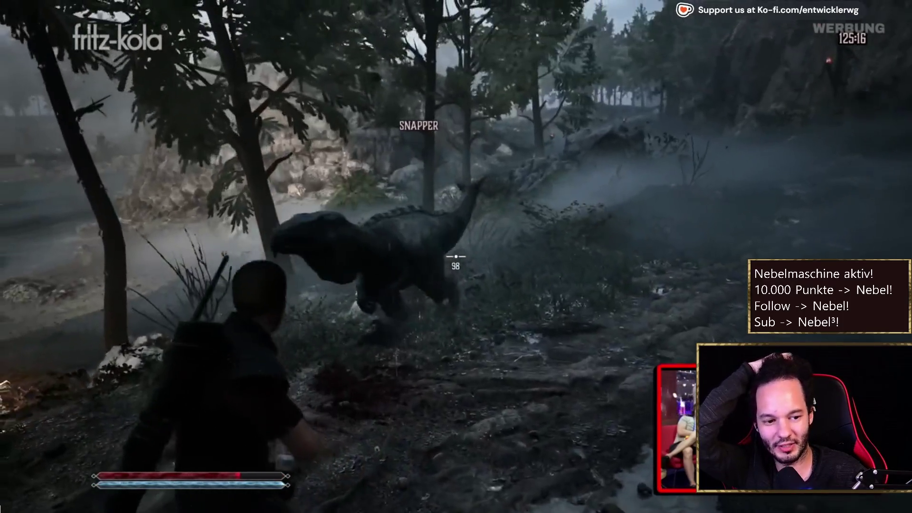
left_click(550, 291)
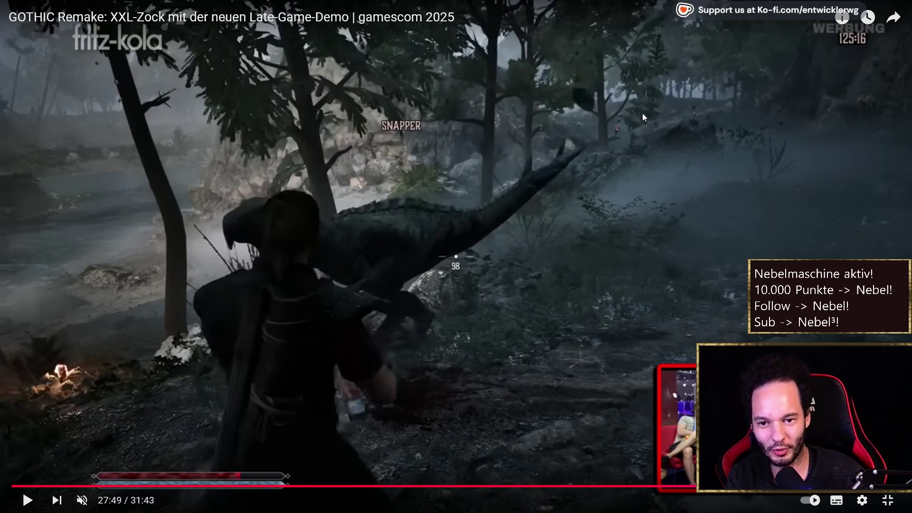
Resume the video, pause it at 28:19, and exit fullscreen.
left_click(594, 181)
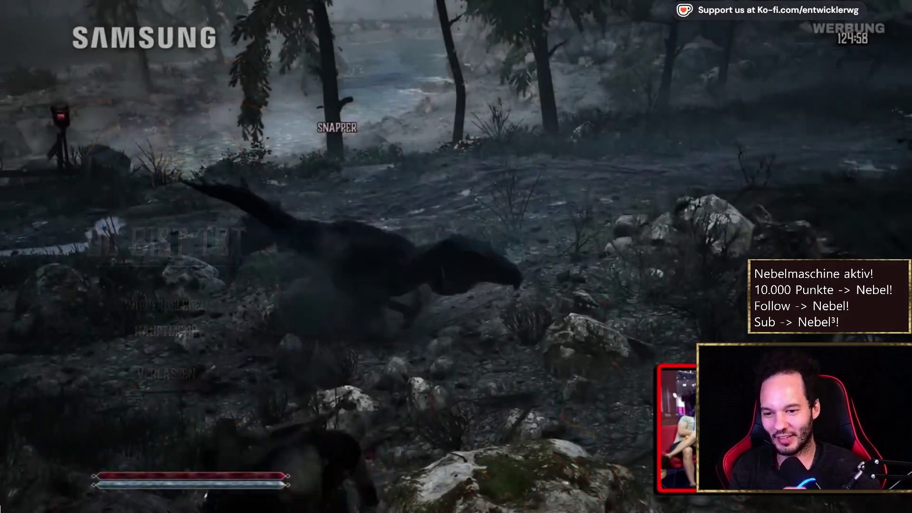
mouse_move(605, 267)
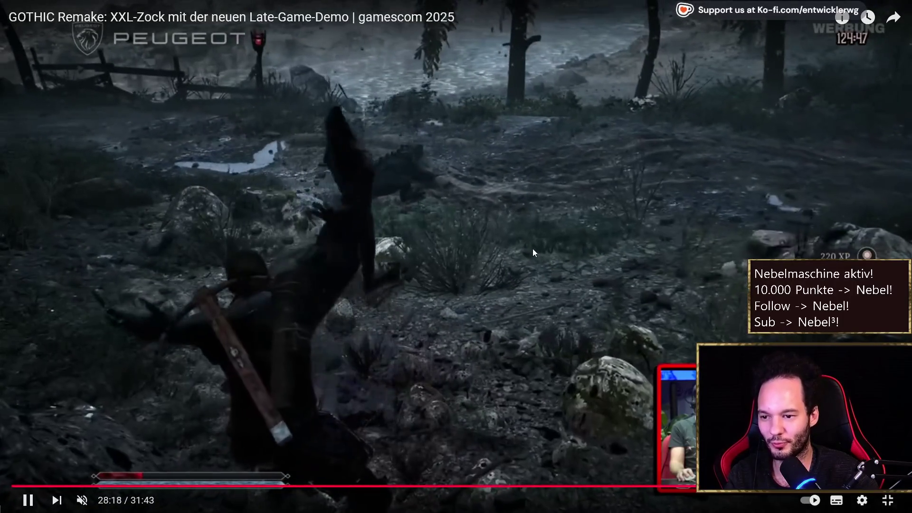
left_click(530, 251)
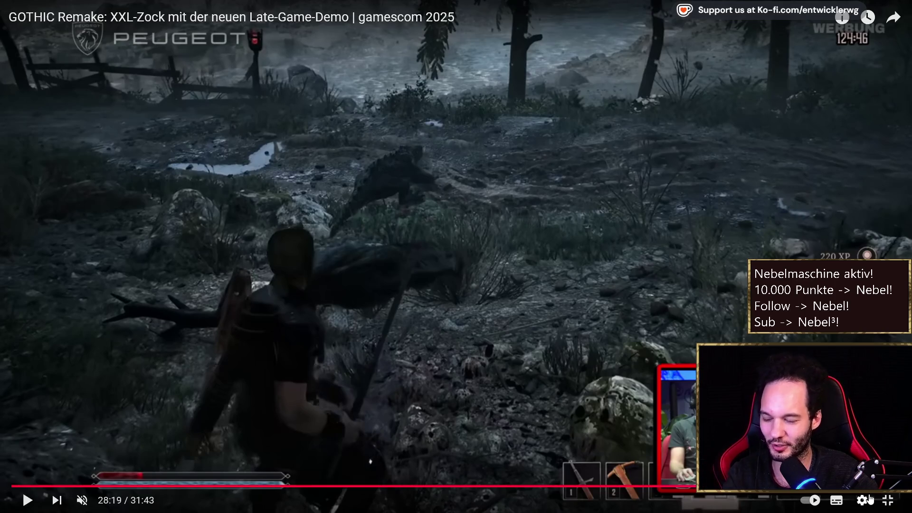
key("Escape")
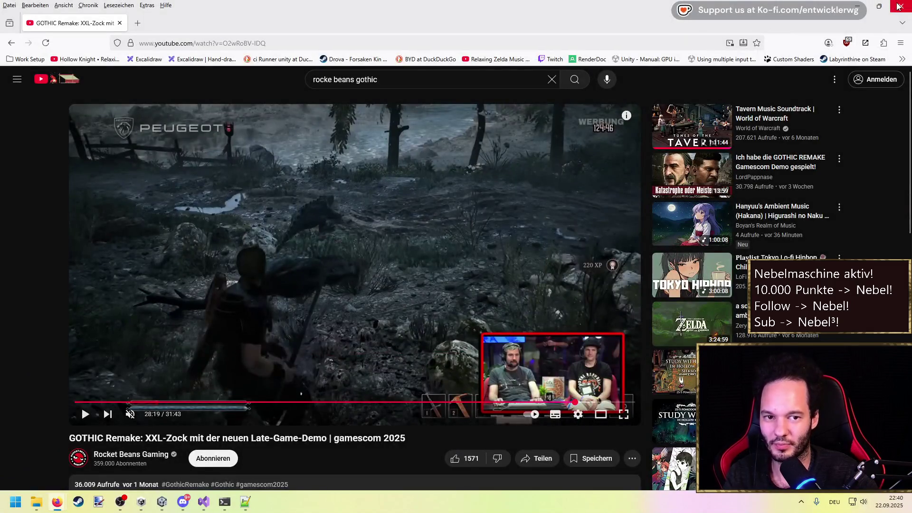
Minimize Firefox and review the Project Auditor summary, peeking at the Boxing Allocation issue.
left_click(856, 6)
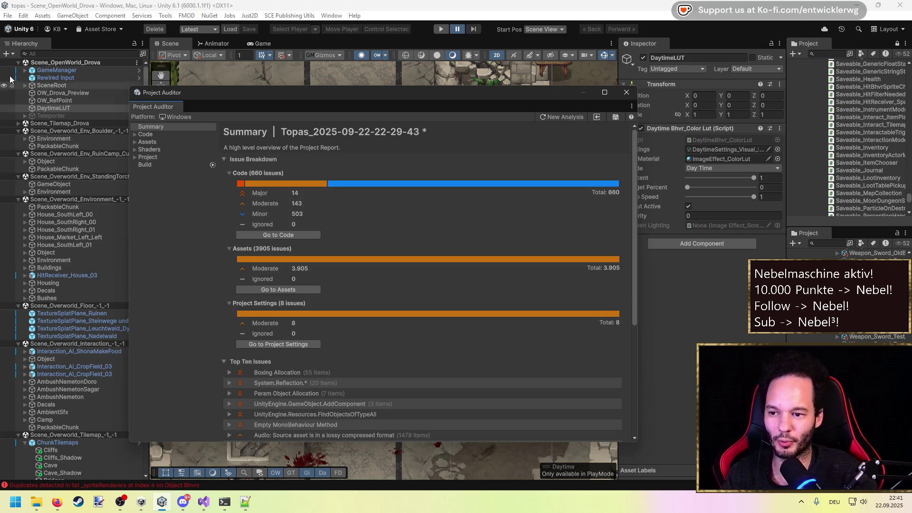
scroll(395, 258, "down", 3)
scroll(395, 258, "up", 2)
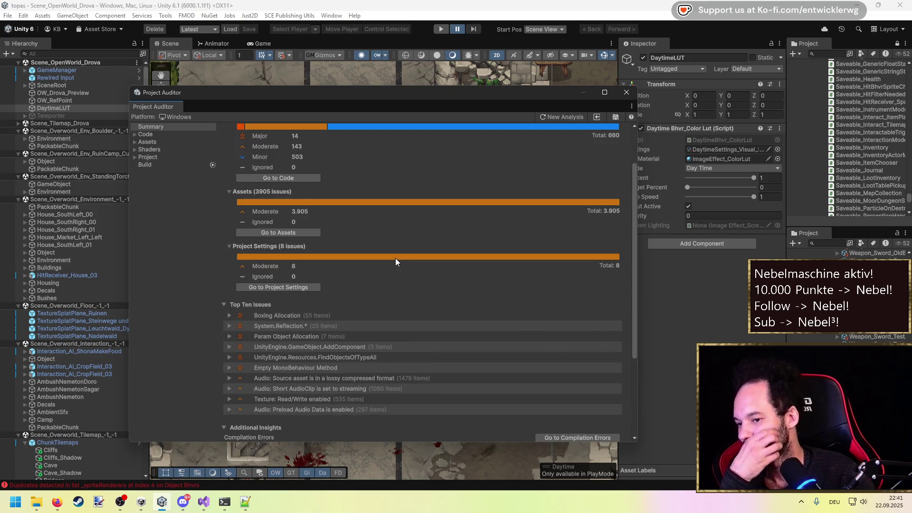
scroll(395, 258, "up", 1)
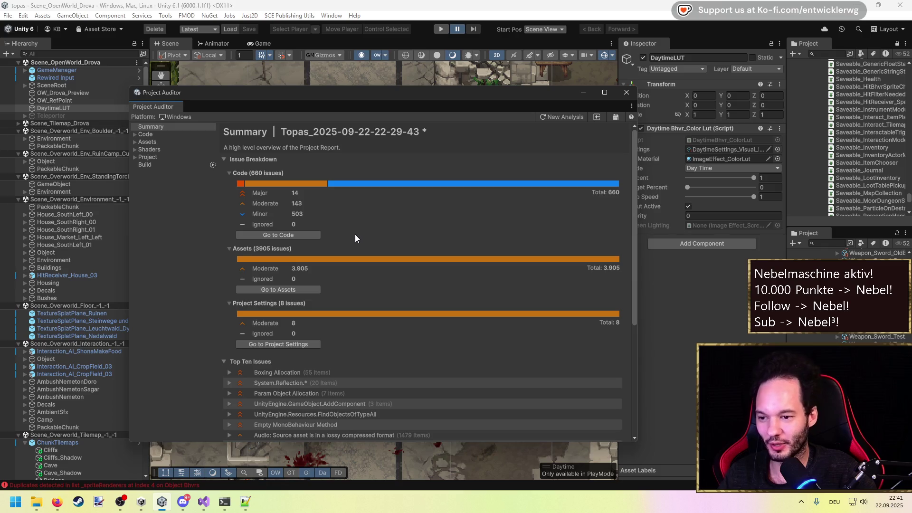
scroll(353, 306, "down", 6)
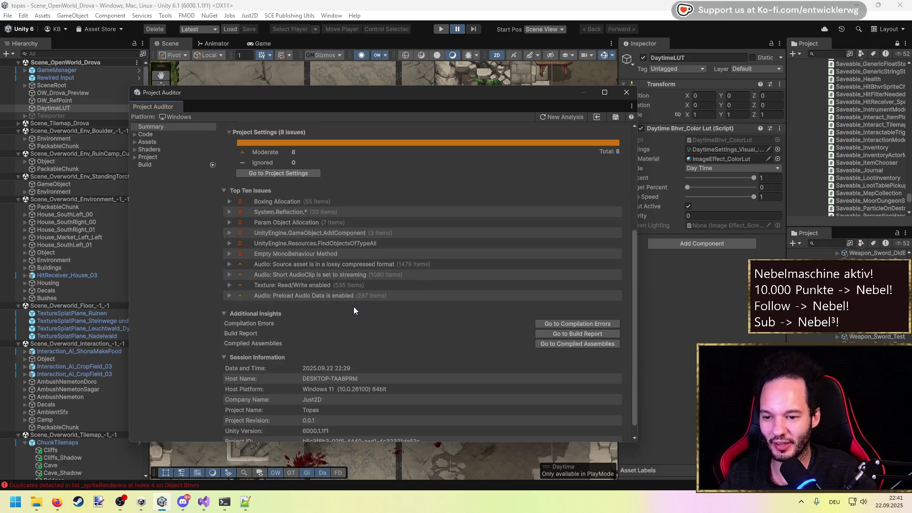
scroll(285, 278, "up", 2)
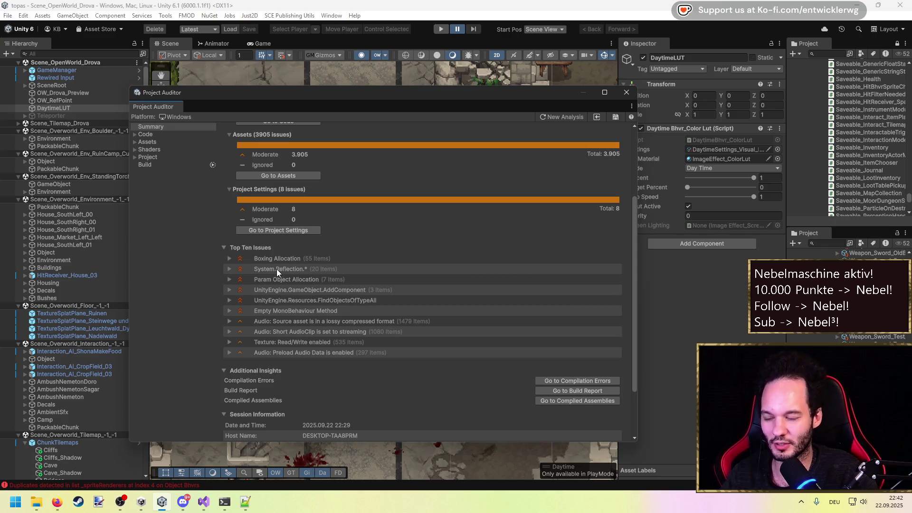
left_click(230, 258)
left_click(230, 258)
scroll(231, 260, "up", 3)
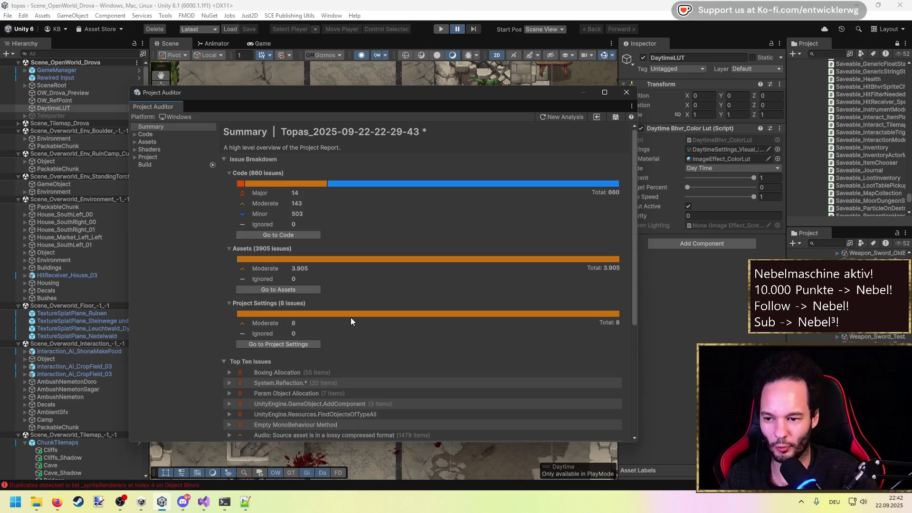
Check the System.Reflection top issue's details, then expand the Code category of the report.
scroll(352, 315, "down", 5)
scroll(351, 315, "up", 4)
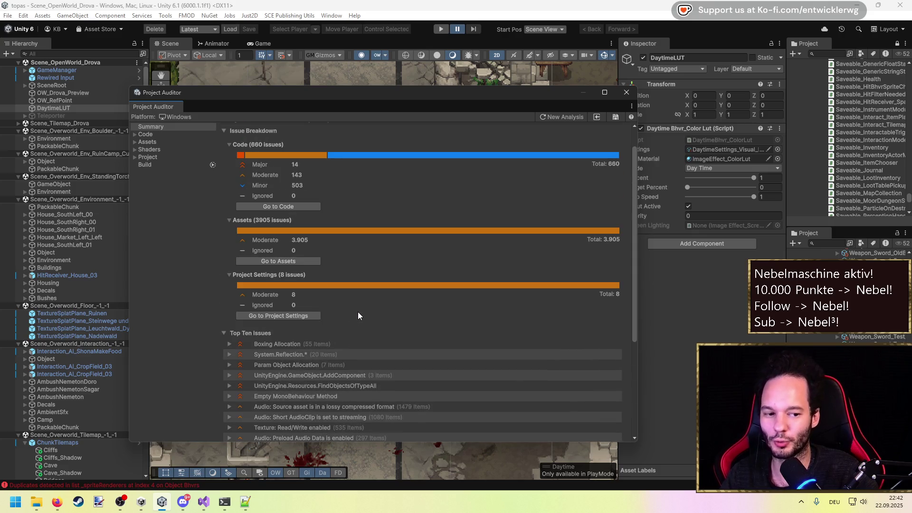
scroll(357, 309, "down", 3)
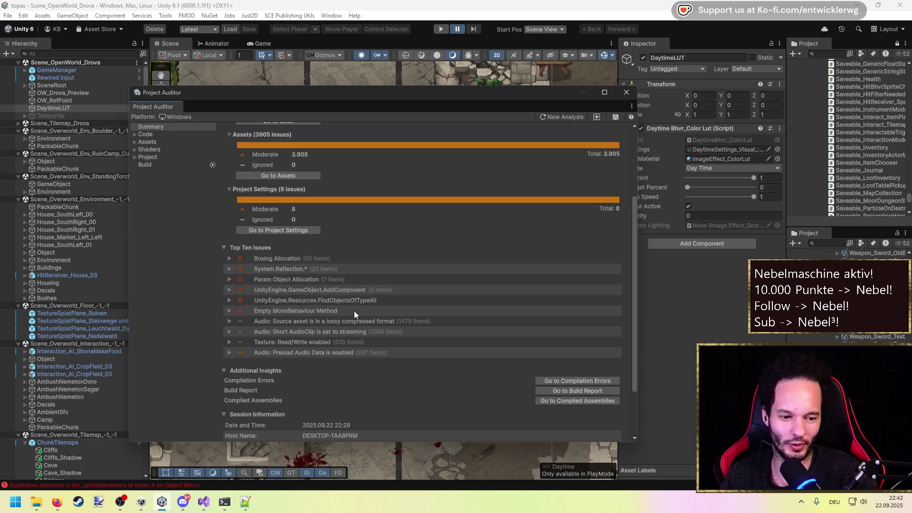
left_click(226, 270)
left_click(229, 266)
scroll(223, 266, "down", 2)
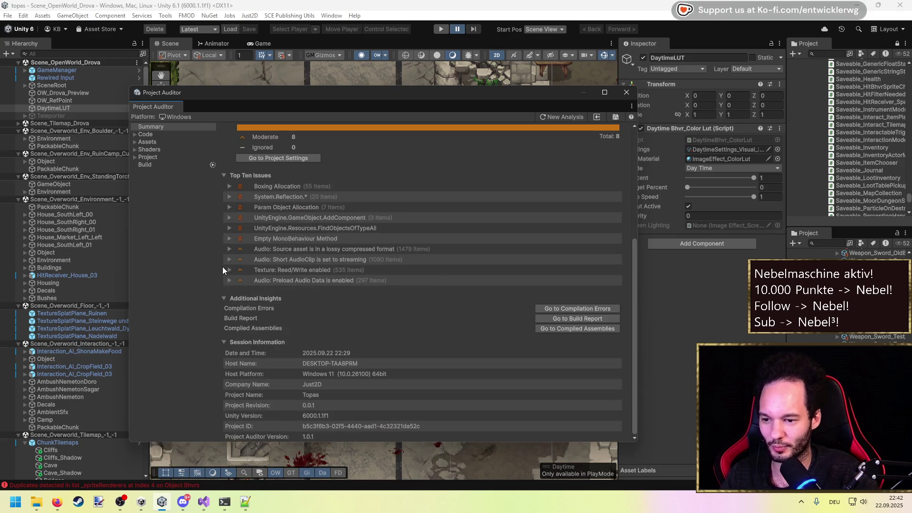
scroll(222, 266, "up", 5)
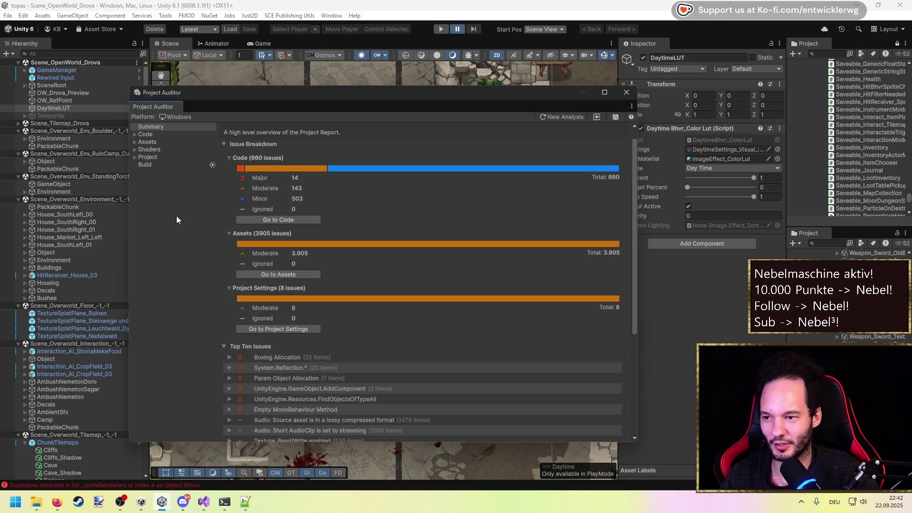
left_click(135, 135)
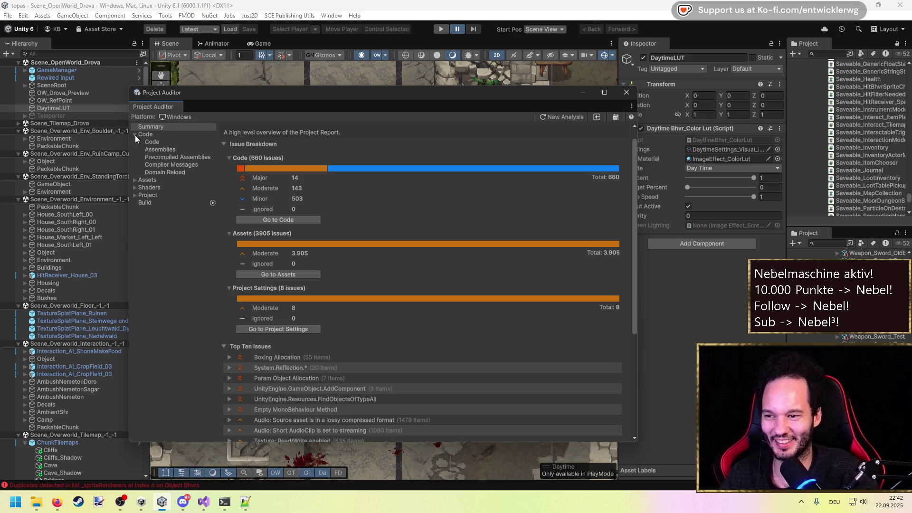
Open the code issues list, inspect the Array and Boxing Allocation groups, and widen the auditor window.
left_click(146, 142)
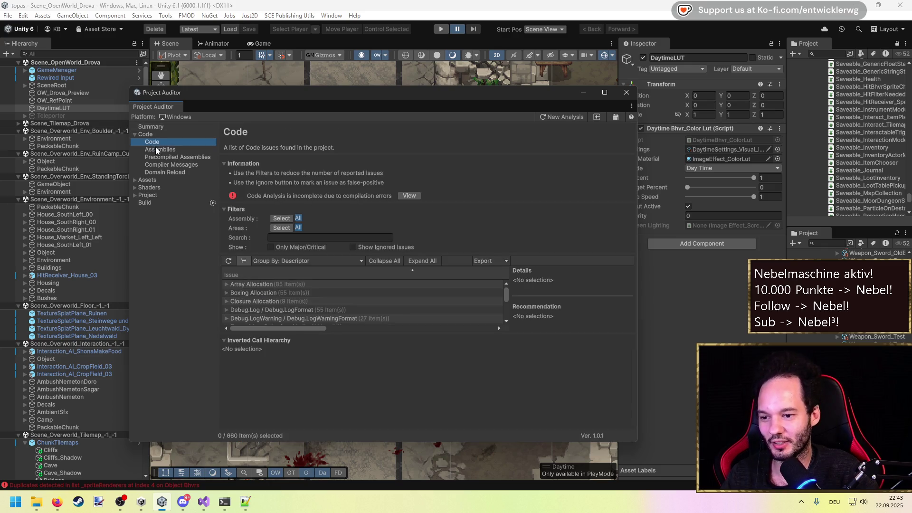
scroll(505, 296, "down", 2)
scroll(507, 301, "up", 2)
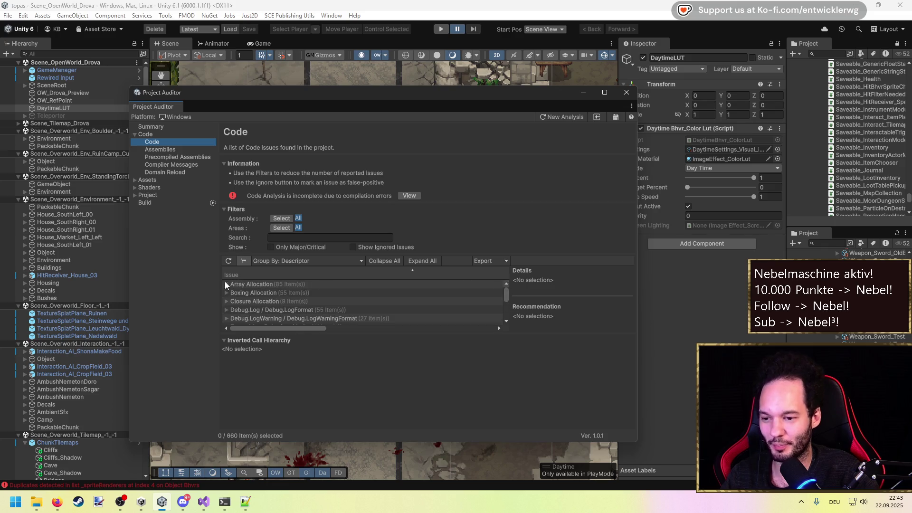
left_click(227, 284)
left_click(226, 283)
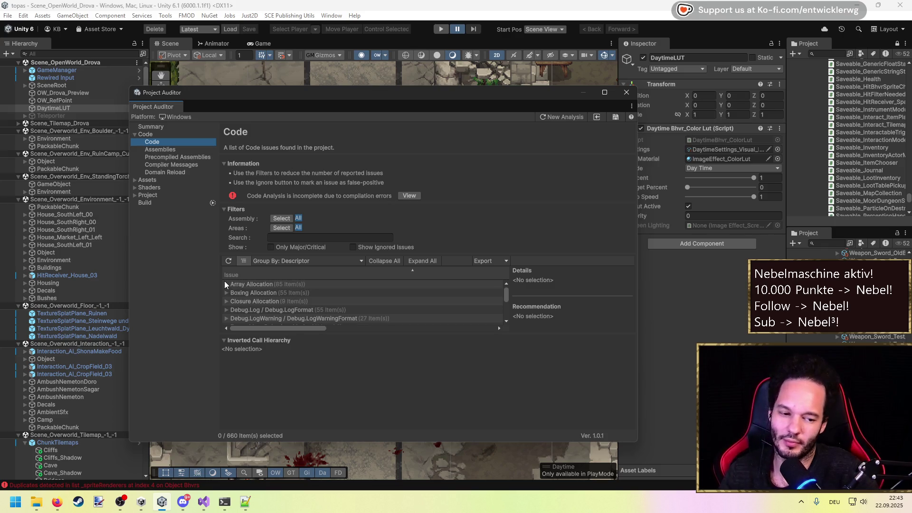
left_click(226, 292)
left_click(261, 303)
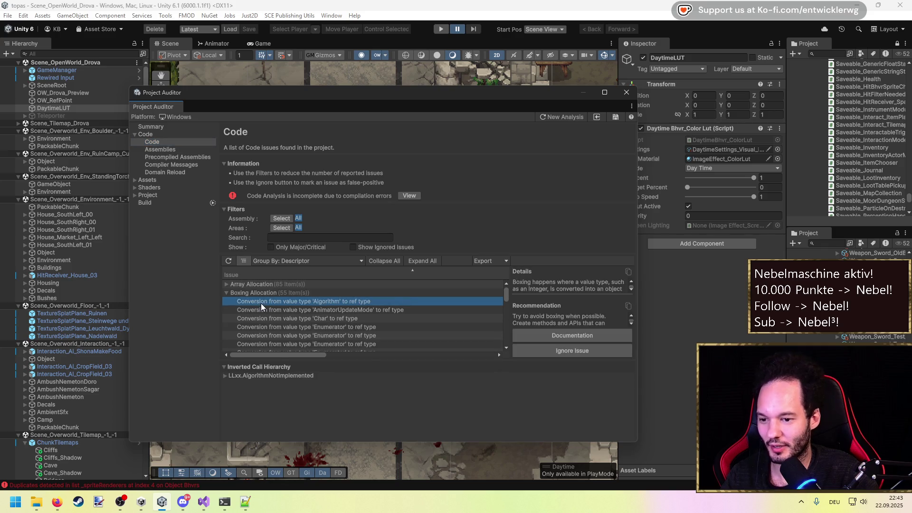
left_click_drag(635, 338, 828, 335)
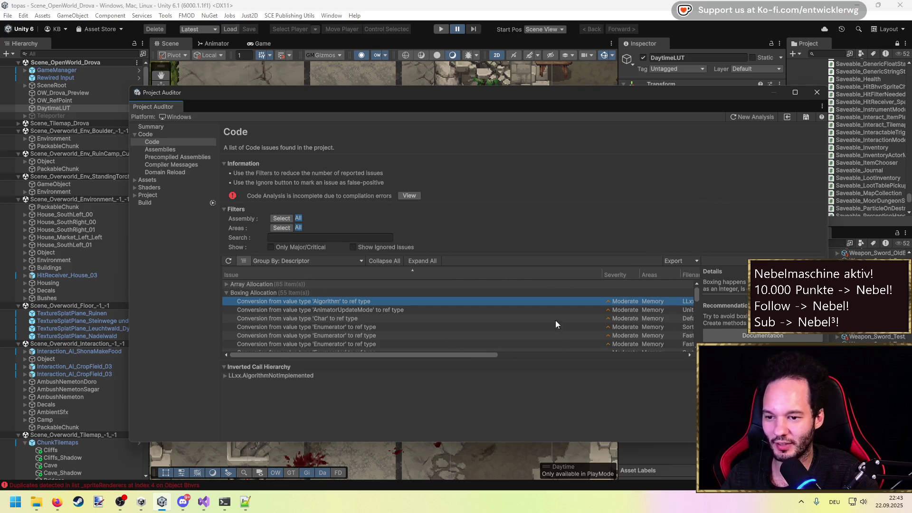
Filter to Major/Critical issues, examine the Int32 boxing issues, and open the Assemblies filter.
left_click(271, 245)
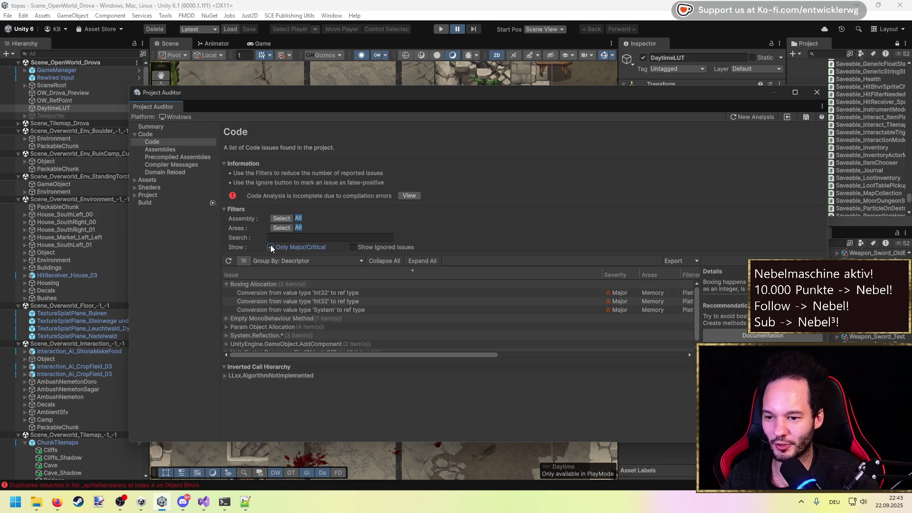
left_click(329, 291)
left_click(327, 300)
left_click(324, 293)
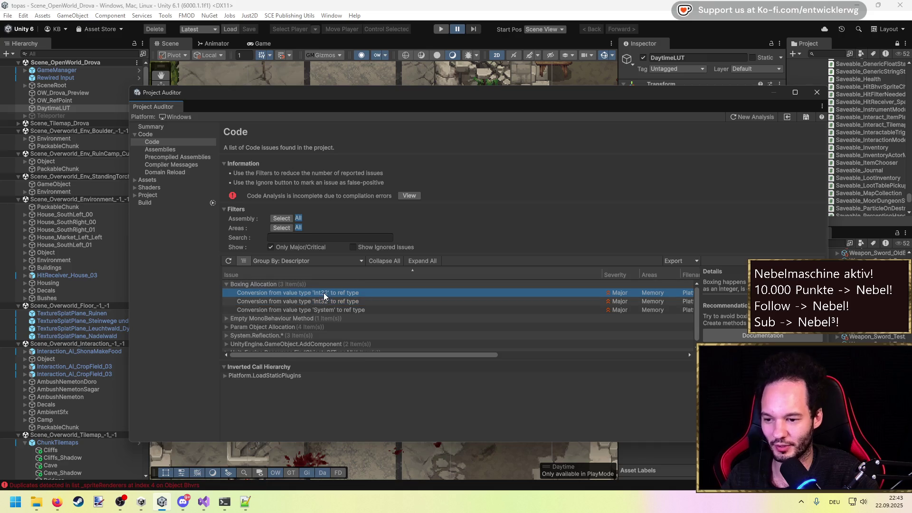
left_click_drag(488, 355, 589, 358)
mouse_move(644, 363)
left_mouse_down()
mouse_move(654, 358)
mouse_move(307, 364)
left_mouse_up()
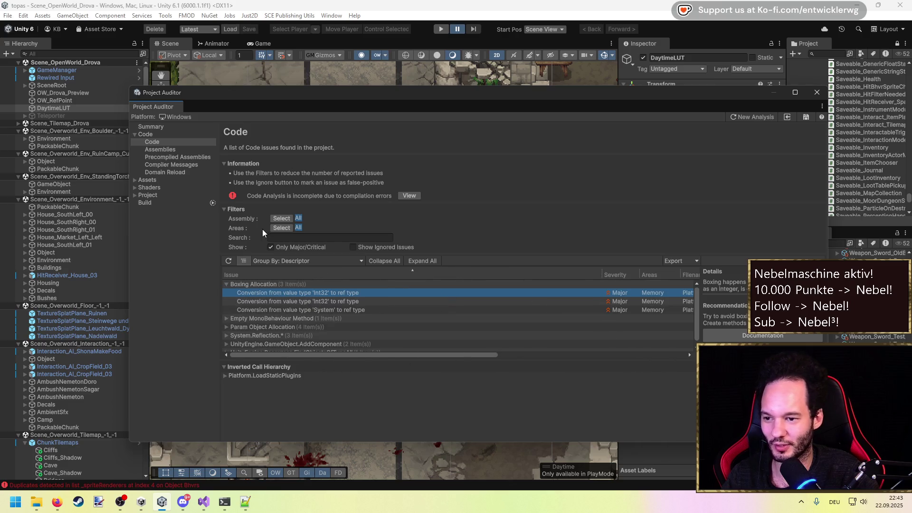
left_click(279, 218)
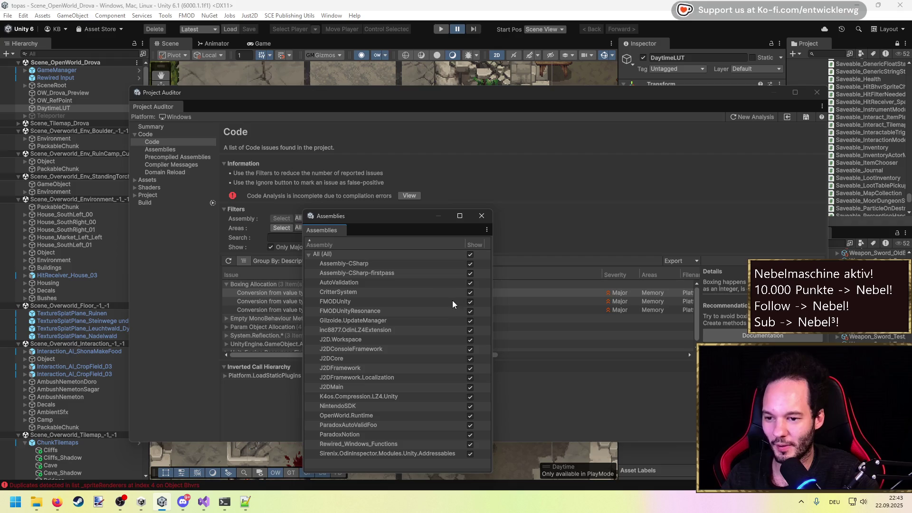
Limit the Project Auditor assembly filter to the six J2D assemblies only.
left_click(469, 254)
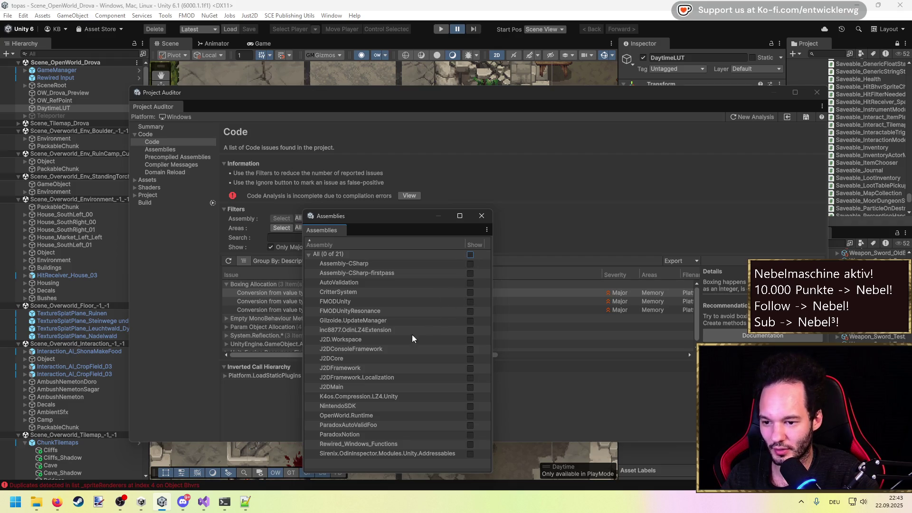
left_click(470, 387)
left_click(470, 377)
left_click(470, 368)
left_click(470, 359)
left_click(470, 349)
left_click(470, 340)
left_click(482, 216)
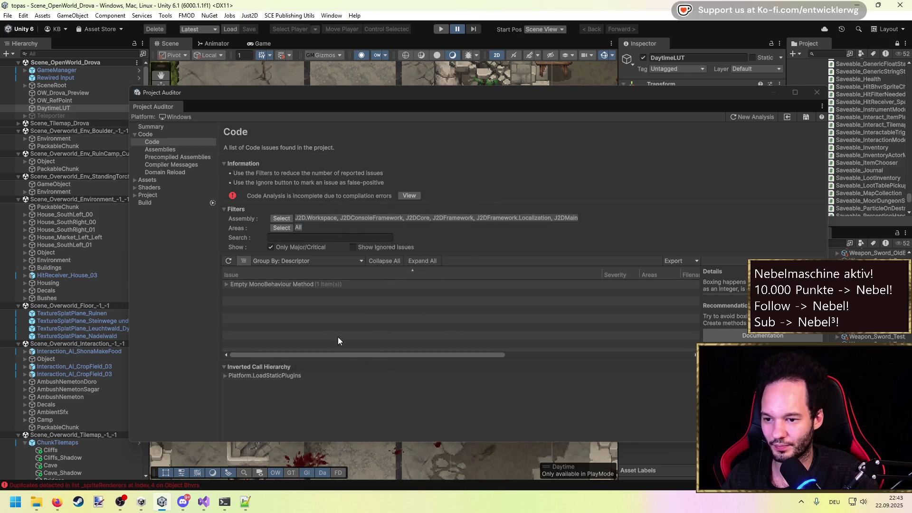
Expand Empty MonoBehaviour Method and open the empty Update issue's source code.
left_click(226, 284)
left_click(226, 284)
left_click(226, 284)
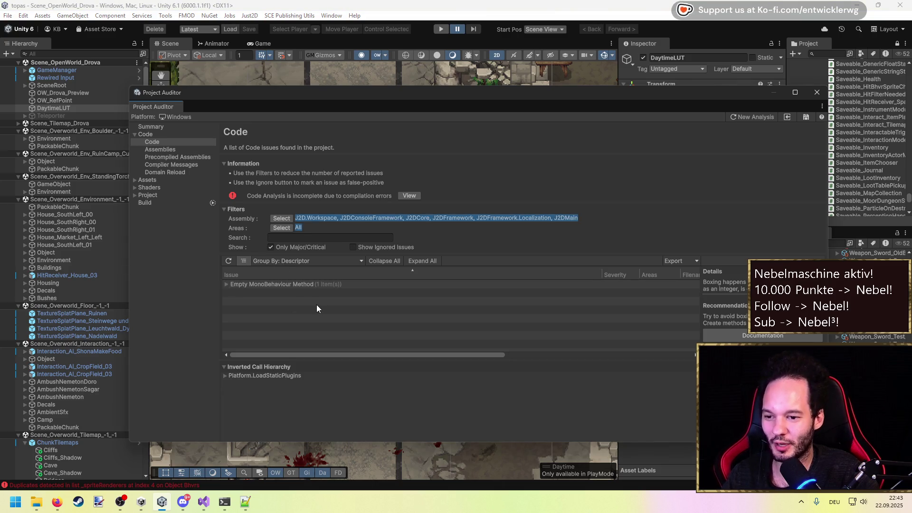
left_click(275, 291)
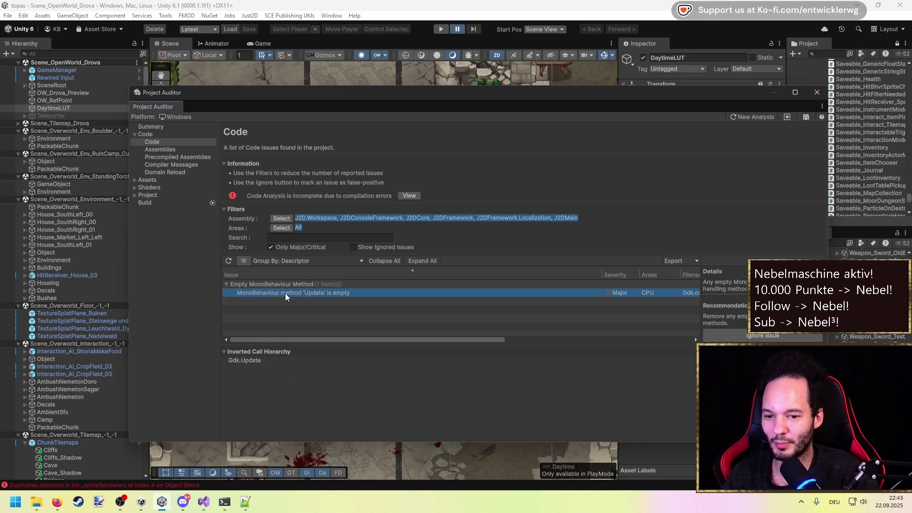
mouse_move(385, 343)
left_mouse_down()
mouse_move(502, 346)
mouse_move(326, 346)
left_mouse_up()
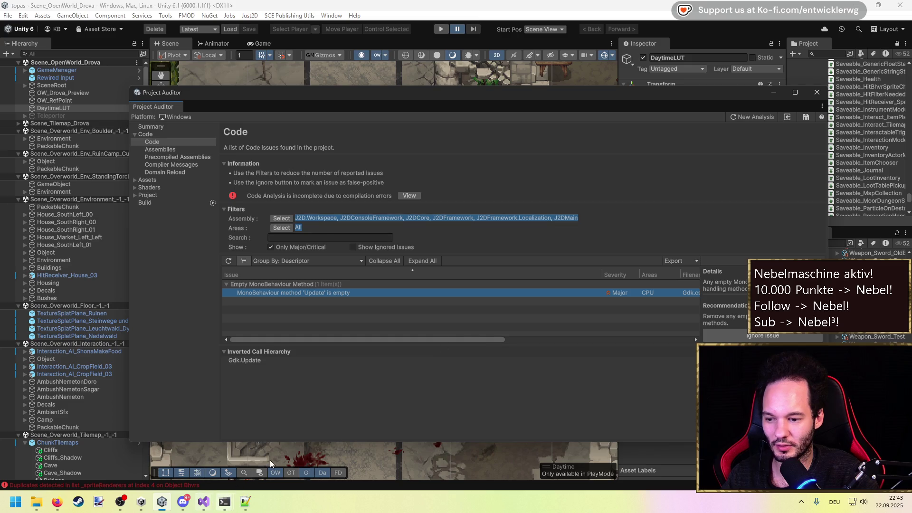
left_click(423, 341)
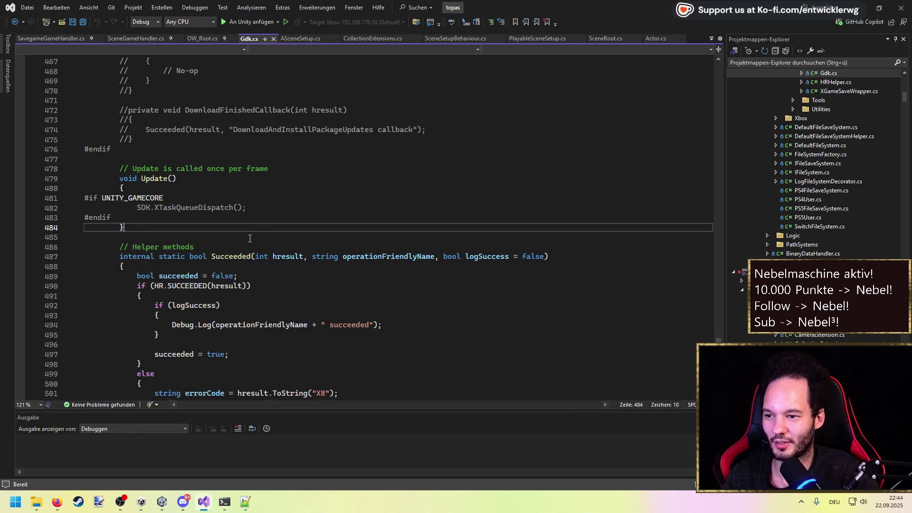
Inspect the empty Update method in Gdk.cs, then minimize Visual Studio to return to Unity.
mouse_move(85, 234)
left_mouse_down()
mouse_move(163, 234)
mouse_move(111, 254)
mouse_move(85, 215)
left_mouse_up()
left_click(145, 228)
left_click(142, 273)
left_click_drag(124, 264, 23, 214)
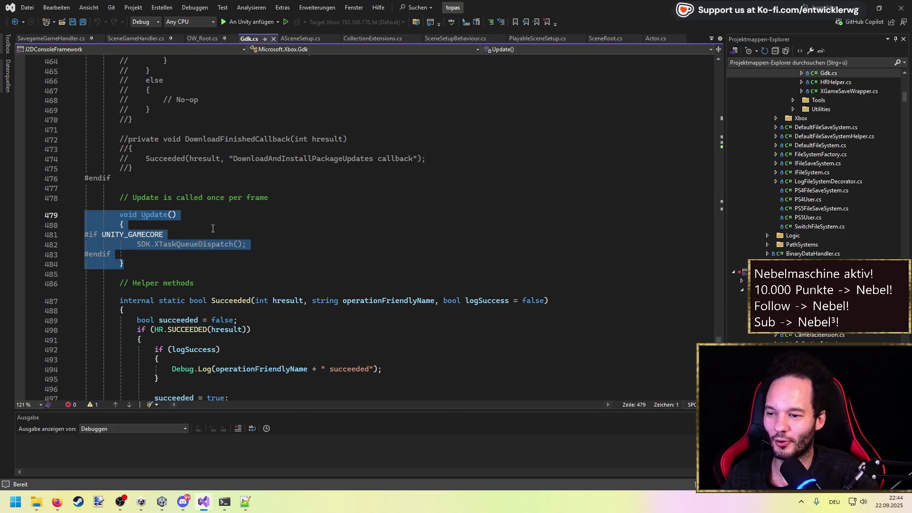
left_click(142, 225)
left_click(861, 10)
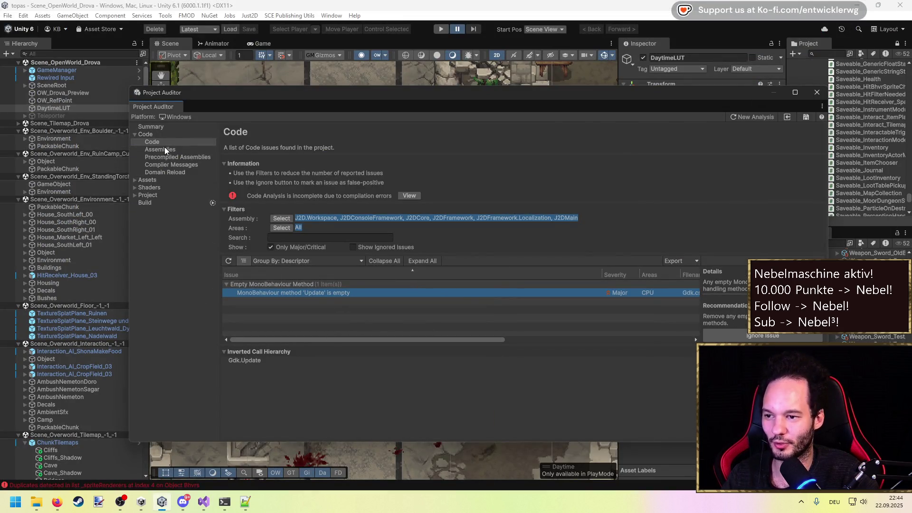
Uncheck Only Major/Critical, expand Array Allocation, and open the first 'Byte' allocation's source line.
left_click(270, 248)
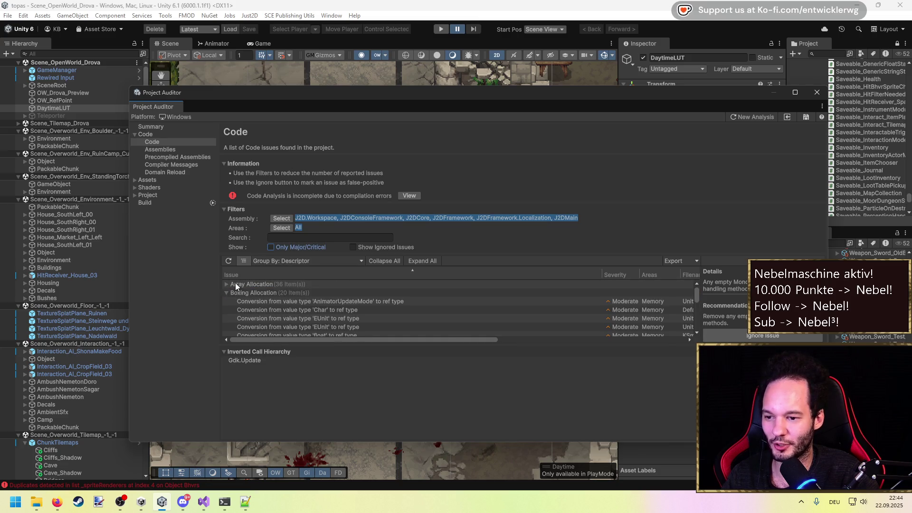
left_click(226, 284)
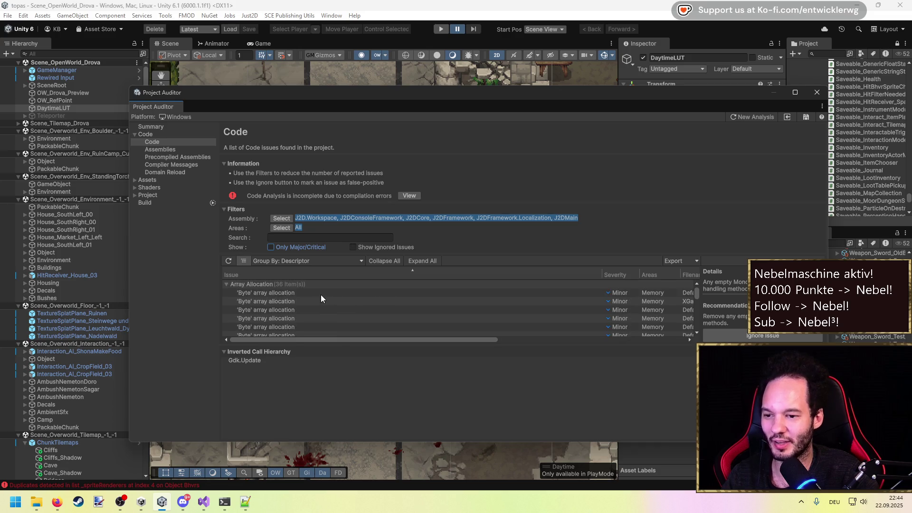
left_click(321, 293)
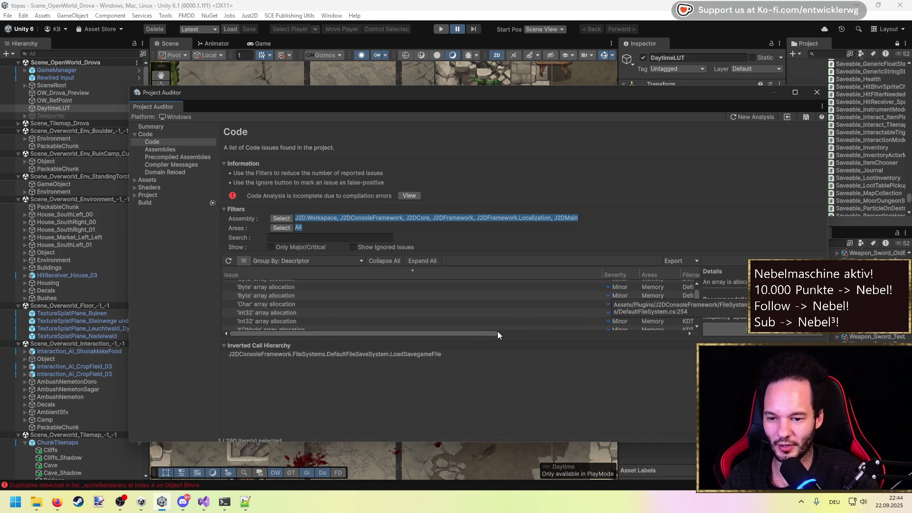
mouse_move(493, 334)
left_mouse_down()
mouse_move(536, 341)
mouse_move(433, 344)
left_mouse_up()
double_click(372, 296)
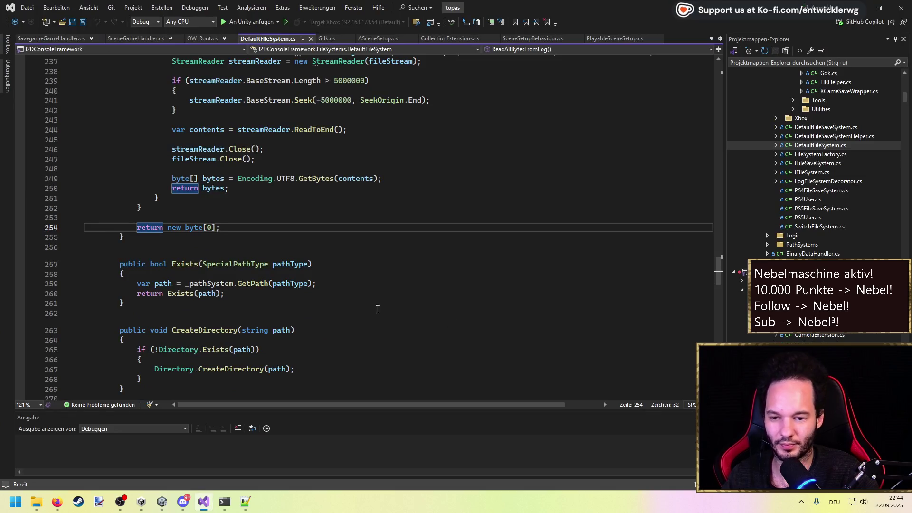
Inspect 'new byte[0]' on line 254 of DefaultFileSystem.cs, then minimize Visual Studio.
left_click_drag(231, 288, 139, 288)
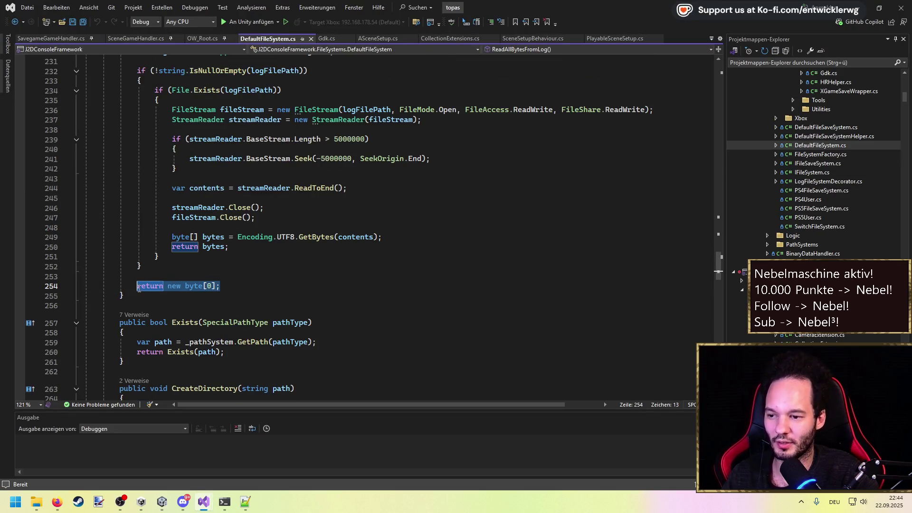
mouse_move(220, 288)
left_mouse_down()
mouse_move(138, 288)
mouse_move(167, 289)
left_mouse_up()
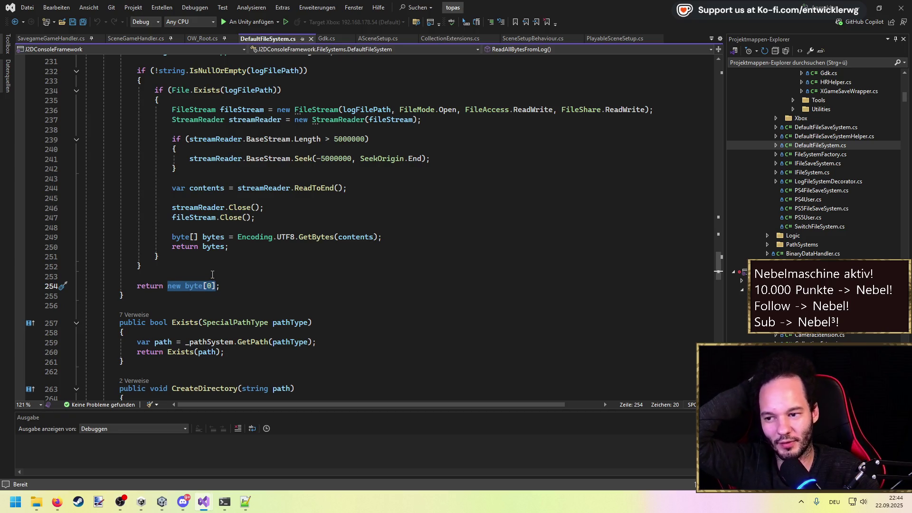
left_click(863, 8)
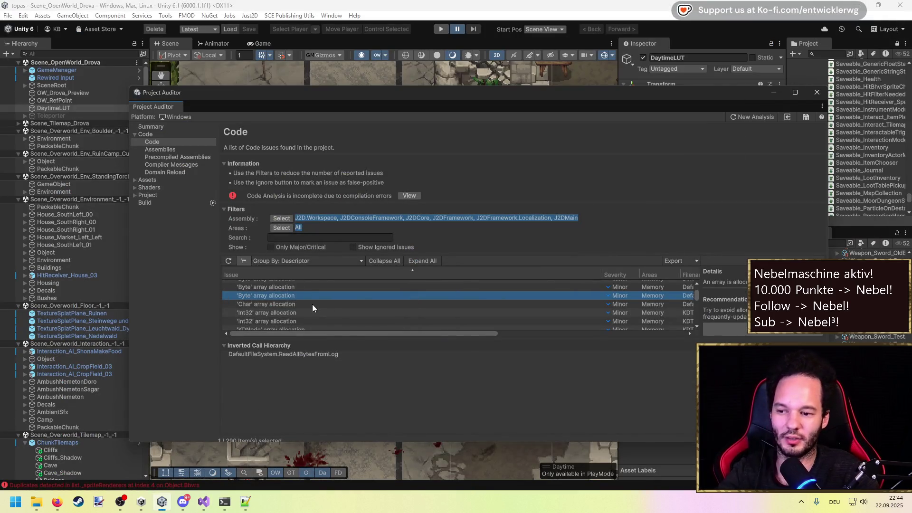
Open the Assets asset issues report and check the Load In Background audio group.
scroll(312, 305, "down", 3)
scroll(312, 304, "down", 5)
left_click(696, 283)
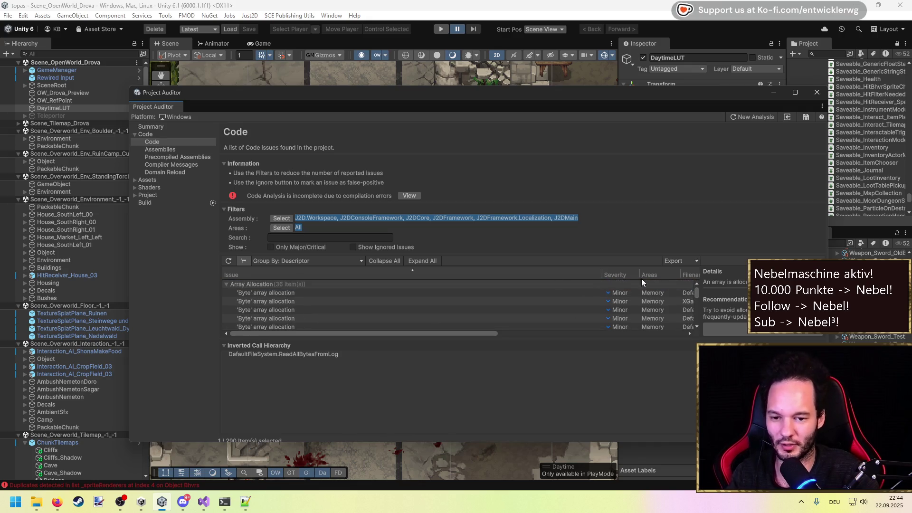
left_click(134, 180)
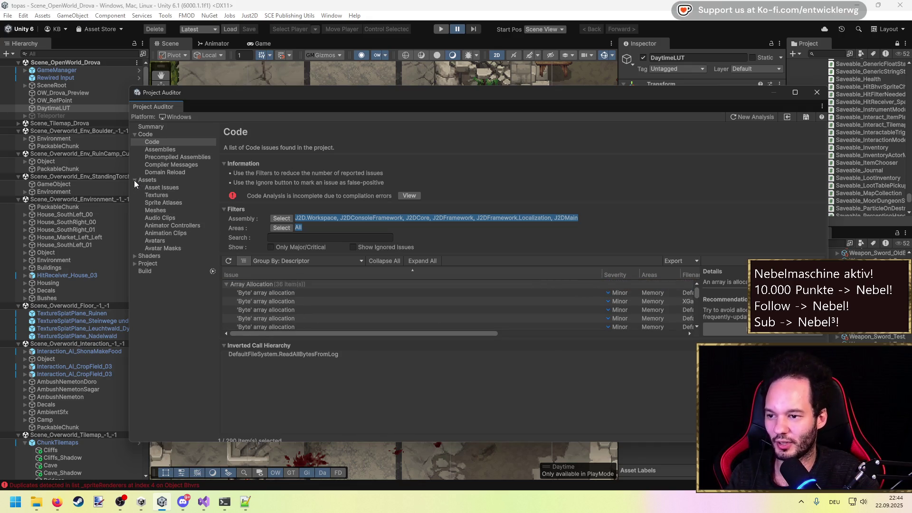
left_click(152, 187)
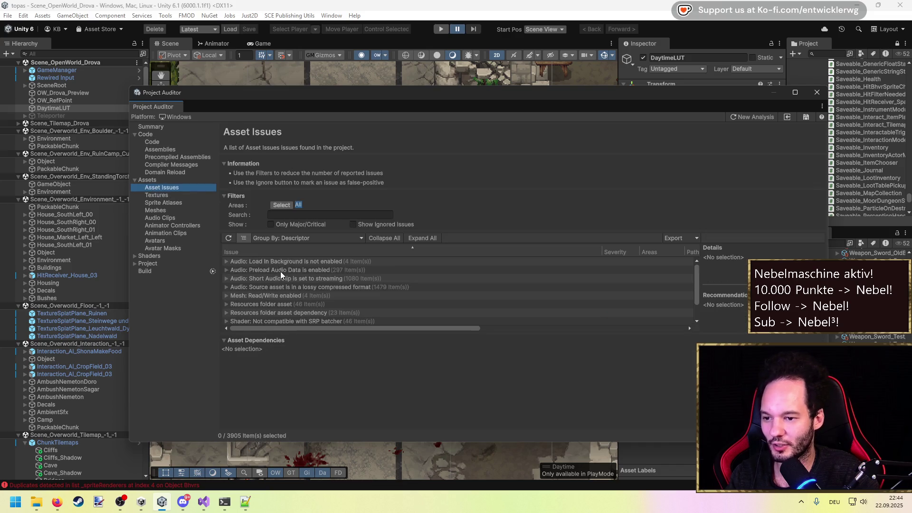
left_click(251, 261)
left_click(228, 262)
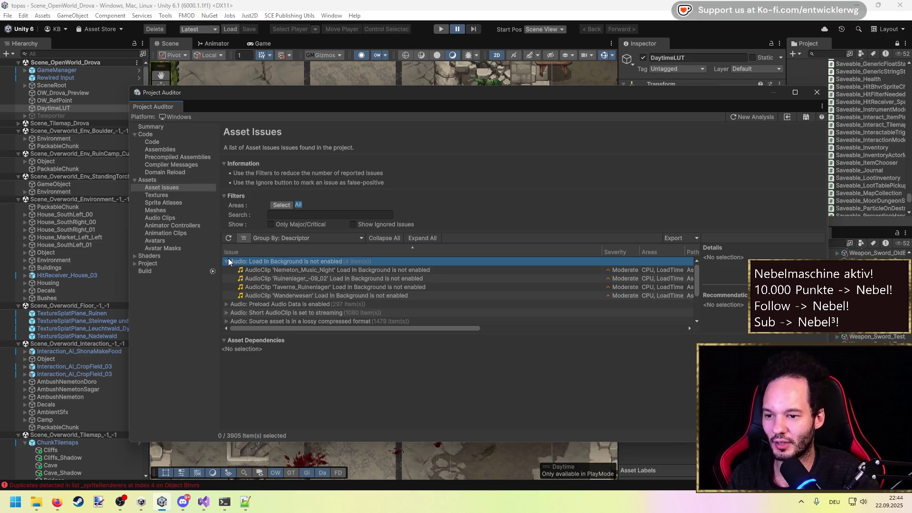
left_click(227, 262)
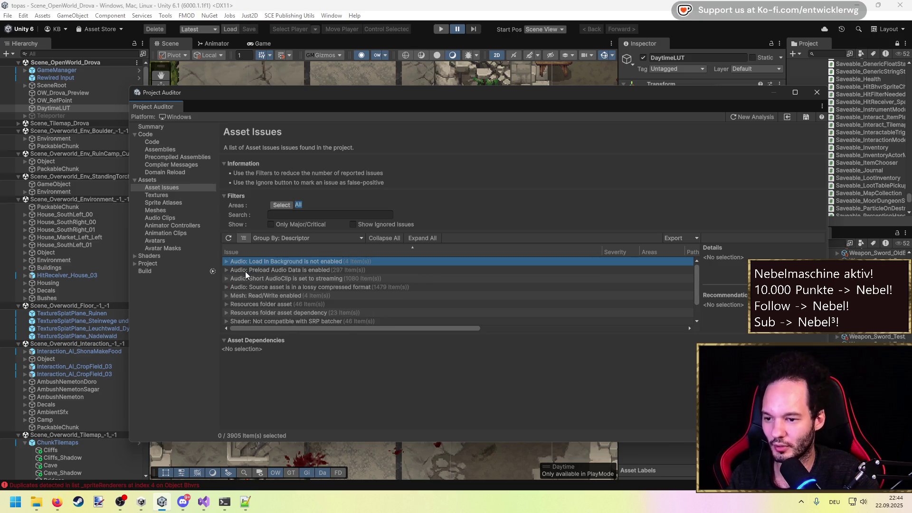
Browse the Mesh Read/Write, SRP batcher and Resources dependency groups, then open Sprite Atlases.
scroll(237, 270, "down", 1)
left_click(227, 270)
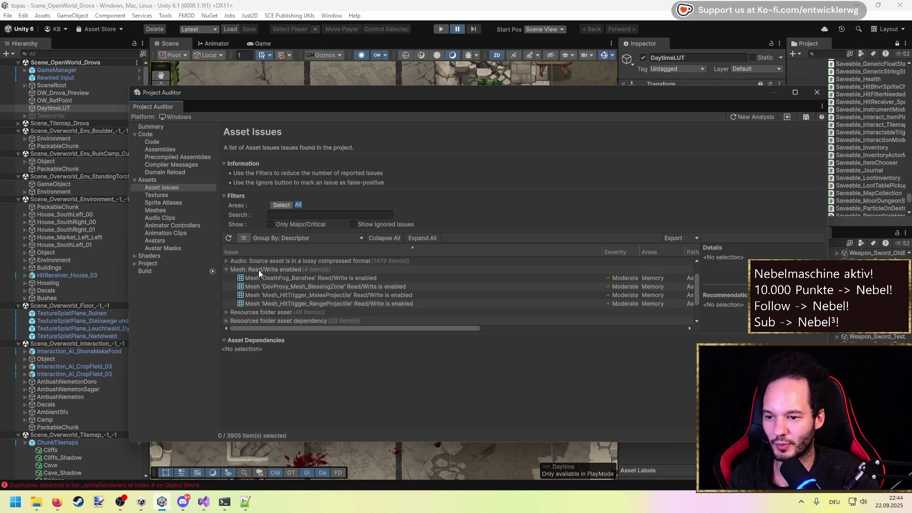
left_click(269, 278)
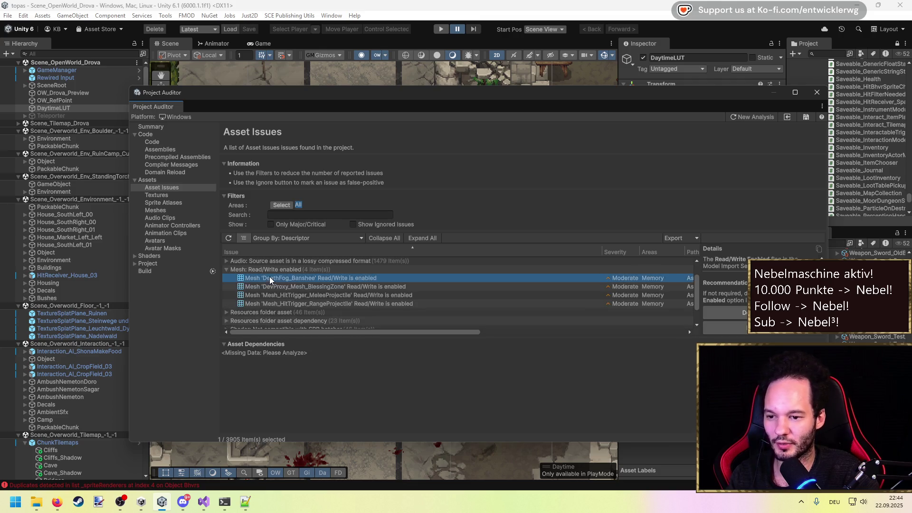
left_click(226, 270)
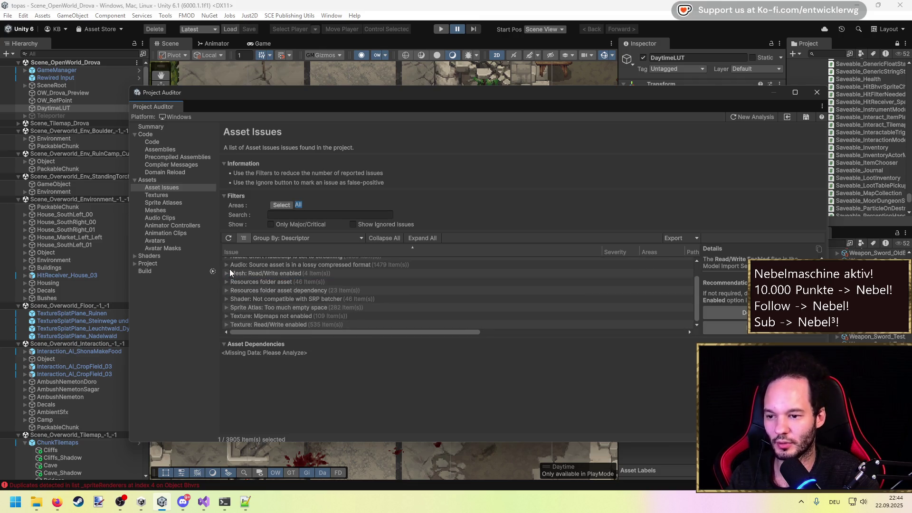
left_click(226, 299)
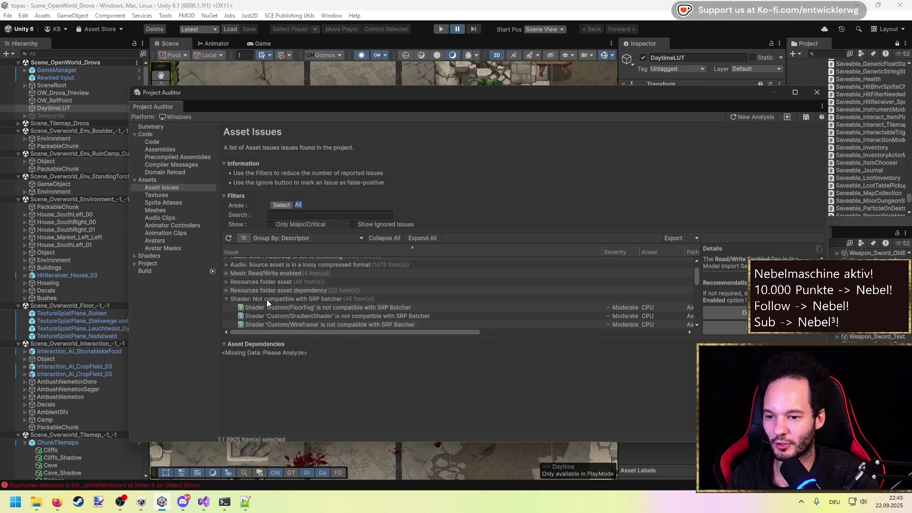
left_click(226, 299)
left_click(225, 290)
left_click(227, 290)
left_click(161, 202)
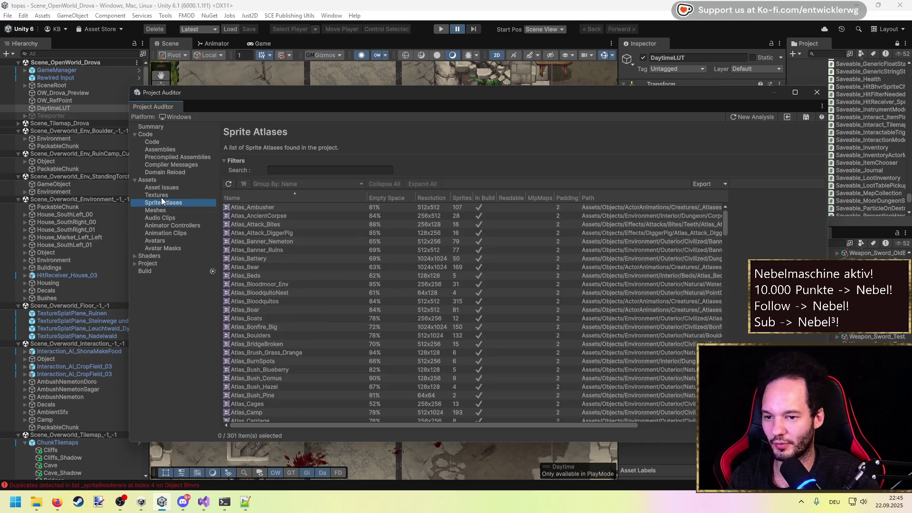
Narrow the Project Auditor window and show Atlas_Ambusher's settings in the Inspector.
left_click(161, 196)
left_click(164, 202)
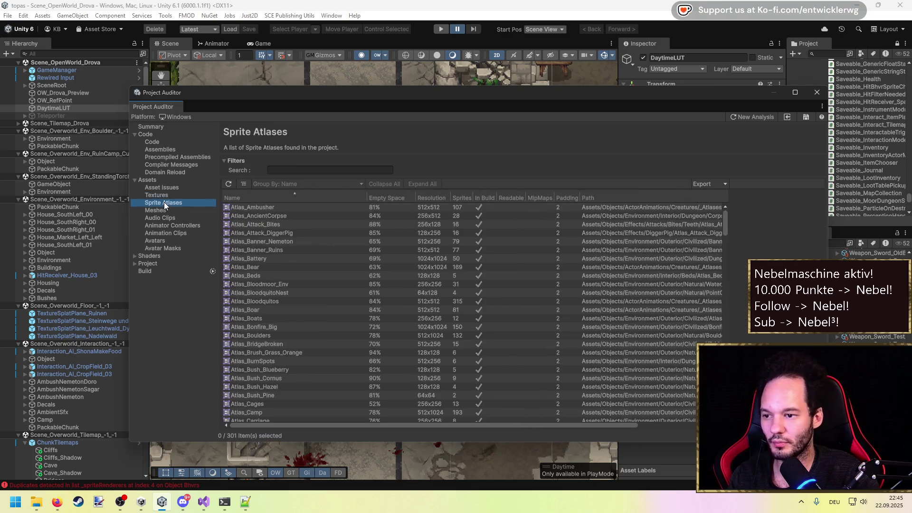
left_click(377, 209)
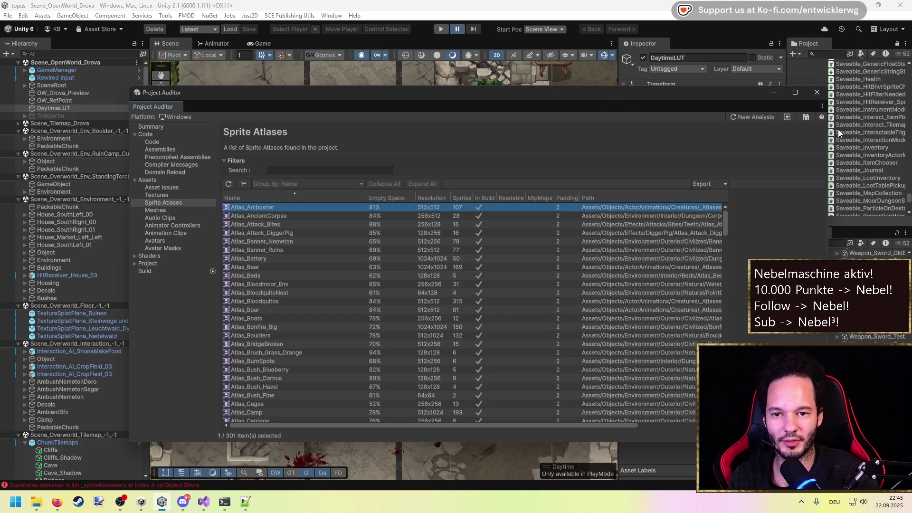
left_click_drag(825, 133, 580, 142)
double_click(269, 207)
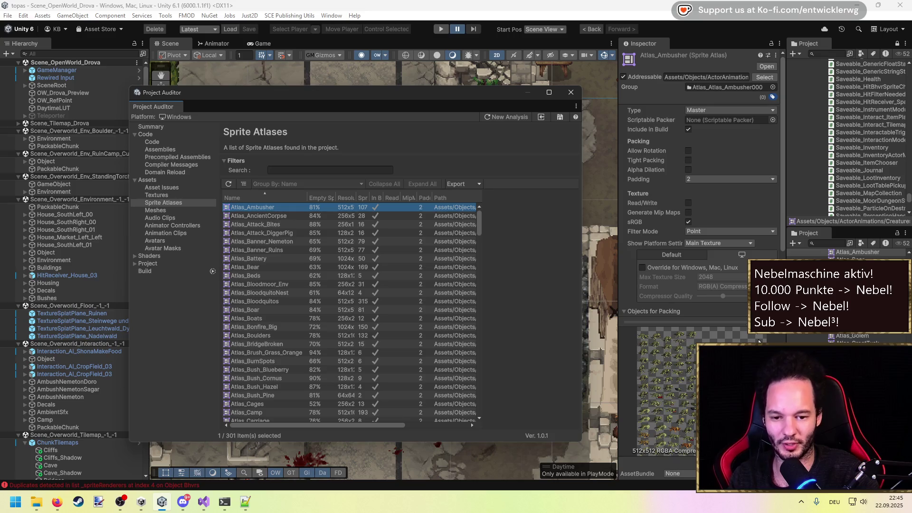
Sort by Empty Space, toggle Tight Packing on Atlas_Critters_Insects, and apply and save it.
left_click(318, 201)
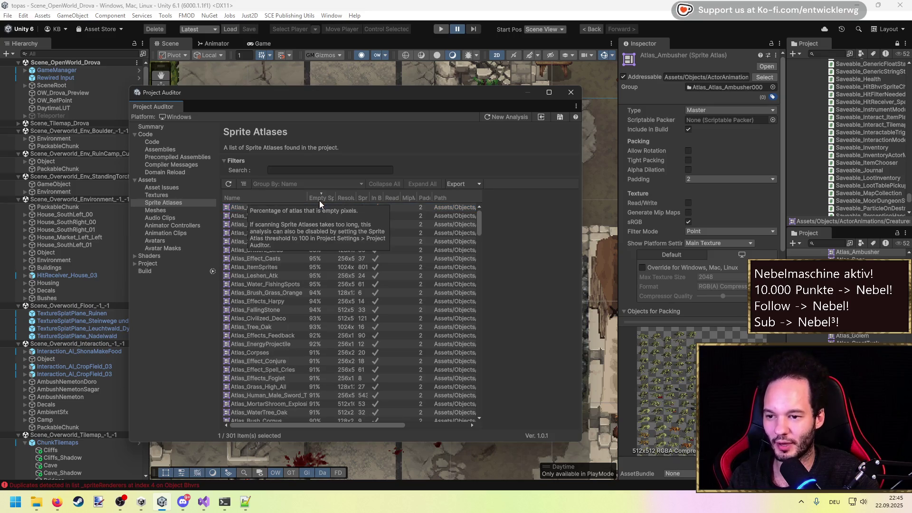
left_click(261, 209)
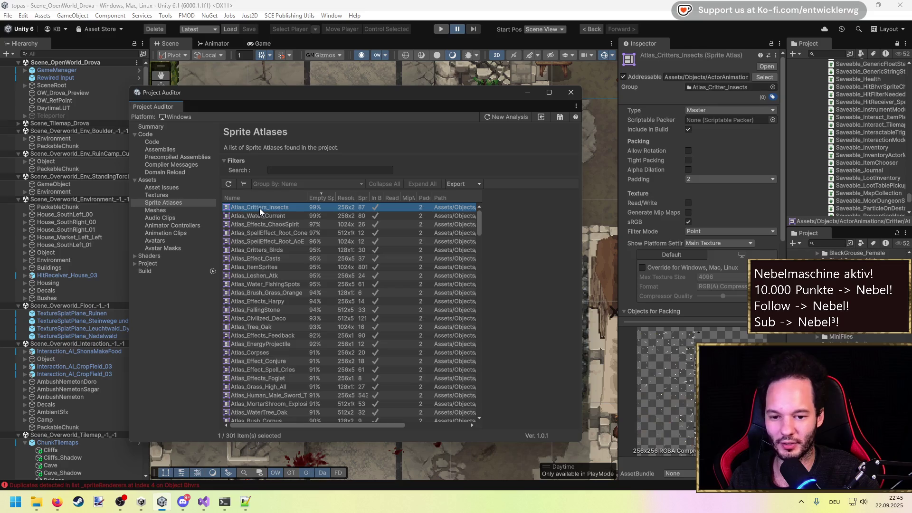
left_click_drag(697, 319, 697, 232)
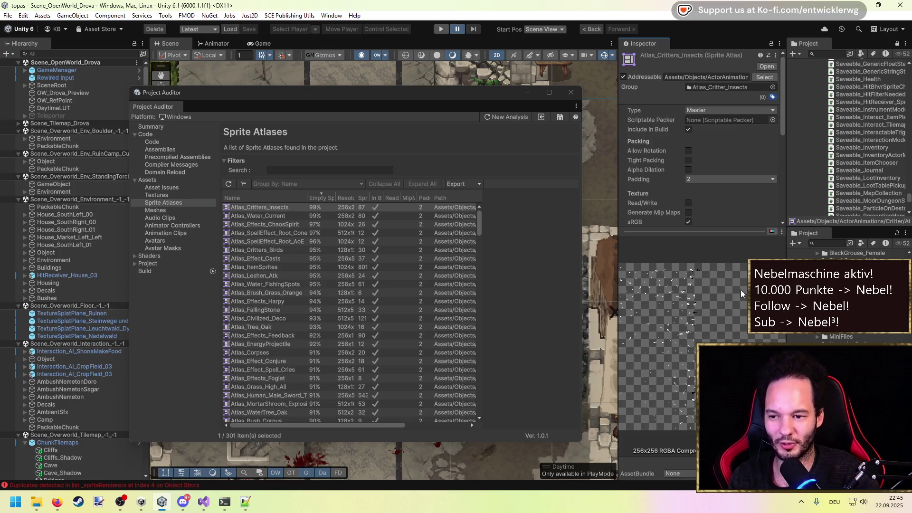
mouse_move(700, 230)
left_mouse_down()
mouse_move(689, 332)
mouse_move(687, 272)
left_mouse_up()
left_click(688, 160)
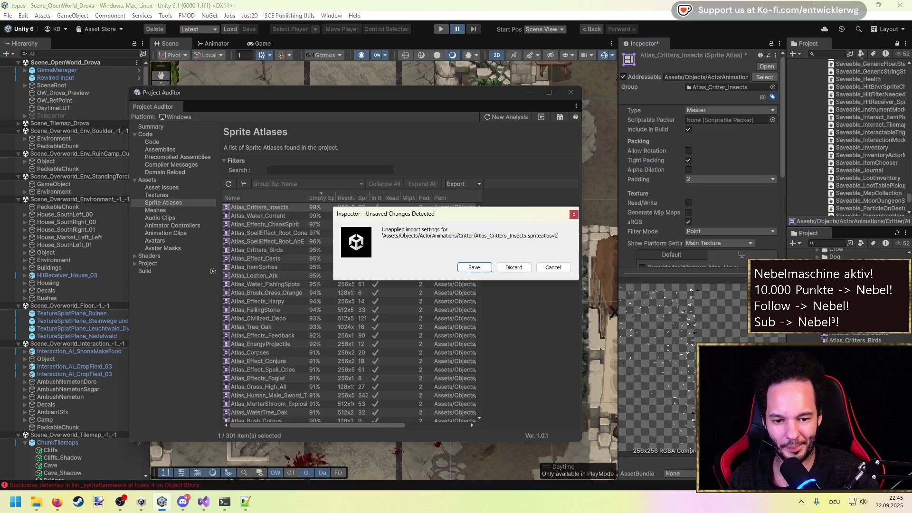
left_click(473, 269)
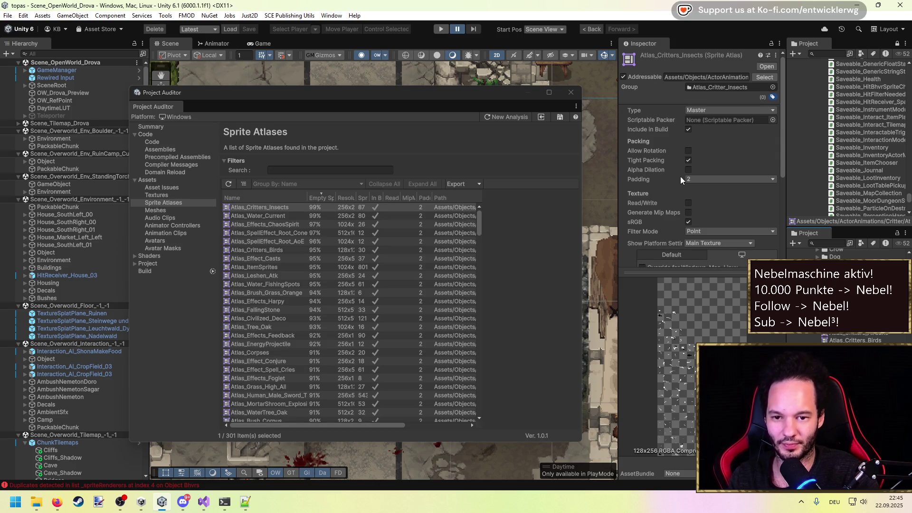
left_click(688, 160)
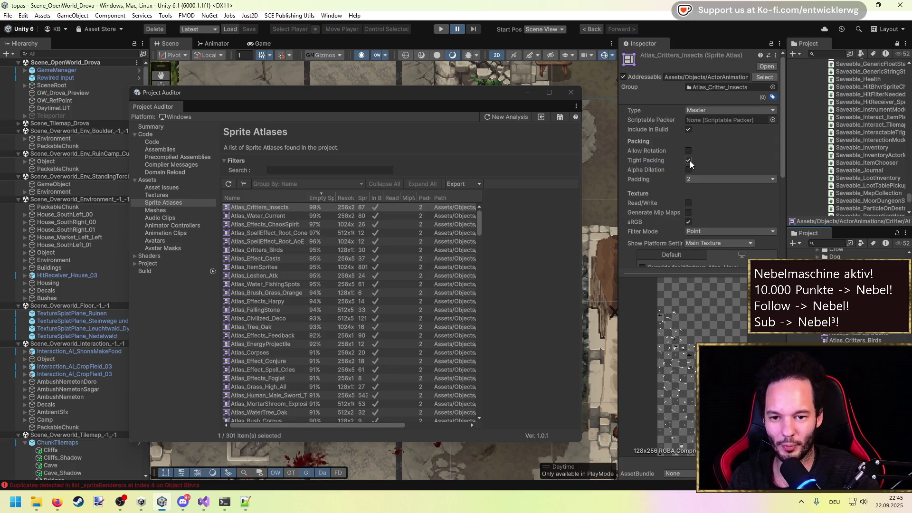
left_click(474, 267)
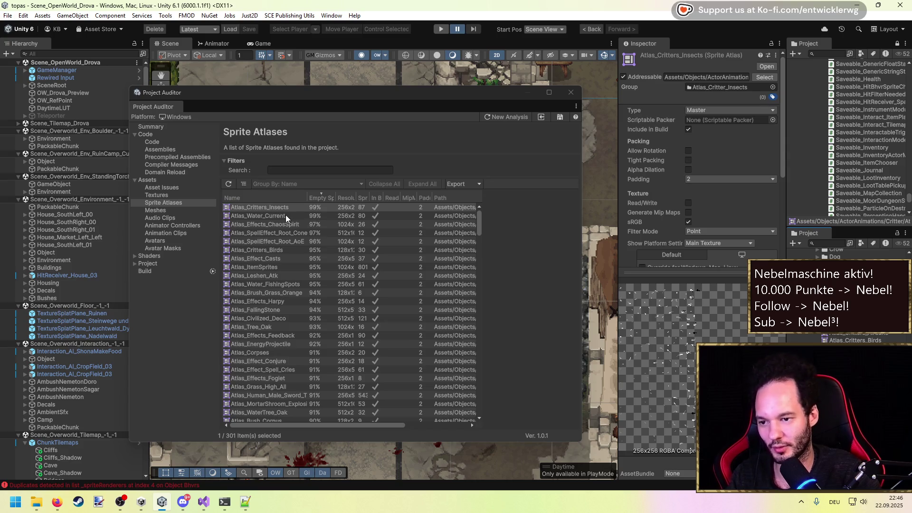
Widen the Sprites column, sort atlases by Resolution largest first, and inspect Atlas_GreatTusk.
left_click(268, 326)
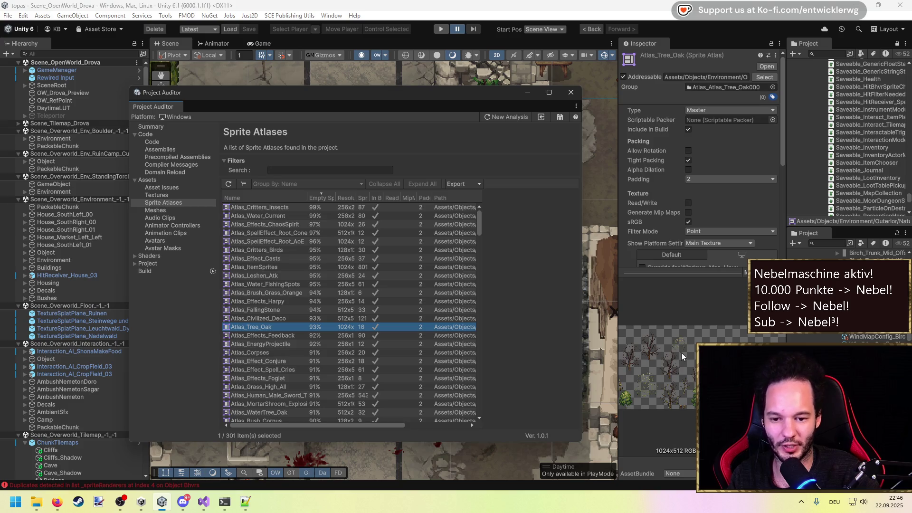
left_click_drag(618, 349, 599, 351)
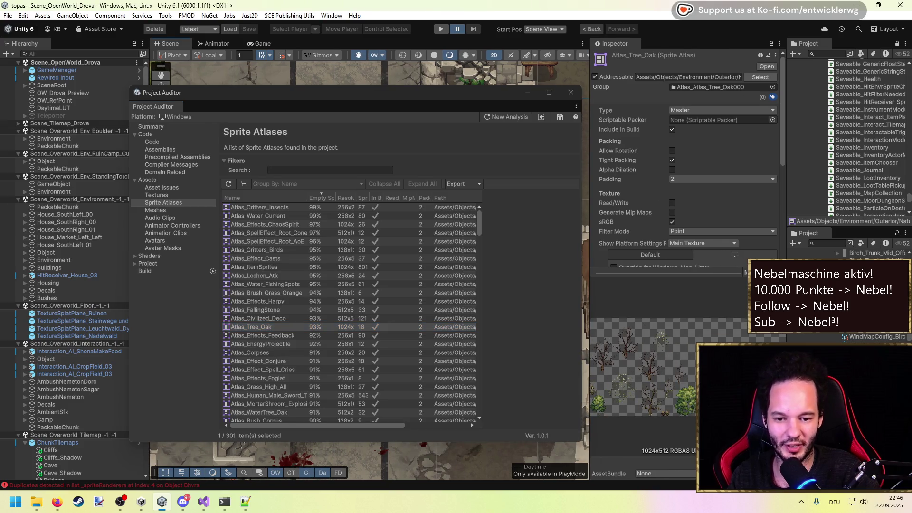
left_click_drag(591, 237, 619, 237)
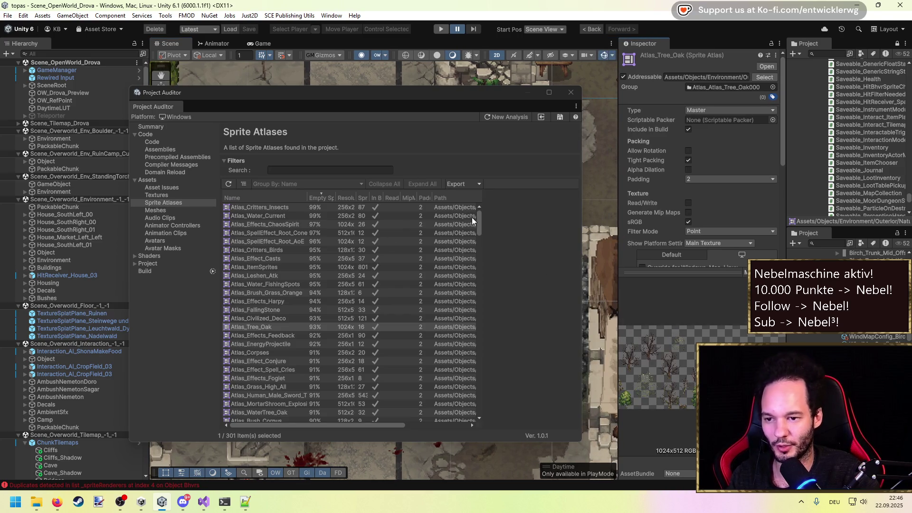
left_click_drag(368, 193, 398, 196)
left_click(361, 195)
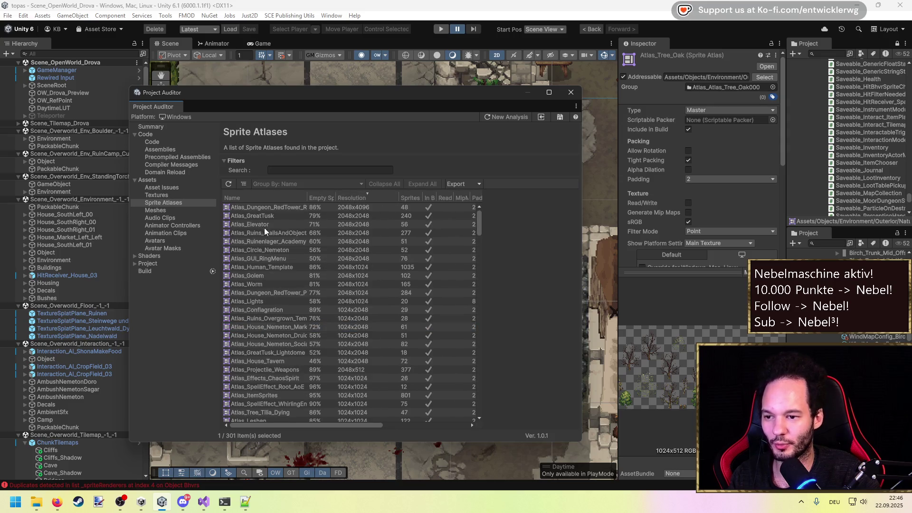
left_click(269, 216)
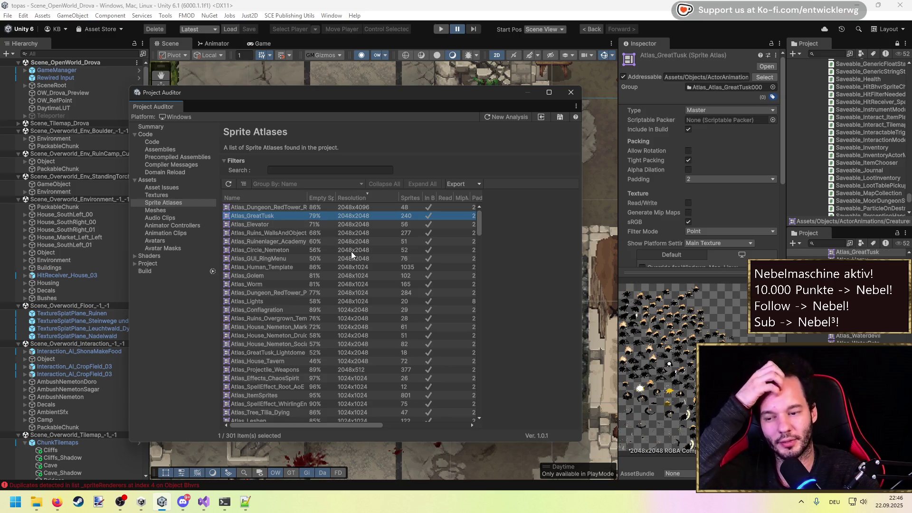
left_click(160, 217)
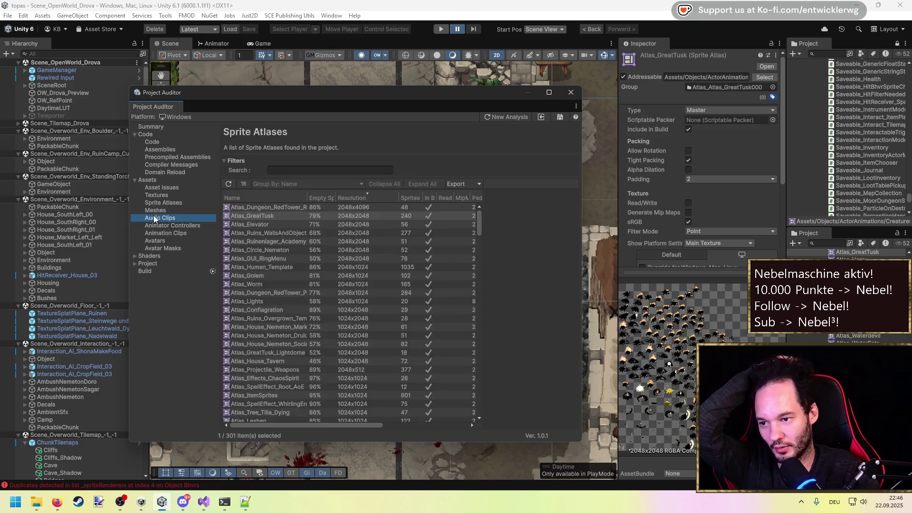
View the Animator Controllers list sorted by size, largest first.
left_click(157, 240)
left_click(164, 226)
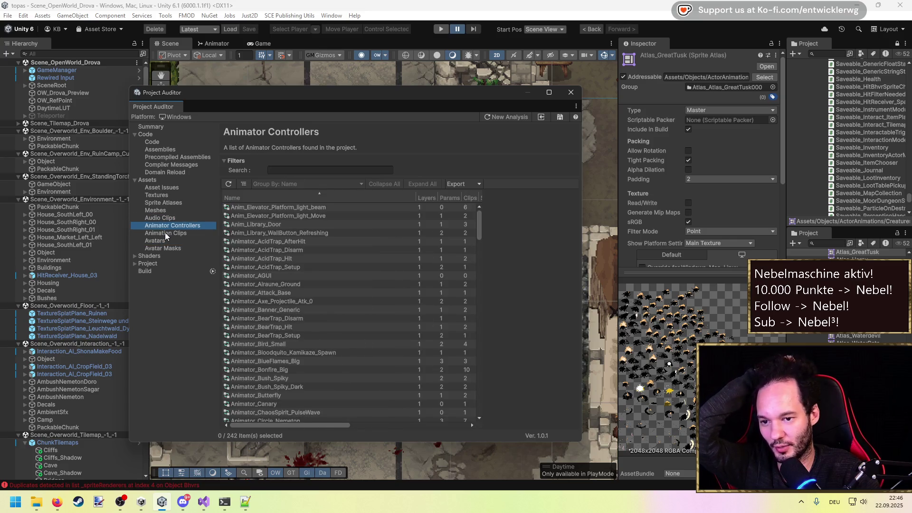
left_click(532, 205)
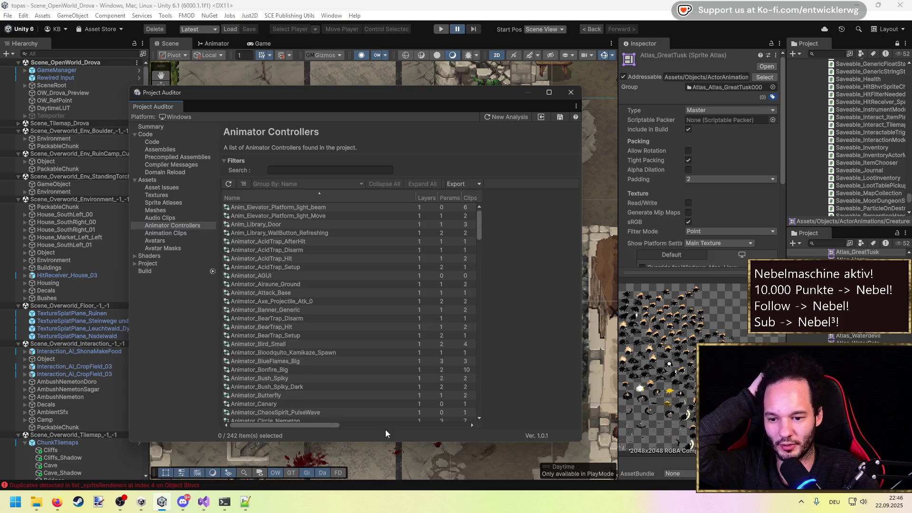
mouse_move(312, 424)
left_mouse_down()
mouse_move(456, 425)
mouse_move(299, 420)
left_mouse_up()
left_click(326, 197)
Expand the Player, Quality, Settings and Time groups in Project Settings, then view Packages.
left_click(144, 263)
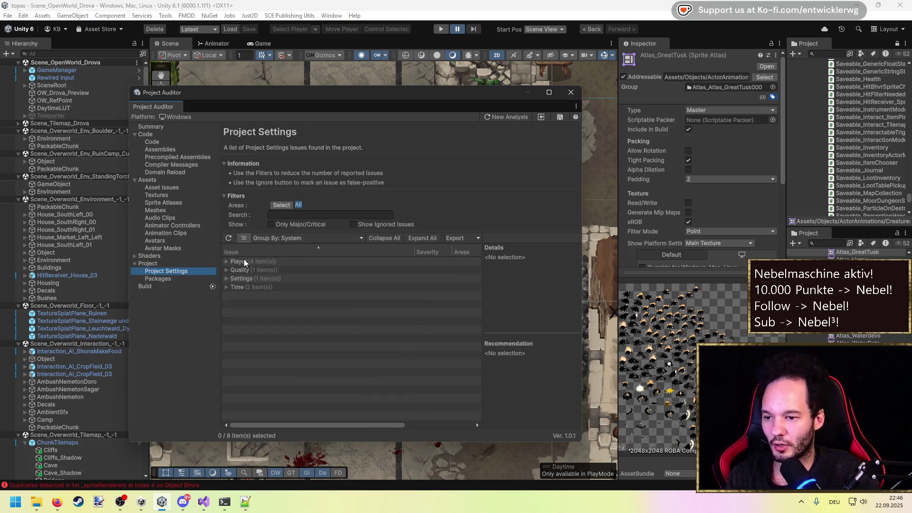
double_click(243, 262)
left_click(324, 270)
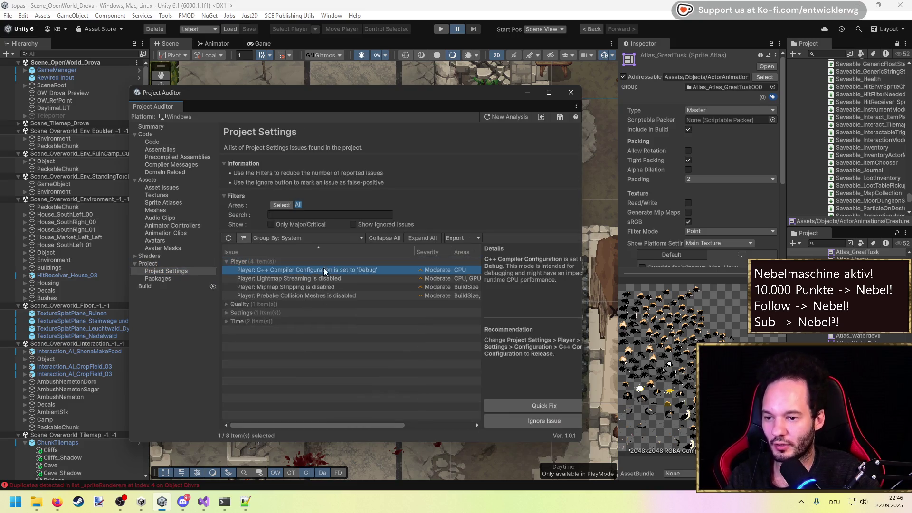
left_click(295, 280)
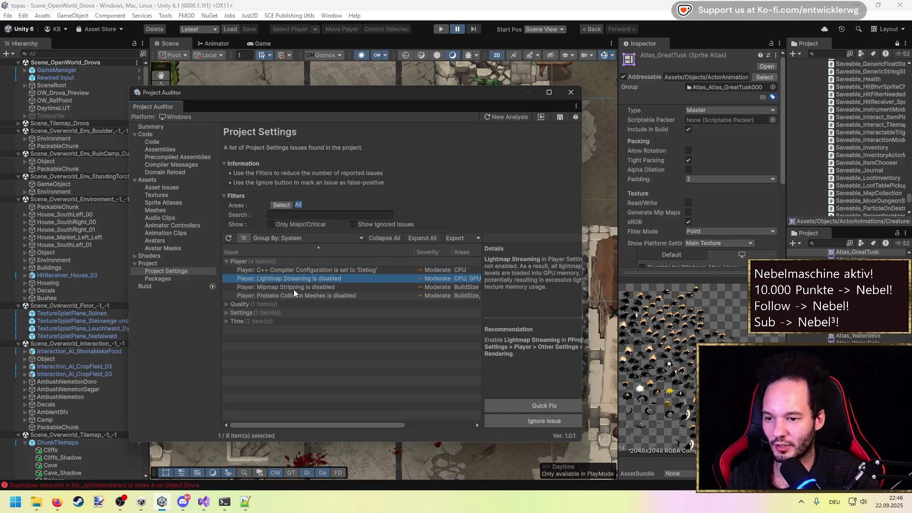
left_click(291, 288)
left_click(300, 296)
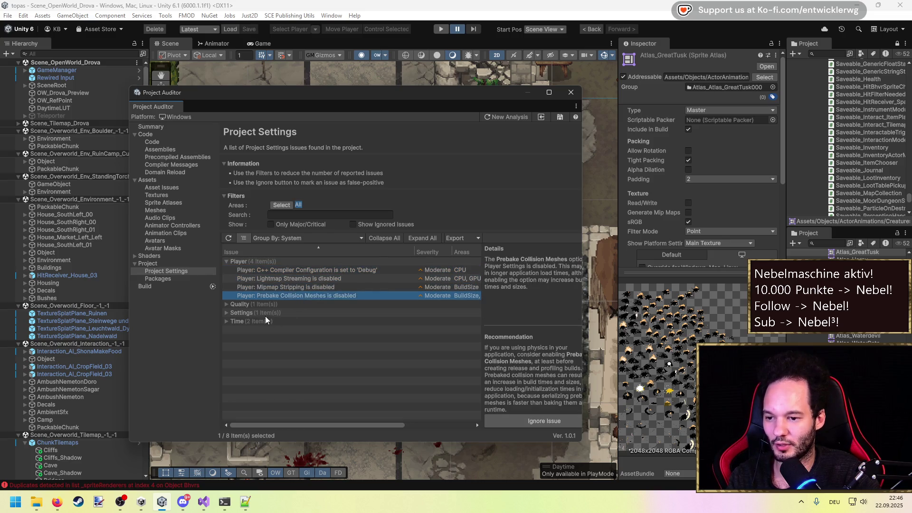
double_click(254, 305)
double_click(251, 320)
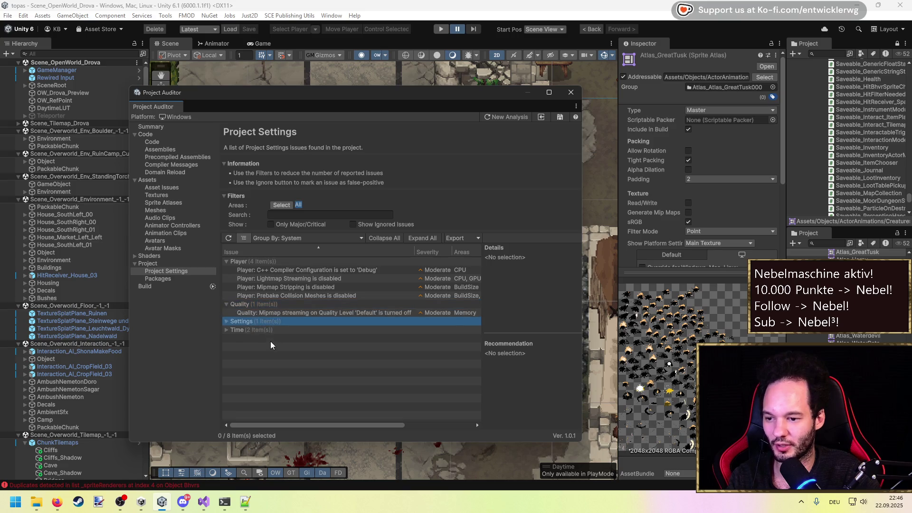
double_click(248, 336)
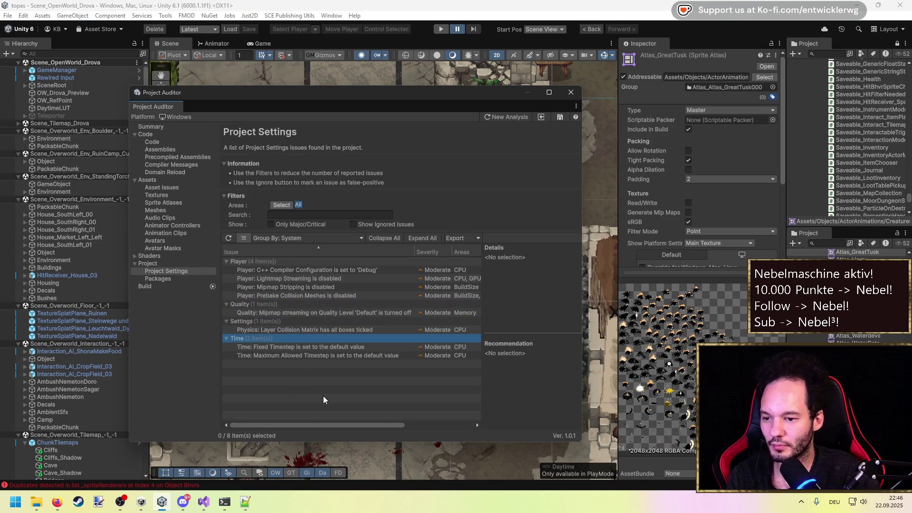
left_click(280, 347)
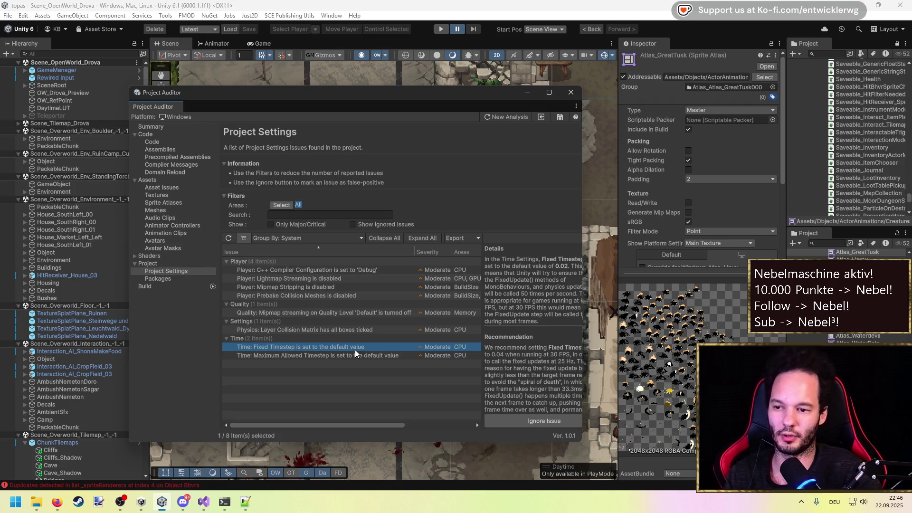
left_click(174, 279)
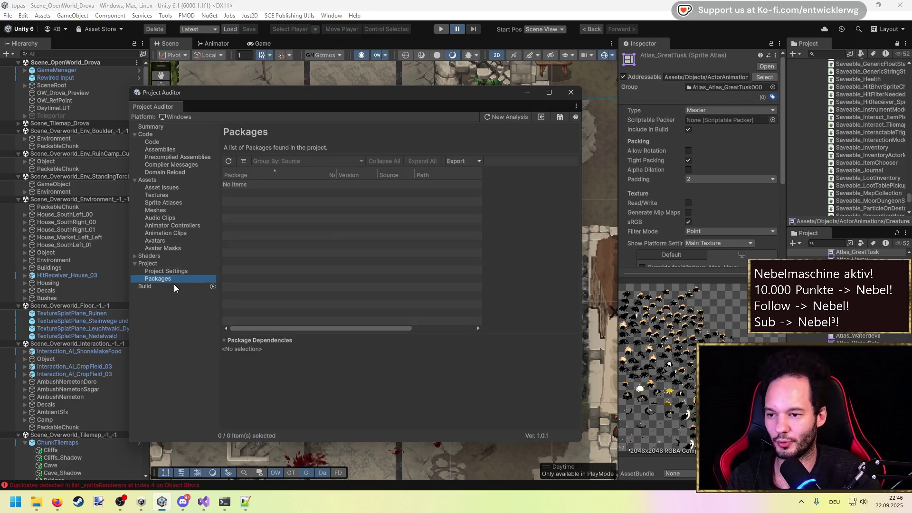
Open the Build page, try entering Play Mode, and jump to the first compile error in OW_Root.cs.
left_click(172, 287)
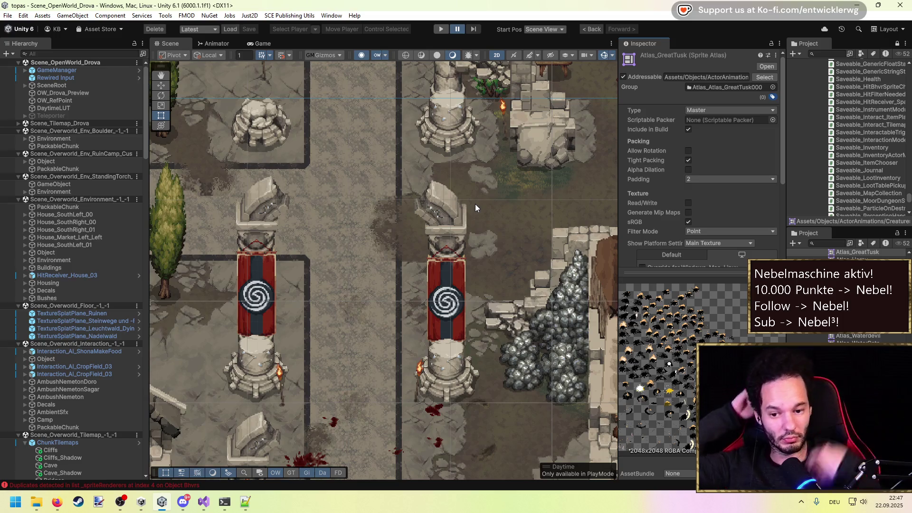
left_click(850, 327)
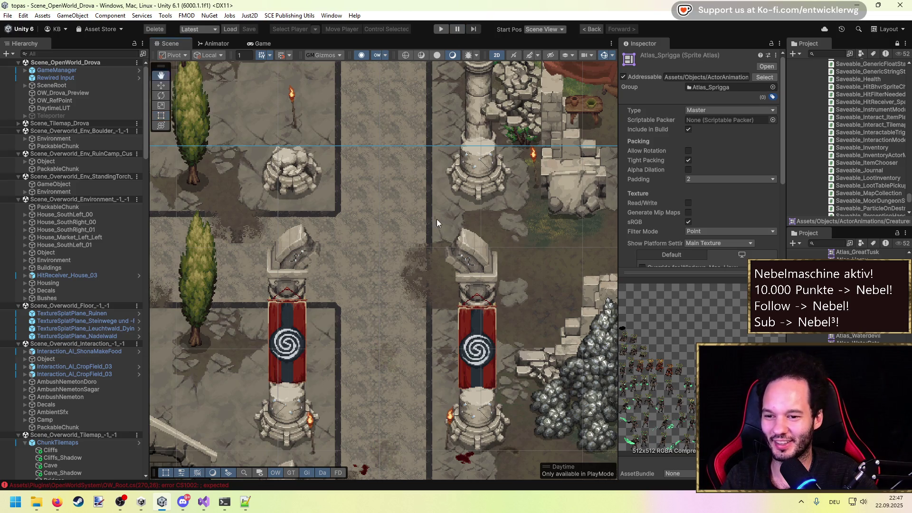
left_click(441, 29)
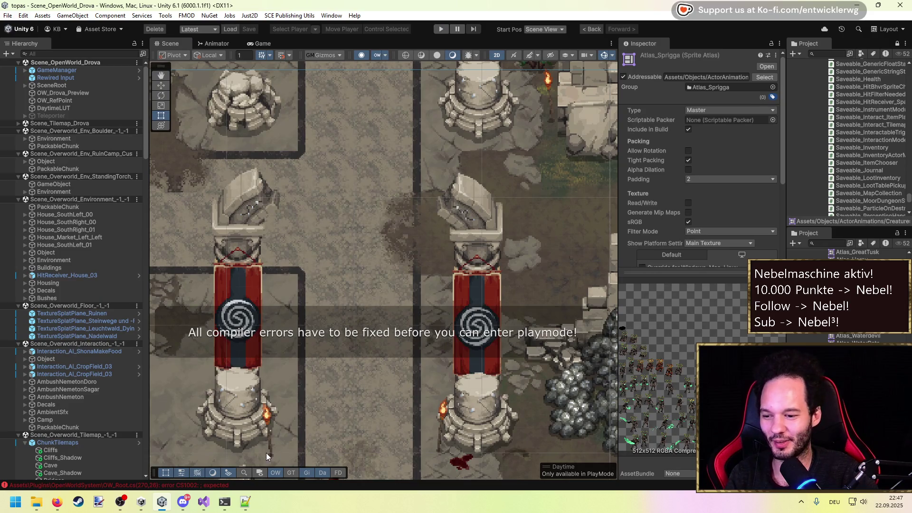
left_click(224, 485)
double_click(305, 105)
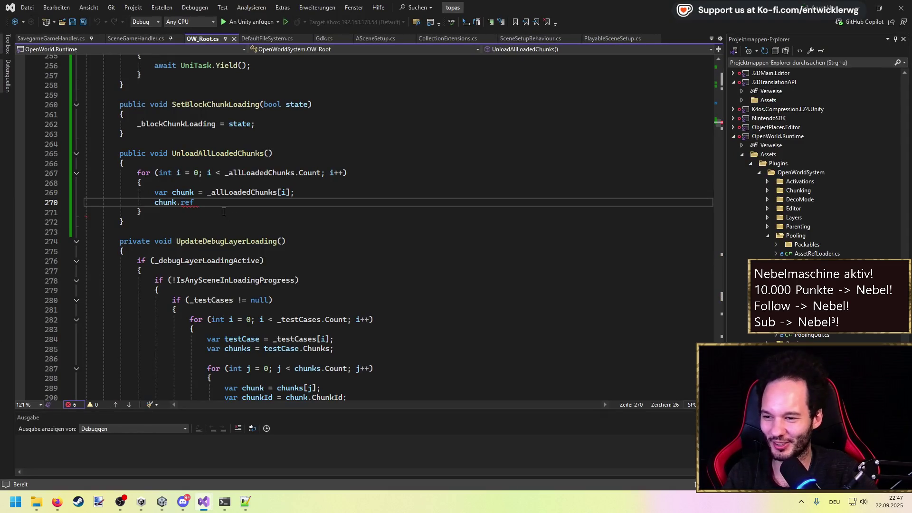
Replace the unfinished line 270 with a 'layers =' GetLayers assignment and save.
key("BackSpace")
key("BackSpace")
key("BackSpace")
type(".scen")
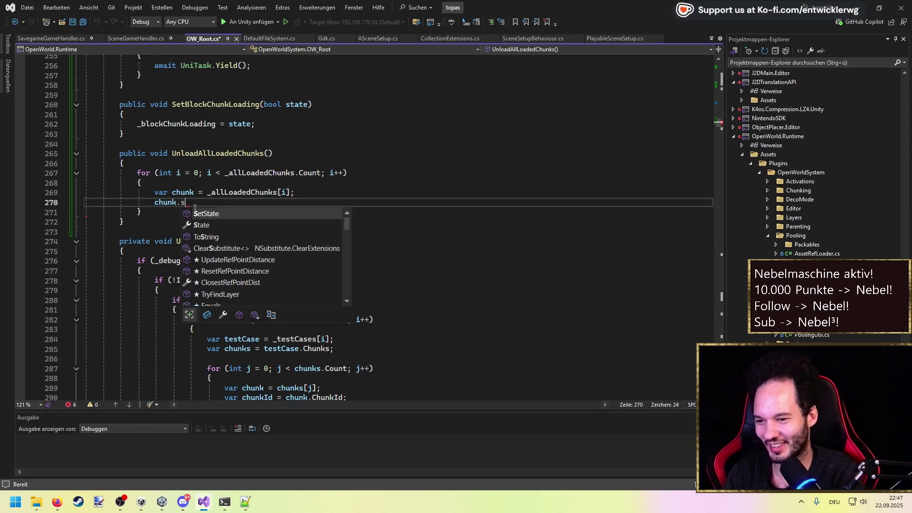
key("BackSpace")
key("BackSpace")
key("BackSpace")
type("la")
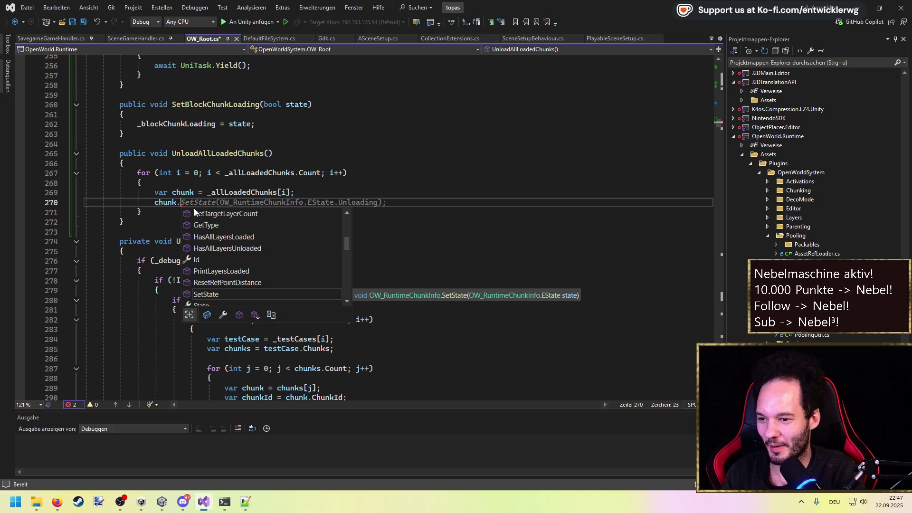
type("y")
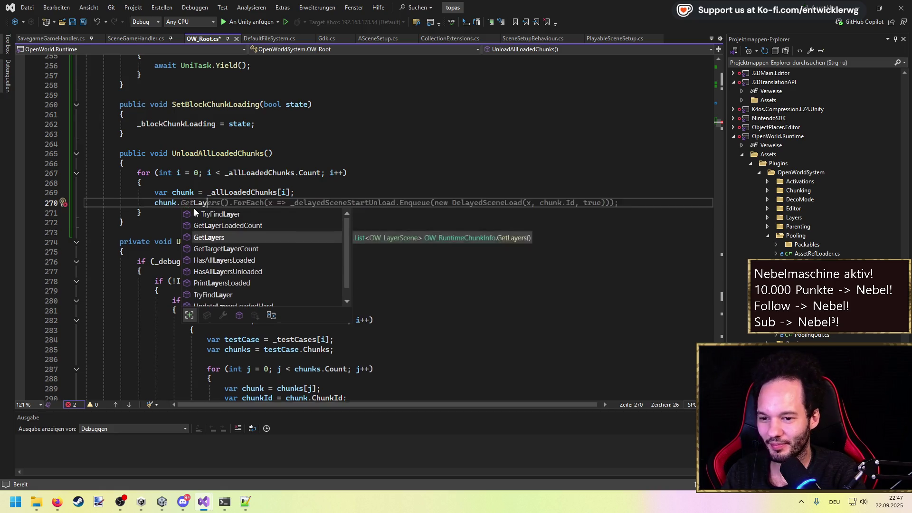
key("BackSpace")
key("BackSpace")
key("BackSpace")
type("layers =")
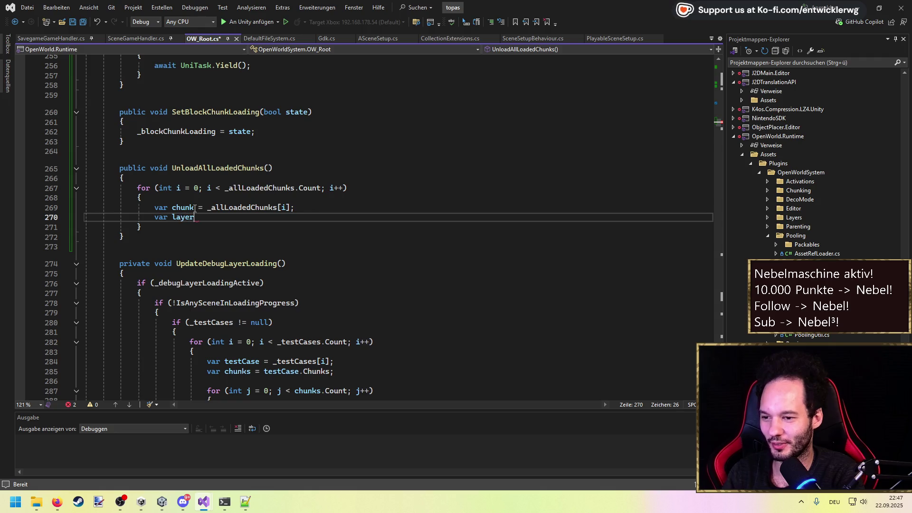
key("Tab")
key("ctrl+s")
Add an inner for loop over layers.Count that declares the current layer variable.
key("Return")
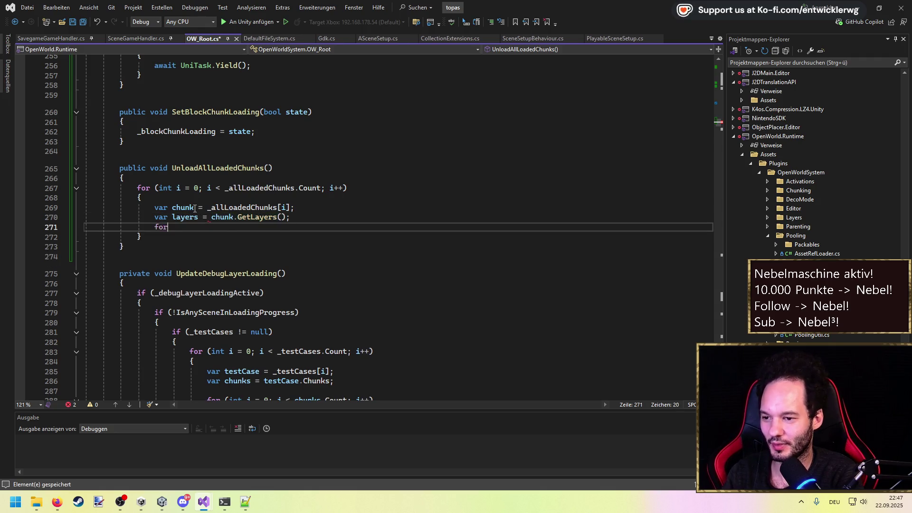
type("for")
key("Tab")
key("Tab")
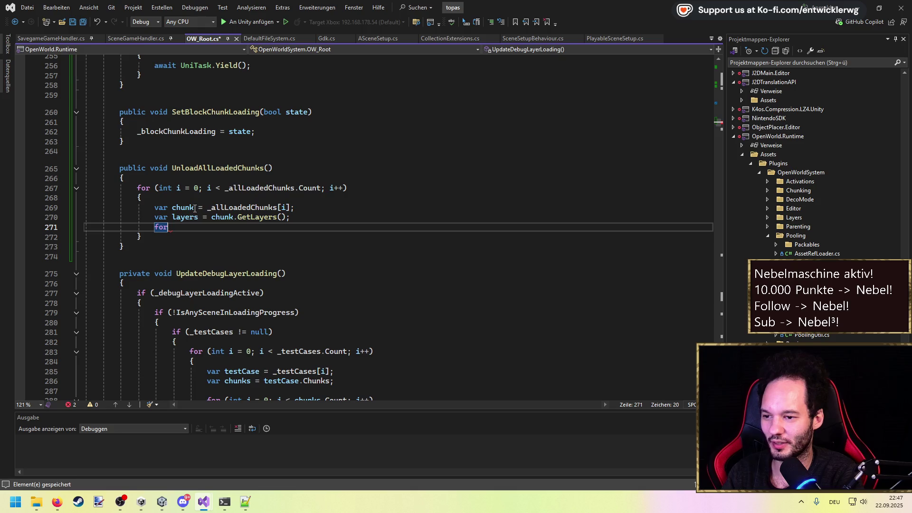
type("j < layers.Count; j++)")
key("Return")
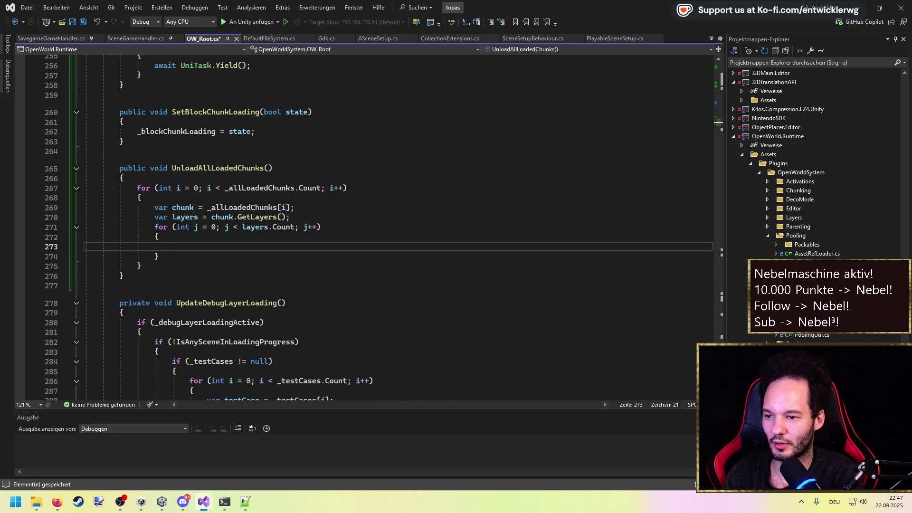
type("var layer = layers[j];")
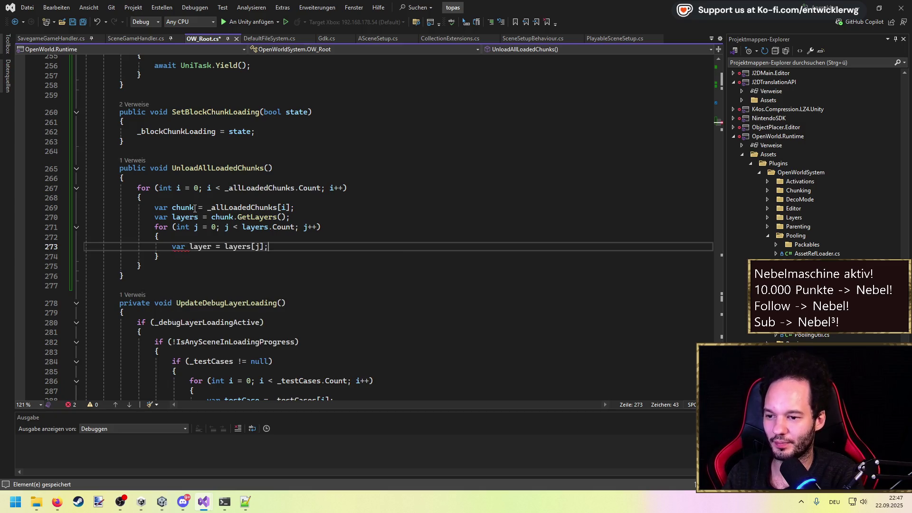
key("Tab")
Inside an IsLoaded check, call layer.SceneRef.UnloadScene() instead of enqueuing, and save.
key("Return")
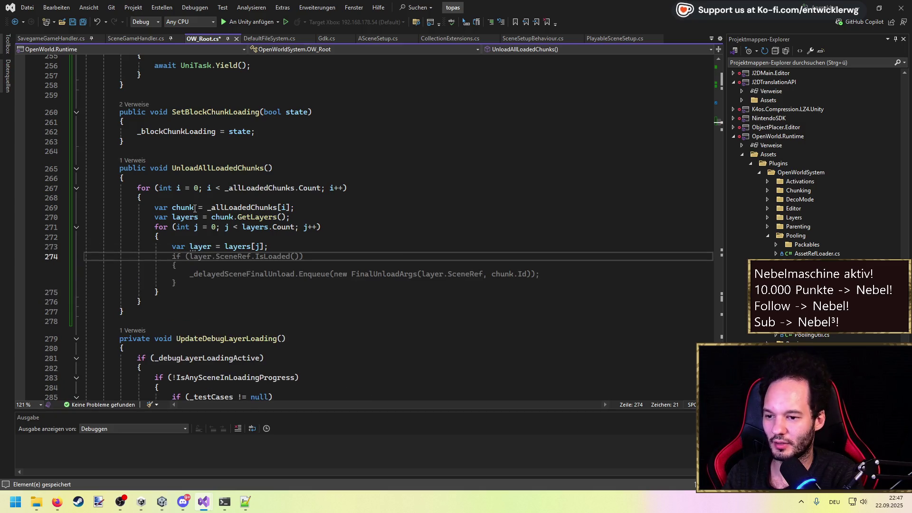
key("Tab")
key("Down")
key("Down")
key("shift+End")
key("Delete")
type("layer.S")
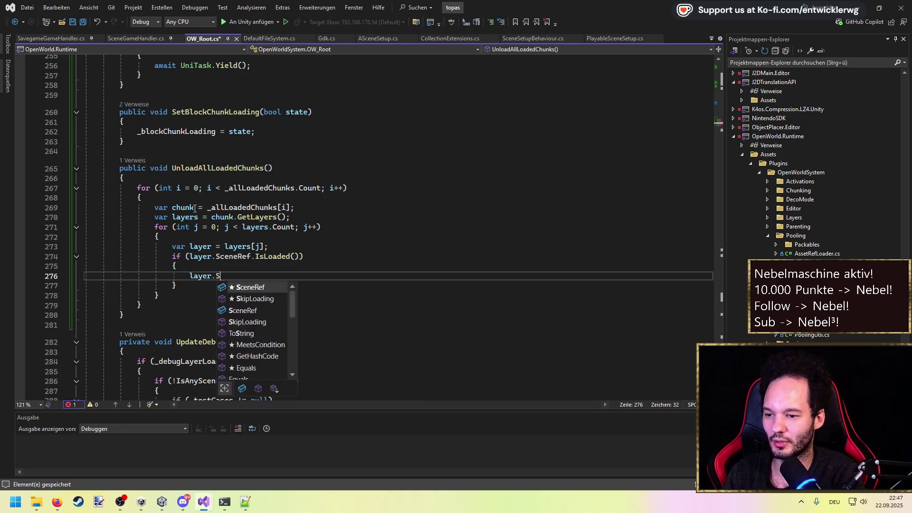
type("ceneRef.Unl")
key("Tab")
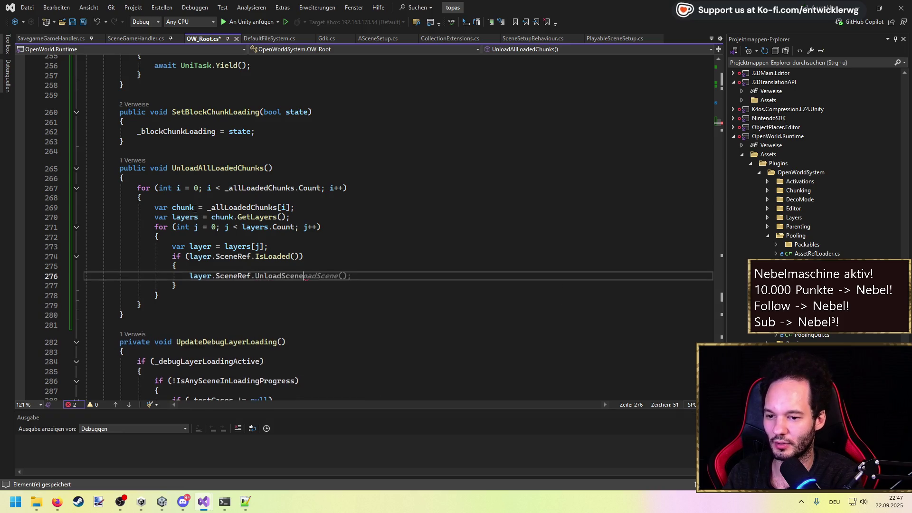
key("Tab")
key("ctrl+s")
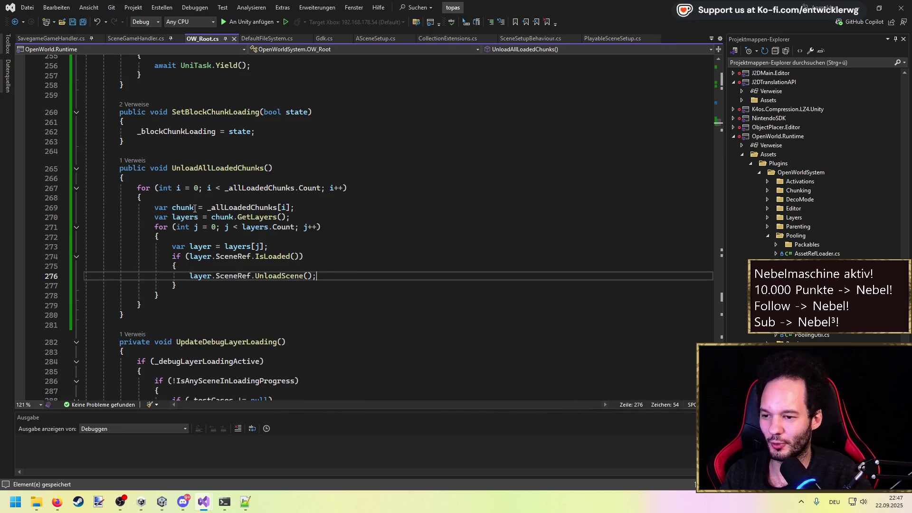
After the outer loop, add _allLoadedChunks.Clear() and ClearQueues(), then save.
left_click(221, 295)
left_click(223, 304)
key("Return")
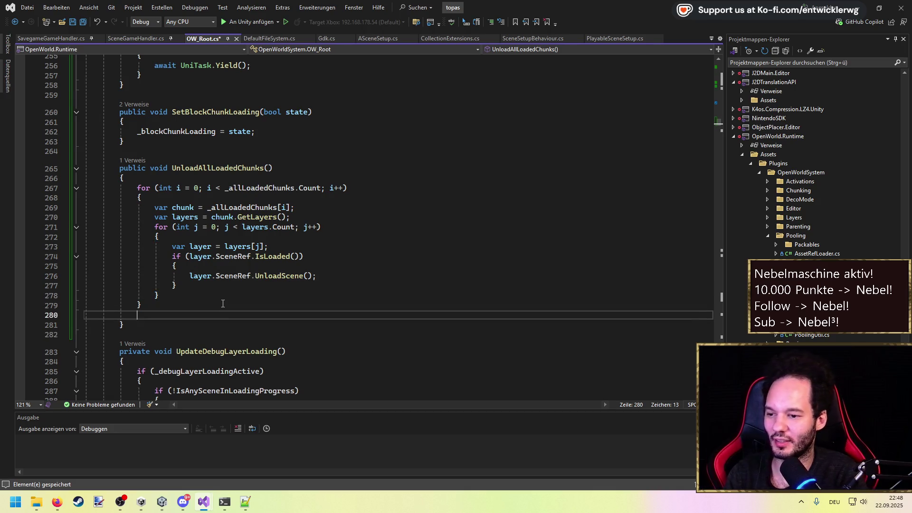
key("Tab")
key("Return")
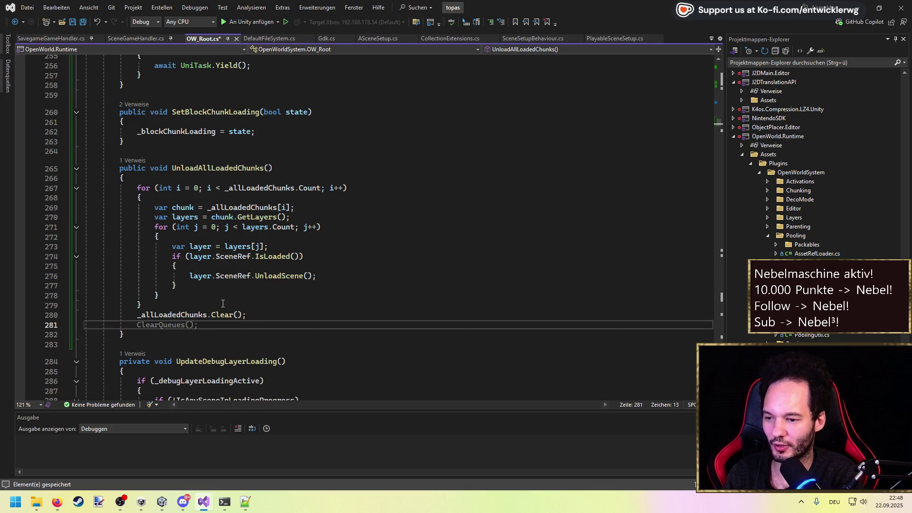
key("Tab")
key("Return")
key("BackSpace")
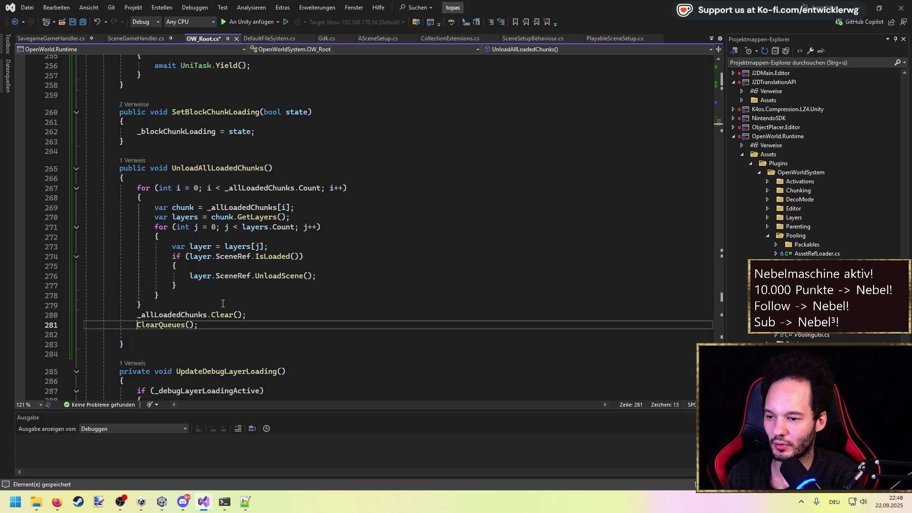
key("ctrl+s")
Check the ClearQueues definition, then switch to Unity to verify compilation.
key("F12")
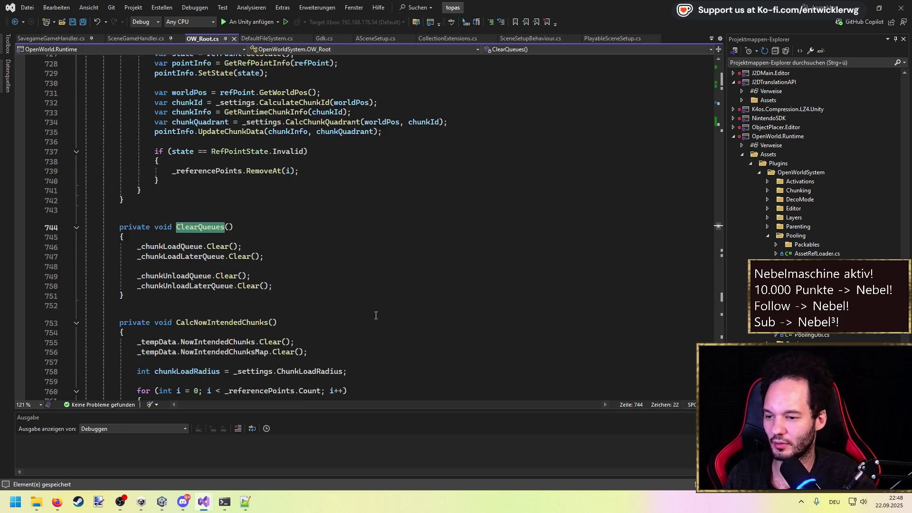
key("ctrl+minus")
key("ctrl+minus")
scroll(260, 241, "up", 2)
left_click(255, 248)
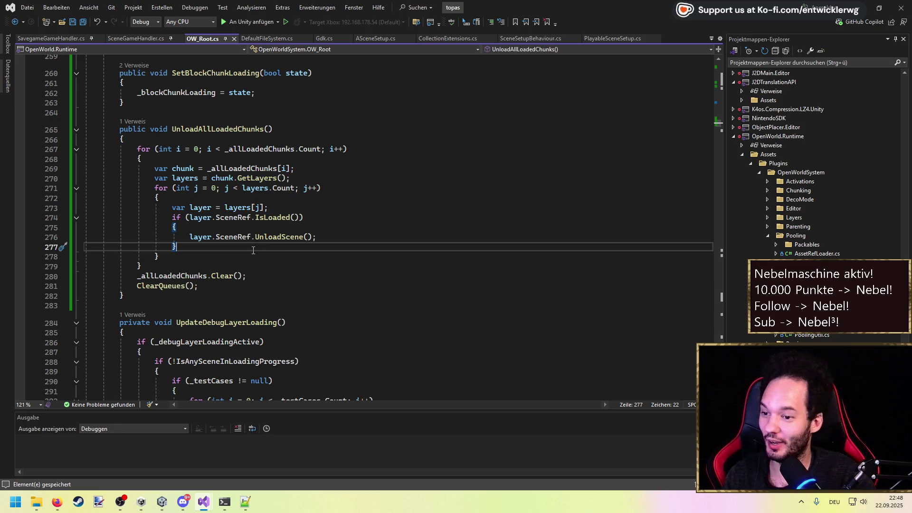
key("alt+Tab")
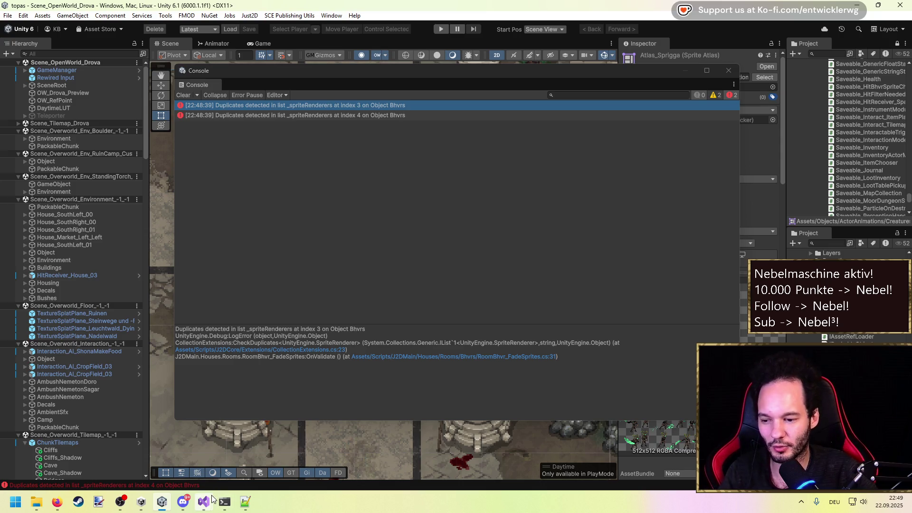
Return to Visual Studio and run a code search for 'Ammo util'.
mouse_move(204, 502)
left_click(242, 452)
left_click(300, 187)
key("ctrl+t")
type("Ammo util")
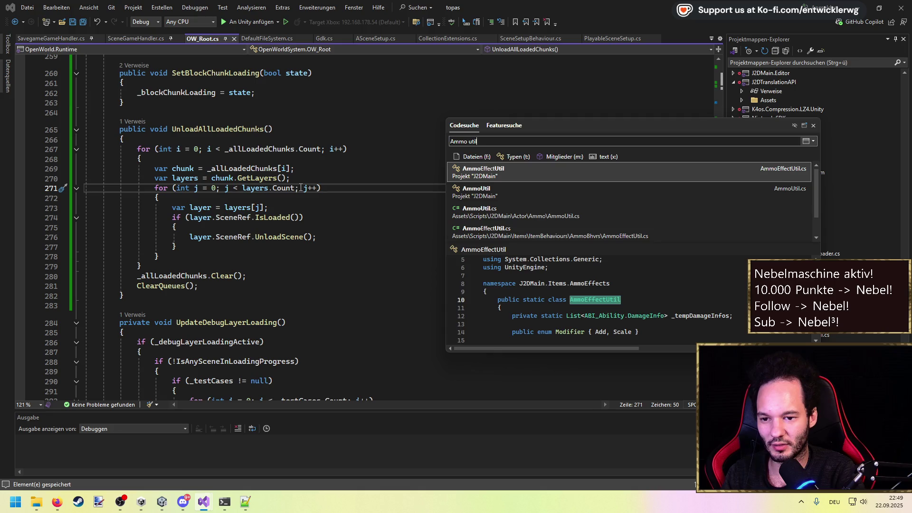
Open AmmoEffectUtil, then jump from AmmoEffect_Dmg's line 21 call to the TryAddDamageValues definition.
key("Return")
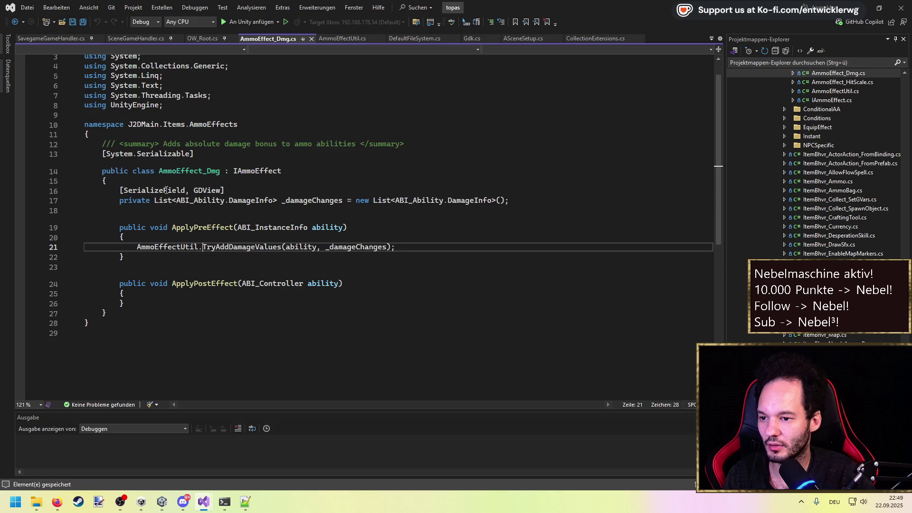
key("Up")
key("Up")
key("Up")
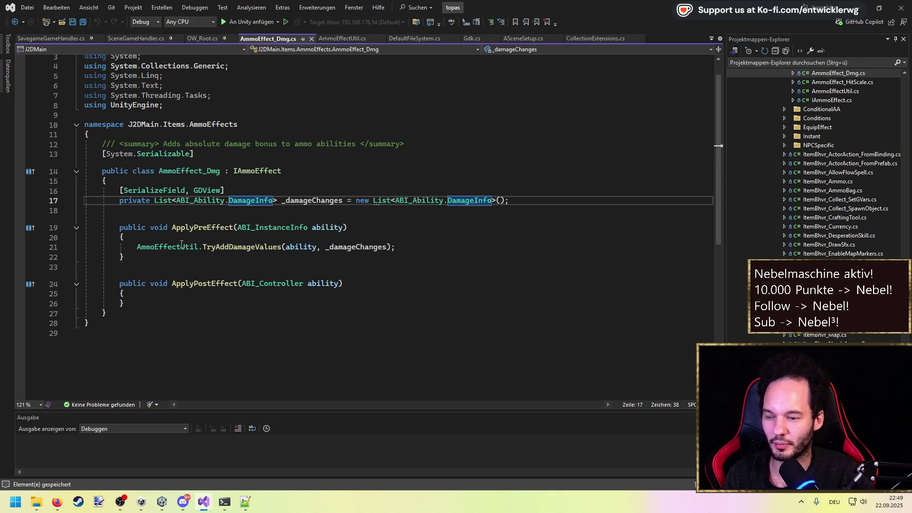
left_click(133, 247)
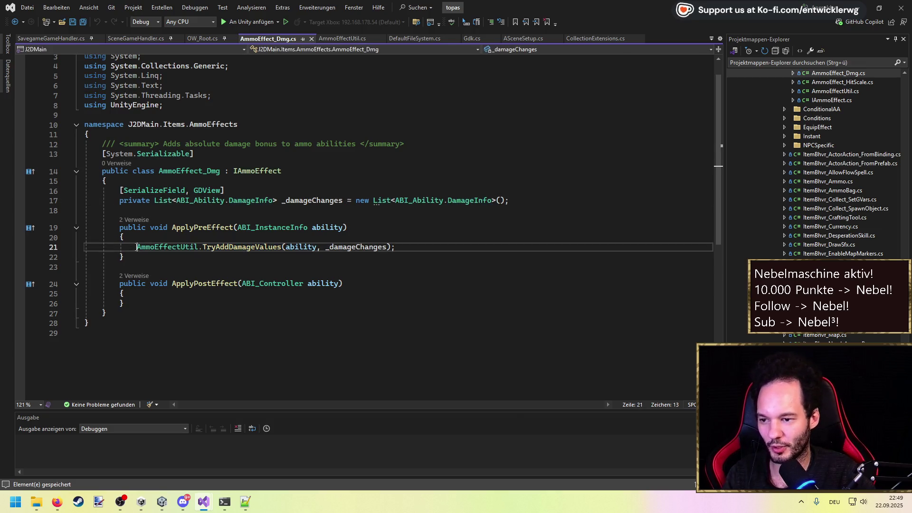
left_click_drag(134, 247, 397, 246)
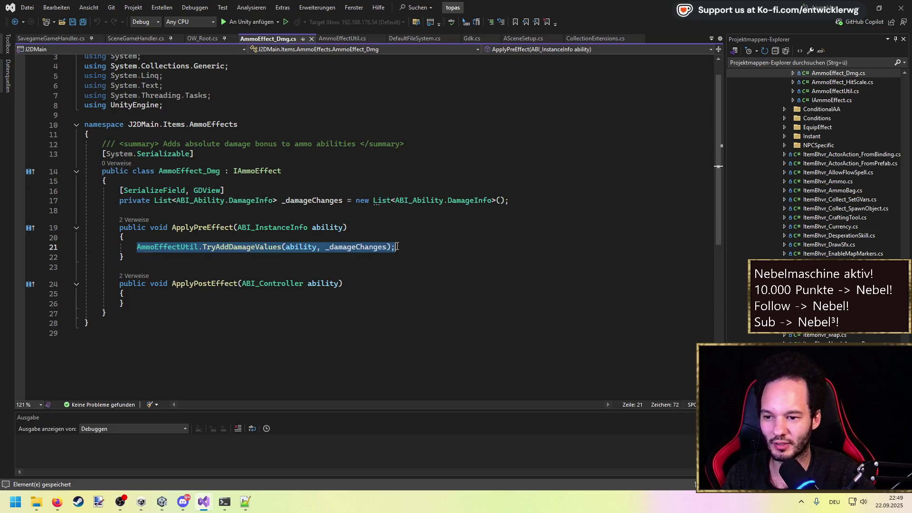
left_click(232, 247, "ctrl")
Mark TryAddDamageValues [Obsolete("Refactor because of ability pooling")], save, and return to AmmoEffect_Dmg.cs.
left_click(237, 203)
key("Return")
type("bsolete(")
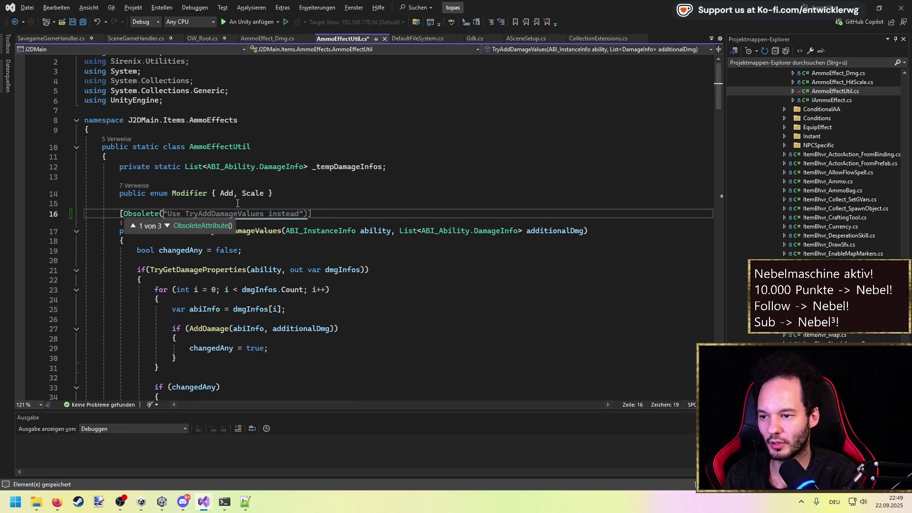
type("\"Refact")
type("or because o")
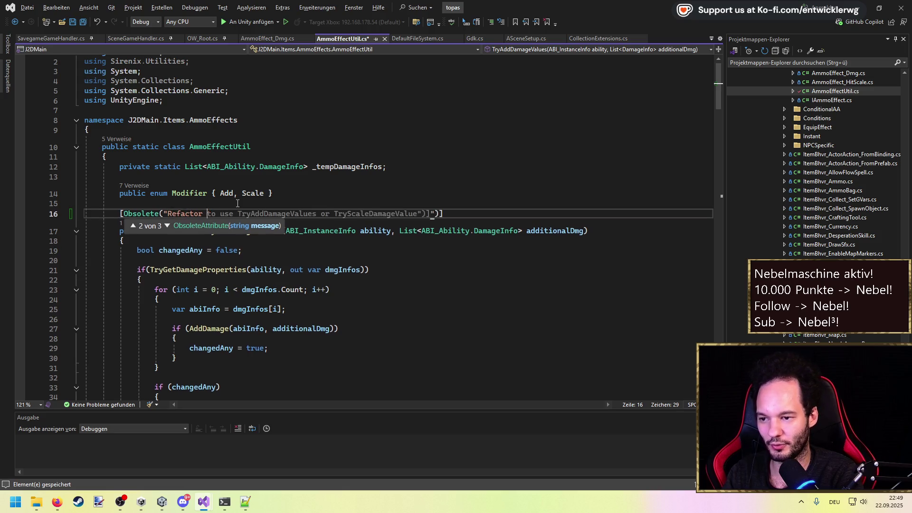
type("f ability pooling")
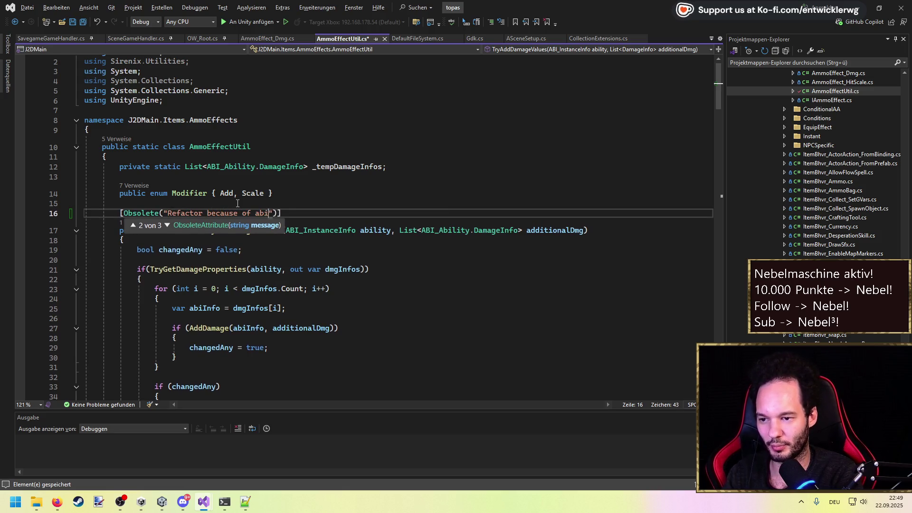
key("ctrl+s")
key("Escape")
key("ctrl+minus")
left_click(132, 245)
Comment out the TryAddDamageValues call, add a '//TODO: Refator AmmoEffectUtil. Not usable currently' note above it, and save.
type("//")
key("Up")
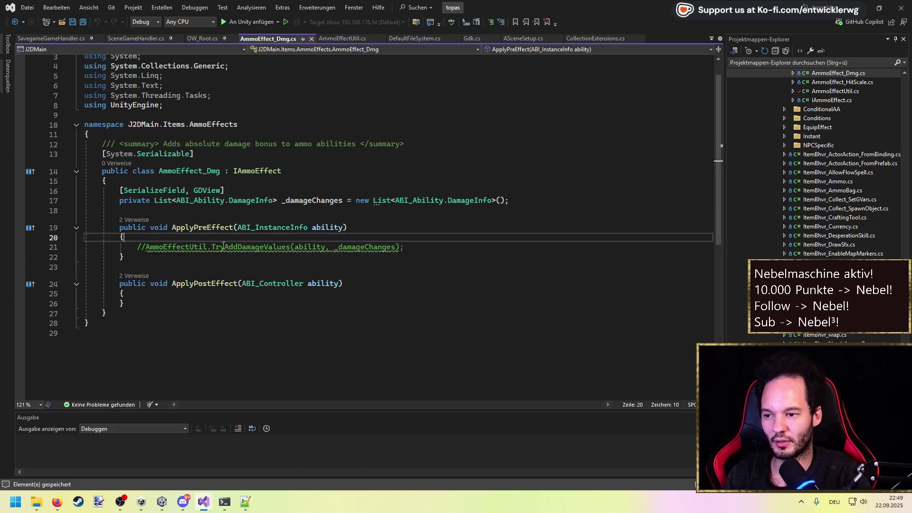
key("Return")
type("//")
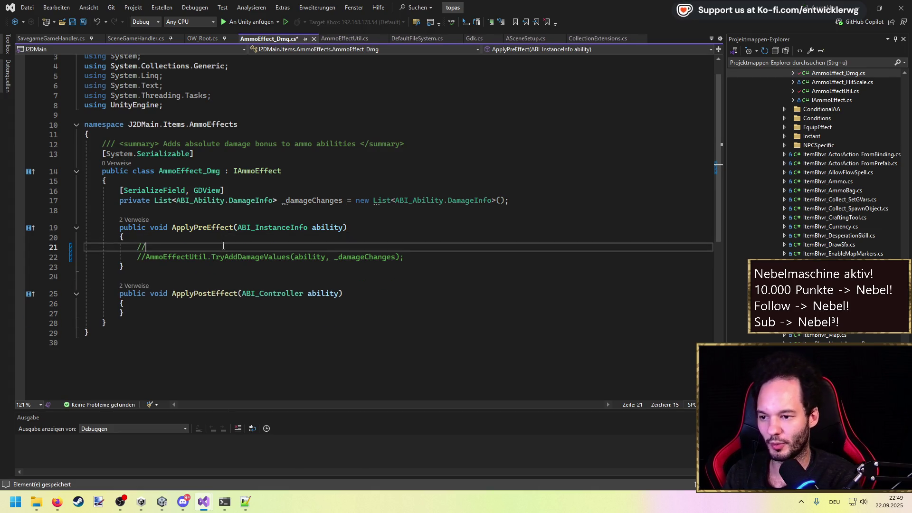
type("TODO: Refator AmmoEffectUtil. No")
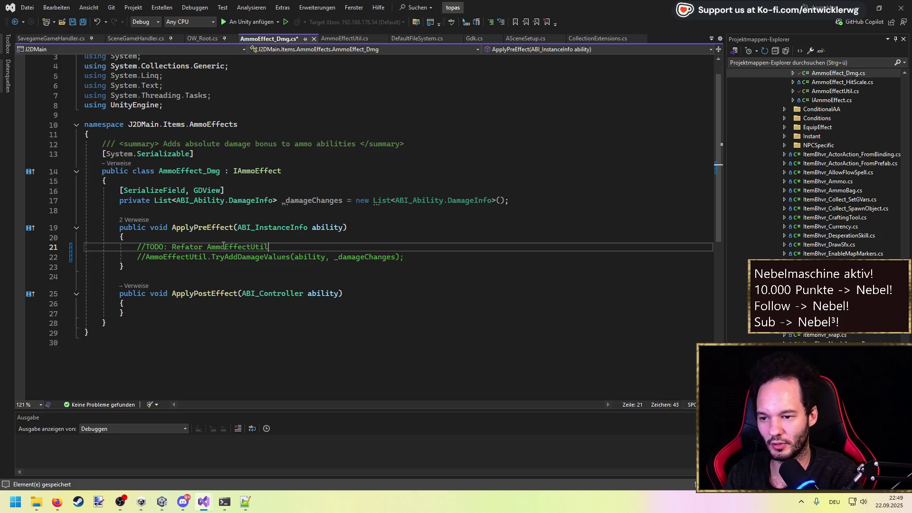
type("t ")
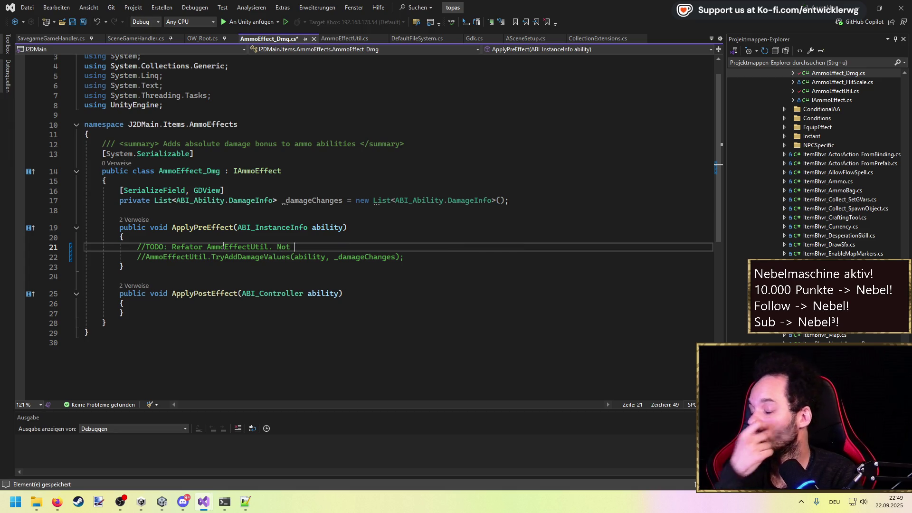
type("usable currently")
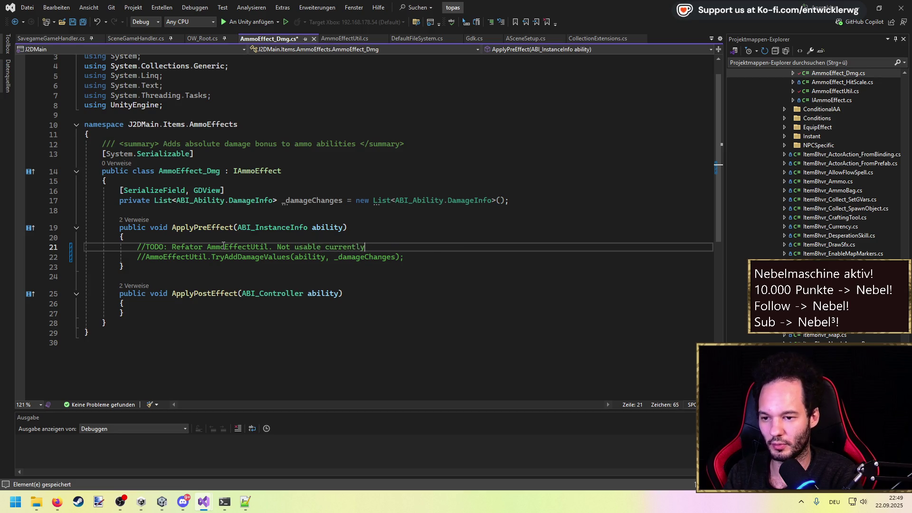
key("ctrl+s")
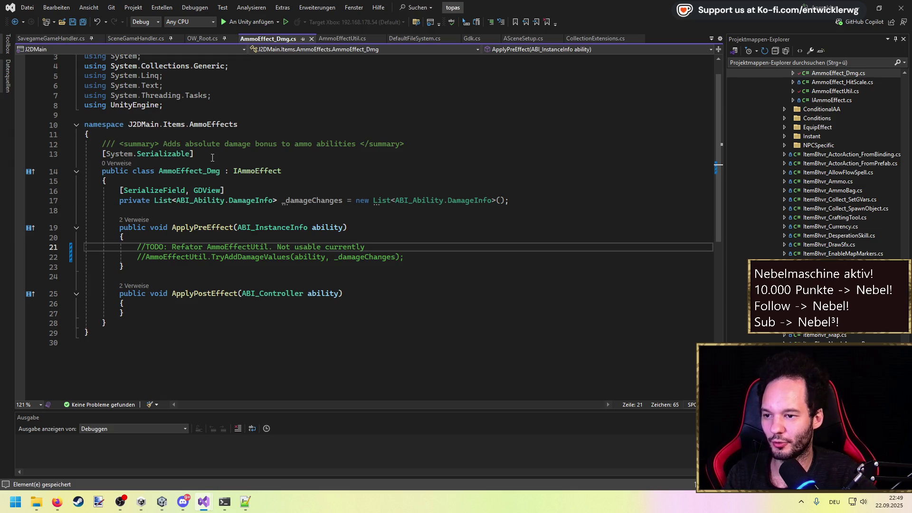
Add [InfoBox("Bhvr has issues and not usable until refactored")] above the AmmoEffect_Dmg class and save.
left_click(230, 190)
left_click(231, 181)
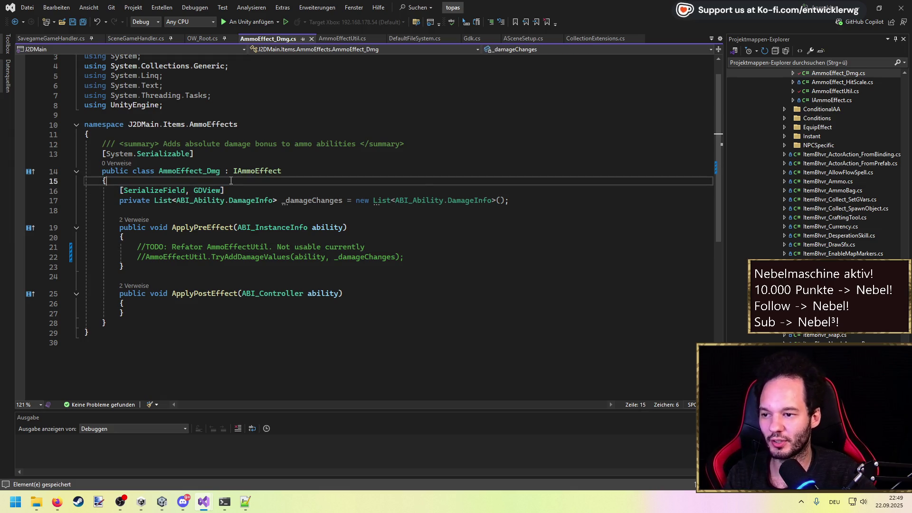
key("Up")
key("Up")
key("End")
key("Return")
type("[Info")
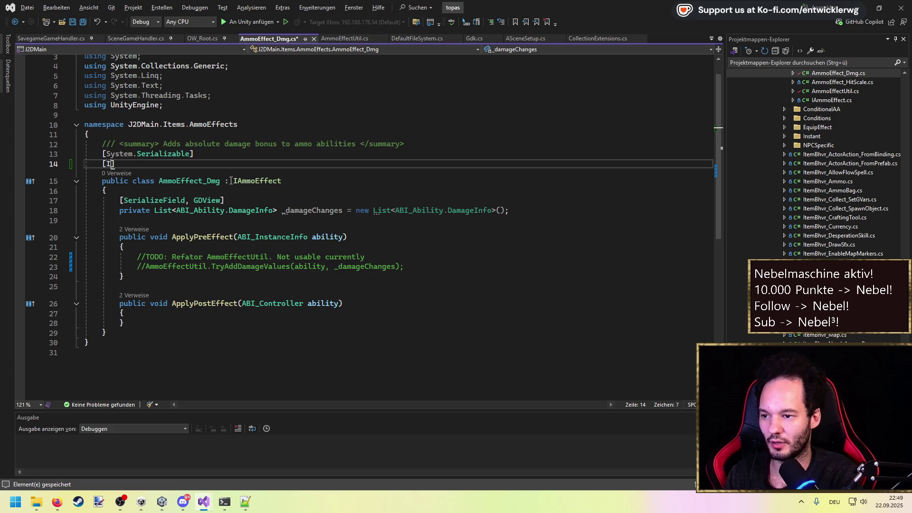
key("Tab")
type("(\"")
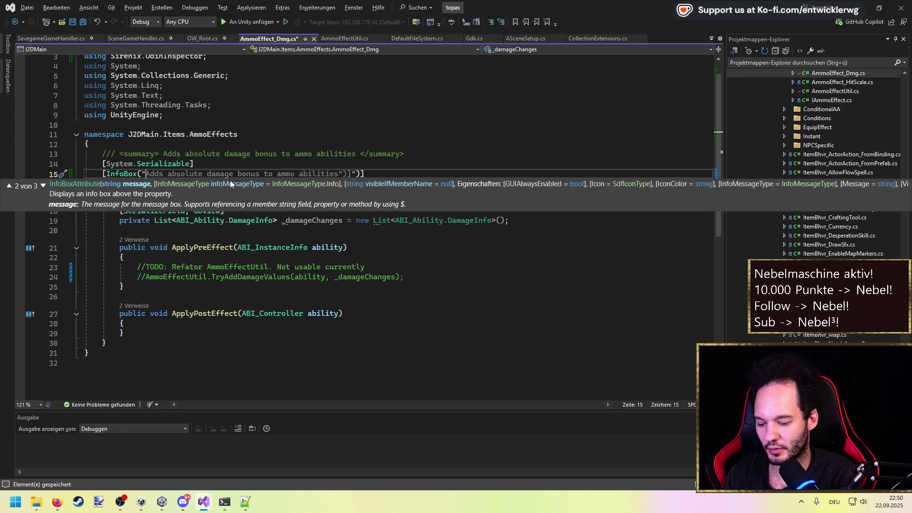
type("Bhvr has issues")
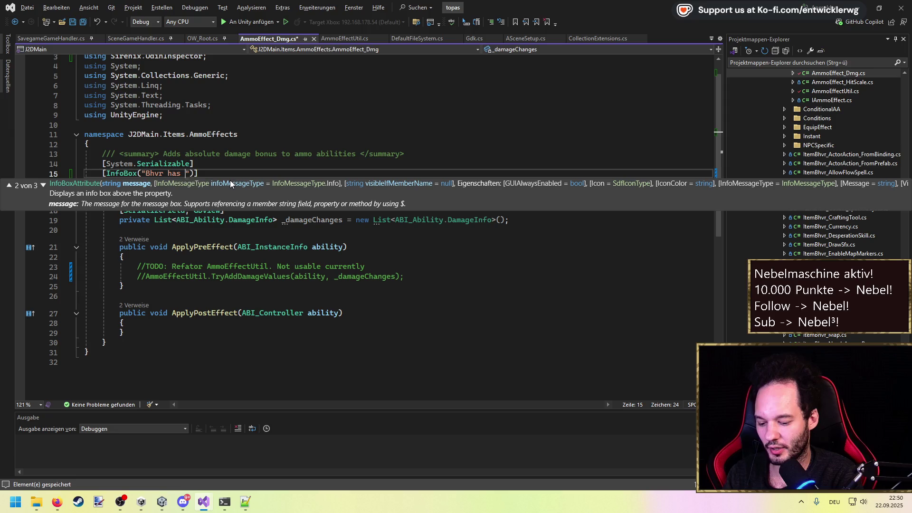
type(" a")
type("nd not usable until ")
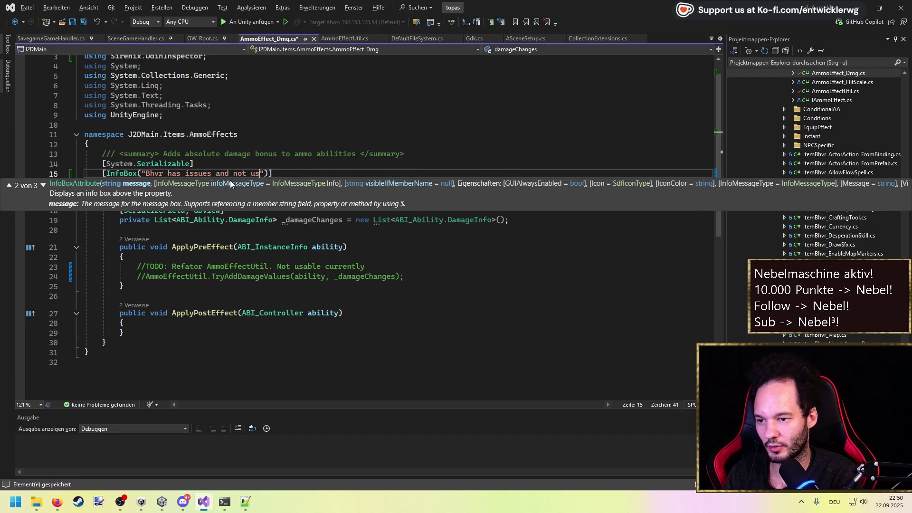
type("refactored\")")
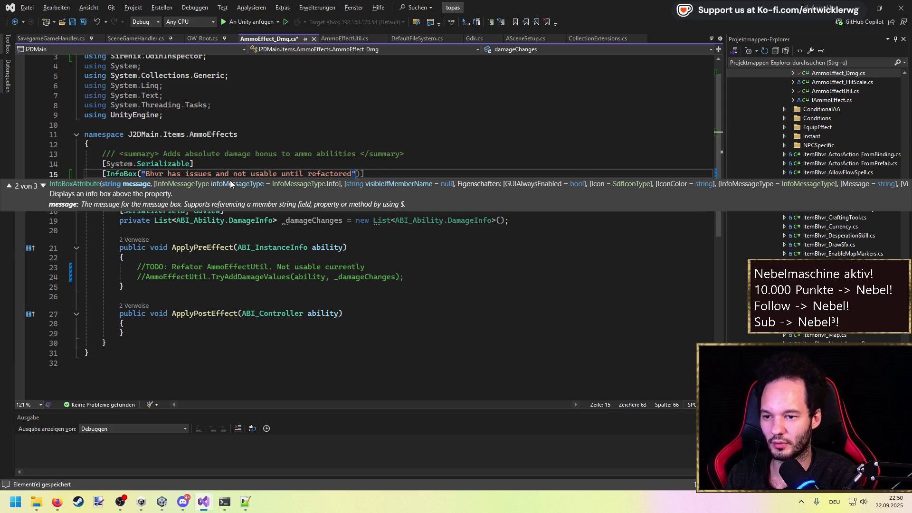
key("ctrl+s")
key("End")
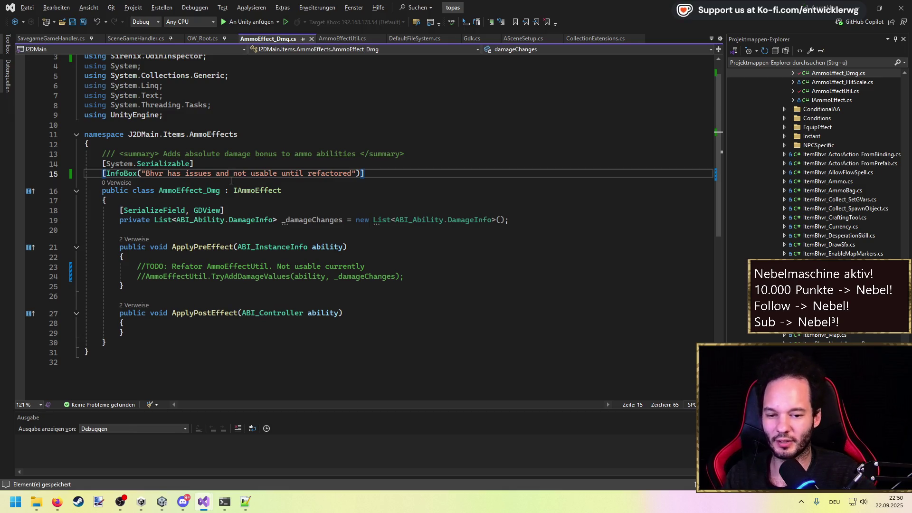
Undo the InfoBox attribute and TODO edits so the TryAddDamageValues call is uncommented again.
key("Up")
mouse_move(381, 174)
left_mouse_down()
mouse_move(102, 174)
mouse_move(95, 164)
mouse_move(37, 181)
left_mouse_up()
left_click(254, 167)
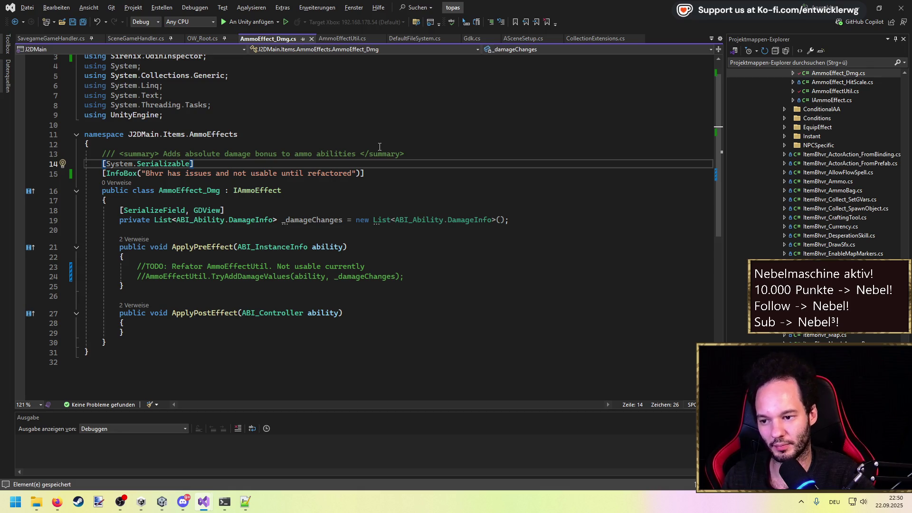
key("ctrl+z")
key("ctrl+z")
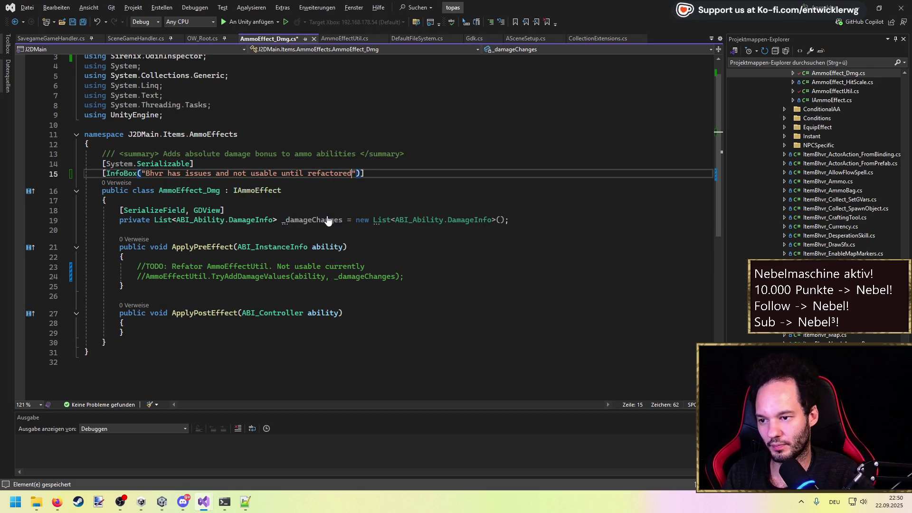
key("ctrl+z")
key("ctrl+z")
key("ctrl+z")
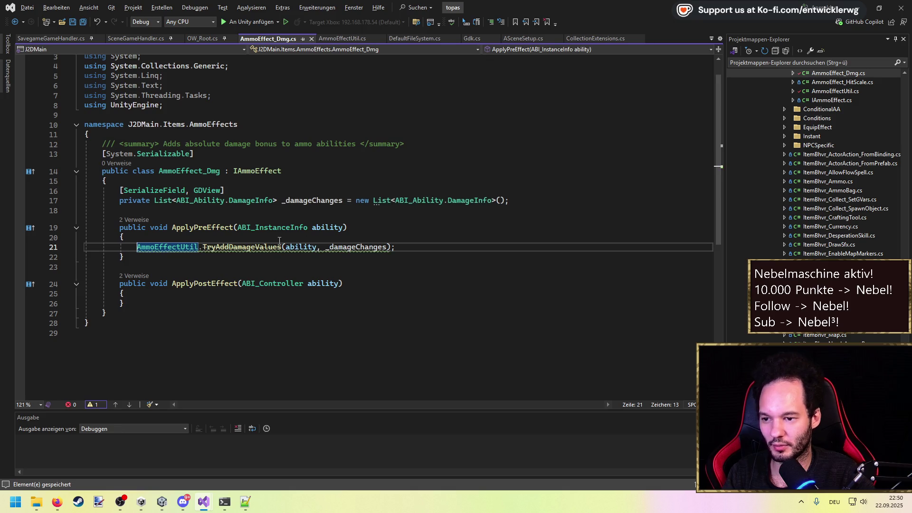
Undo the Obsolete attribute on TryAddDamageValues in AmmoEffectUtil.cs and save the file.
left_click(252, 245, "ctrl")
key("ctrl+z")
key("ctrl+z")
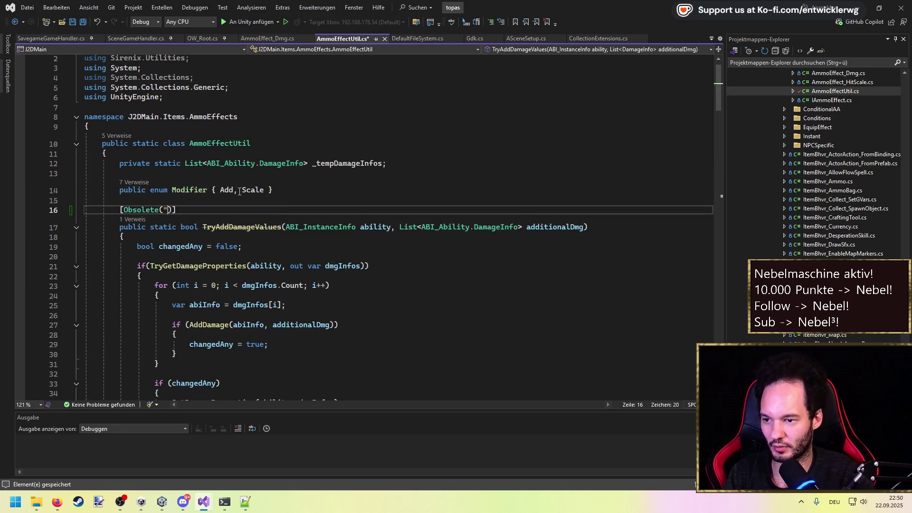
key("ctrl+z")
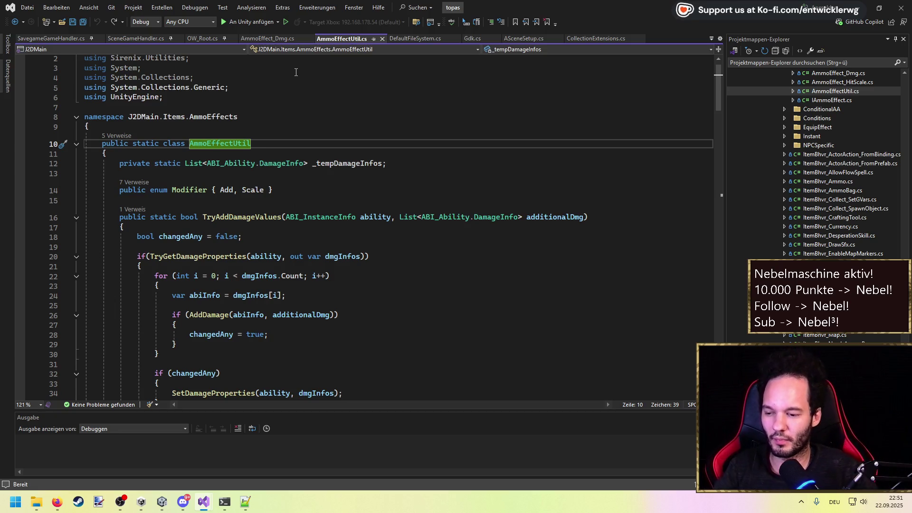
left_click(286, 89)
key("ctrl+s")
Look over AmmoEffectUtil.cs, then run a code search for 'crime bhvr'.
scroll(262, 138, "up", 1)
left_click(232, 89)
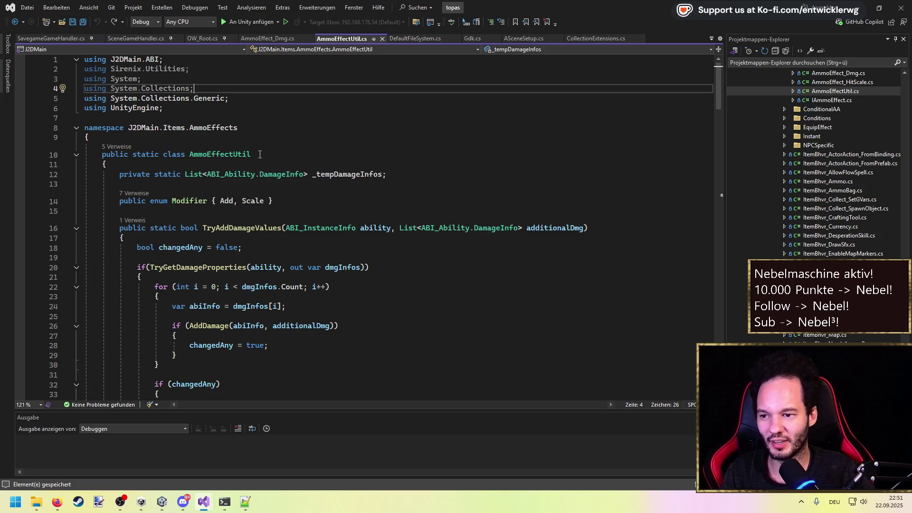
scroll(224, 136, "down", 2)
scroll(225, 142, "up", 3)
scroll(230, 152, "down", 10)
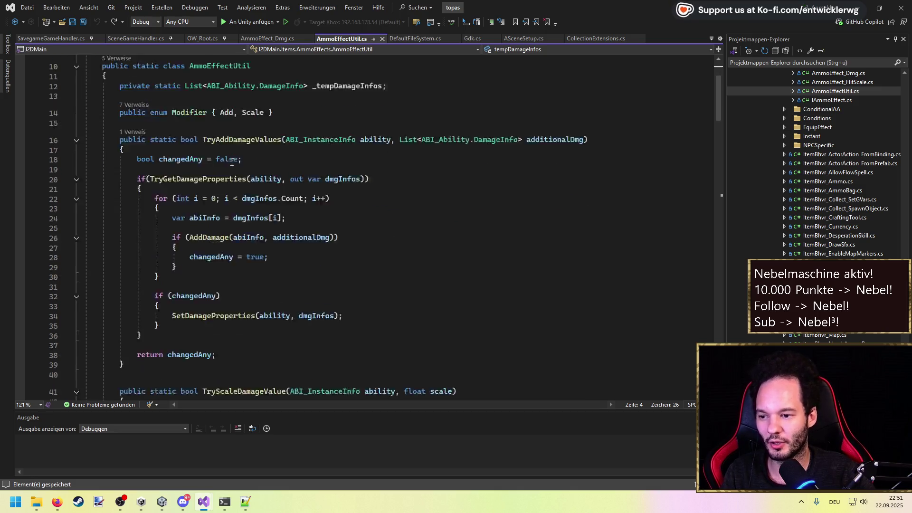
scroll(235, 163, "down", 20)
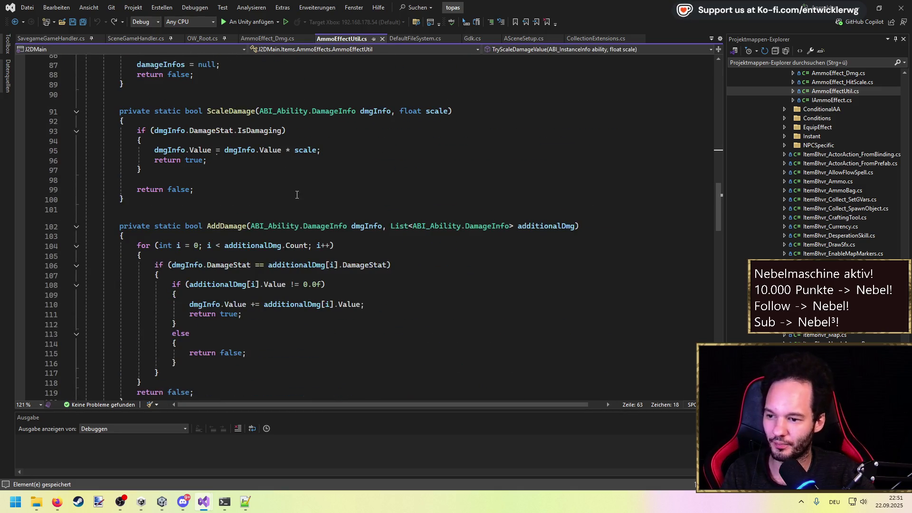
scroll(295, 196, "down", 7)
left_click(435, 224)
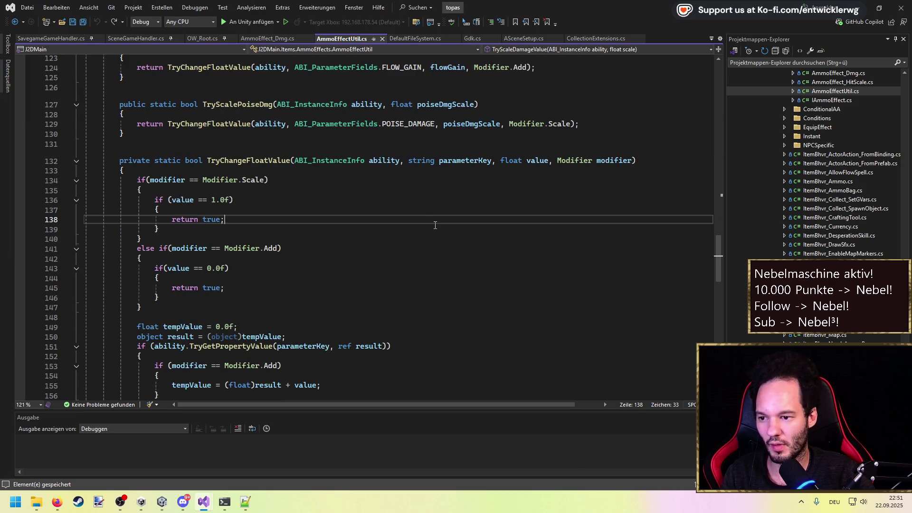
key("ctrl+t")
type("crime bhvr")
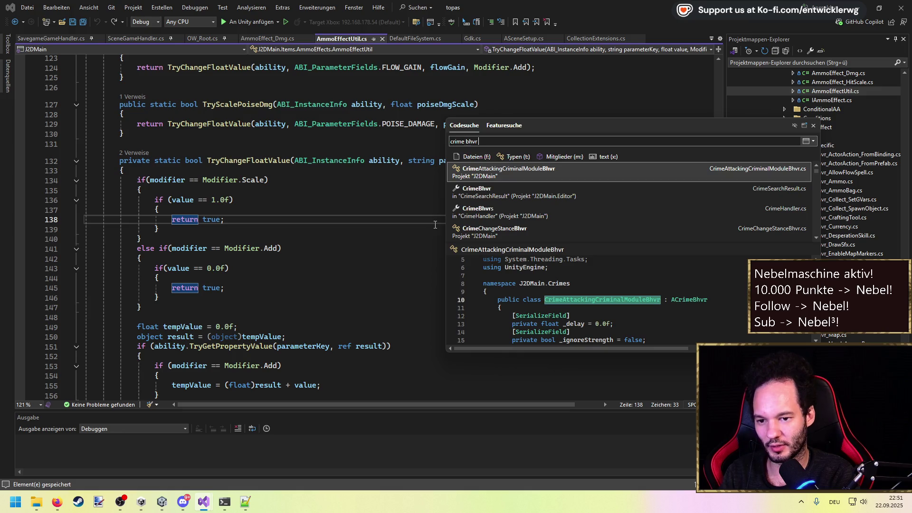
Search 'crime handler', open CrimeHandler, then open the CrimeModule script.
key("BackSpace")
key("BackSpace")
key("BackSpace")
type("rime handle")
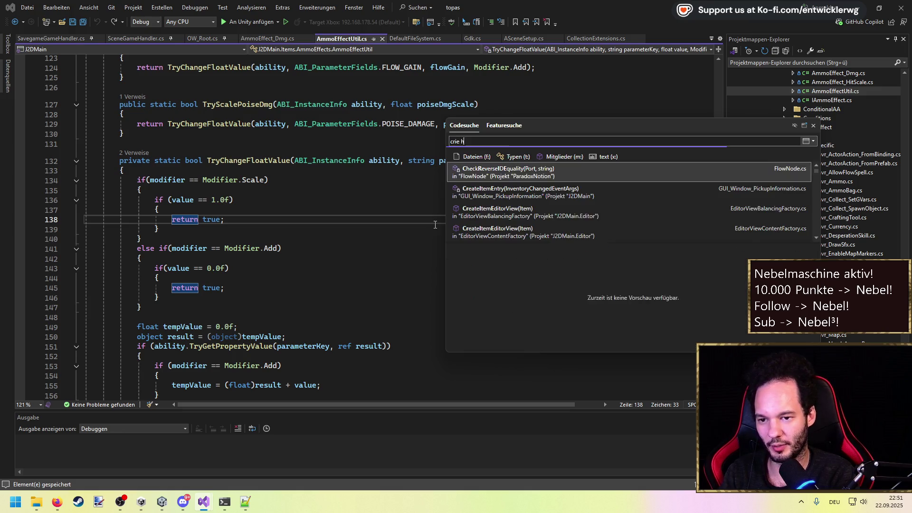
type("r")
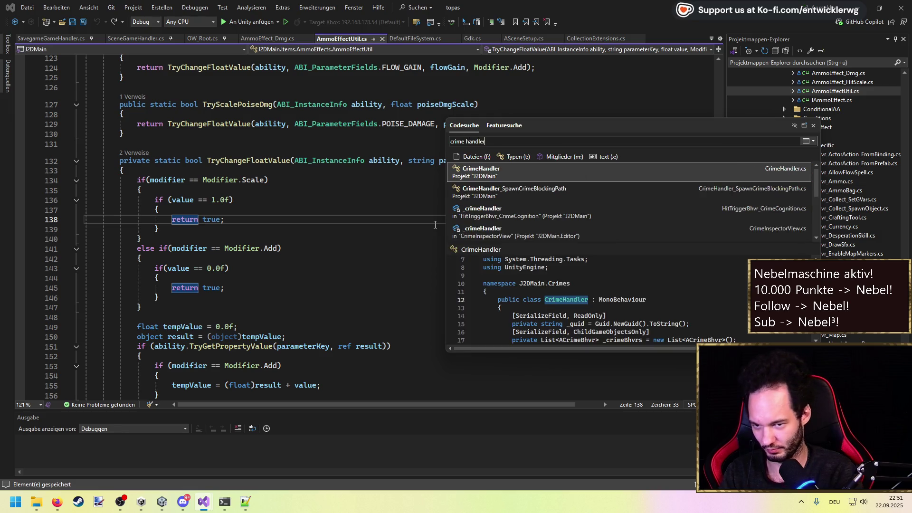
key("Return")
scroll(364, 205, "down", 14)
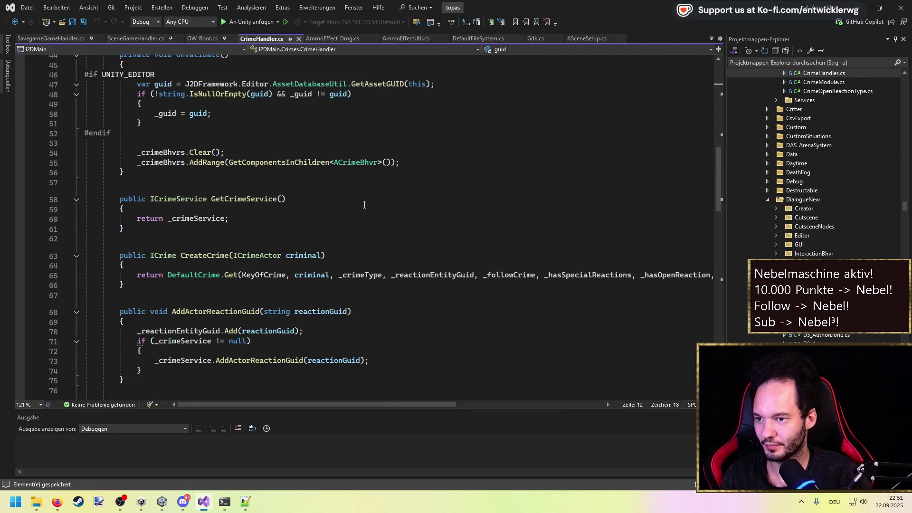
scroll(356, 209, "down", 10)
scroll(349, 215, "down", 11)
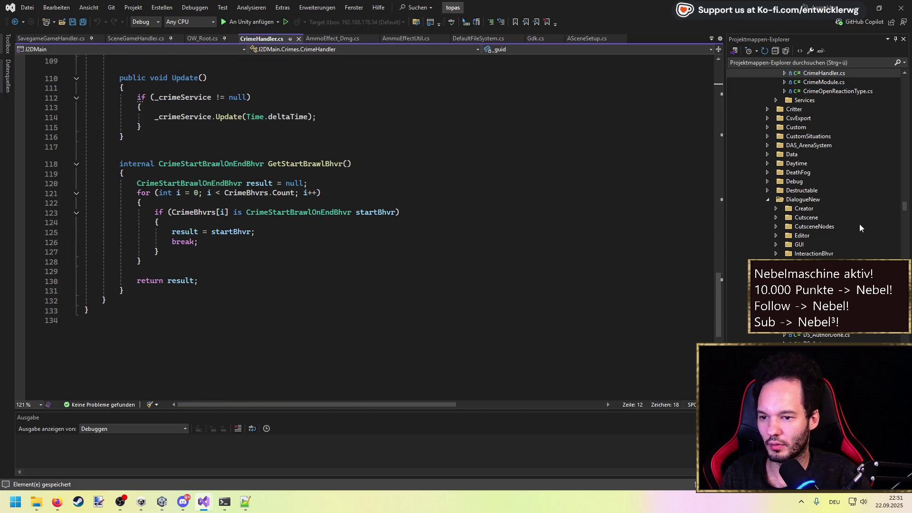
scroll(859, 224, "up", 5)
double_click(799, 216)
Locate the foreach loop in CrimeModule's AddDynamicEntities and save the file.
scroll(523, 228, "down", 20)
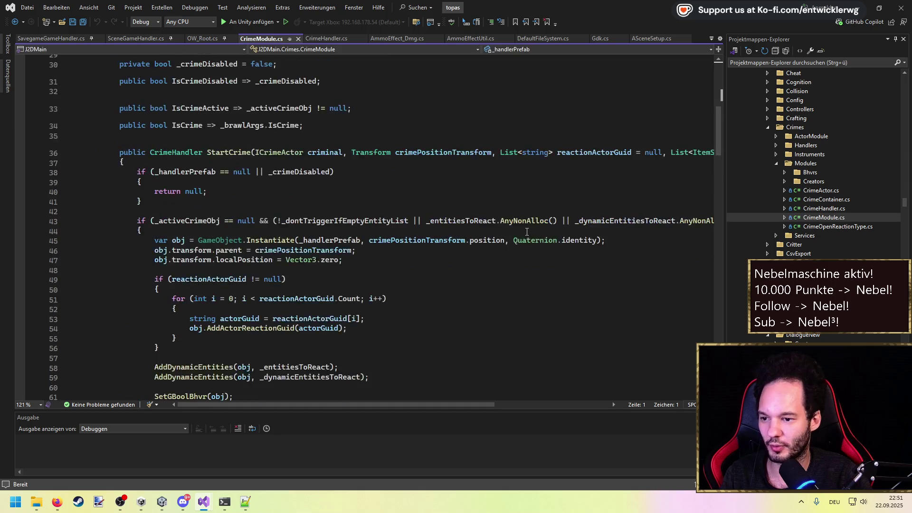
scroll(523, 229, "down", 7)
scroll(522, 227, "up", 9)
left_click(289, 141)
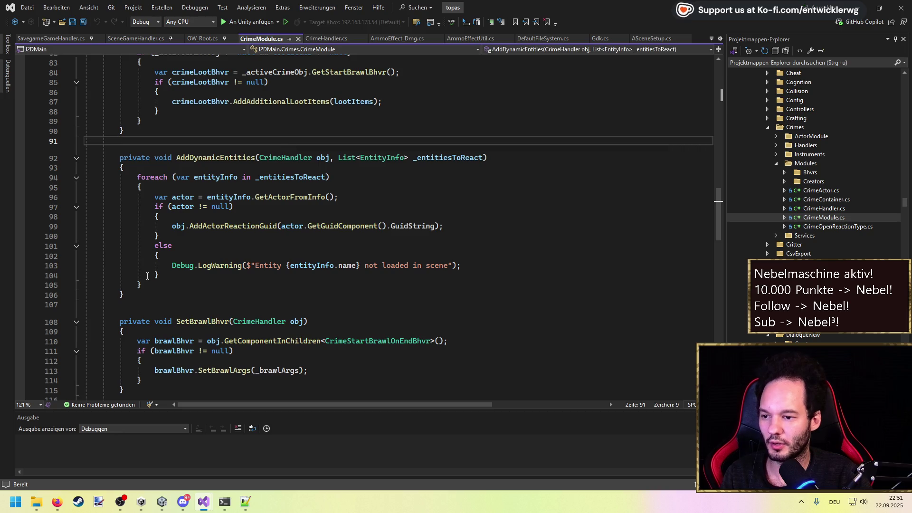
scroll(154, 284, "up", 1)
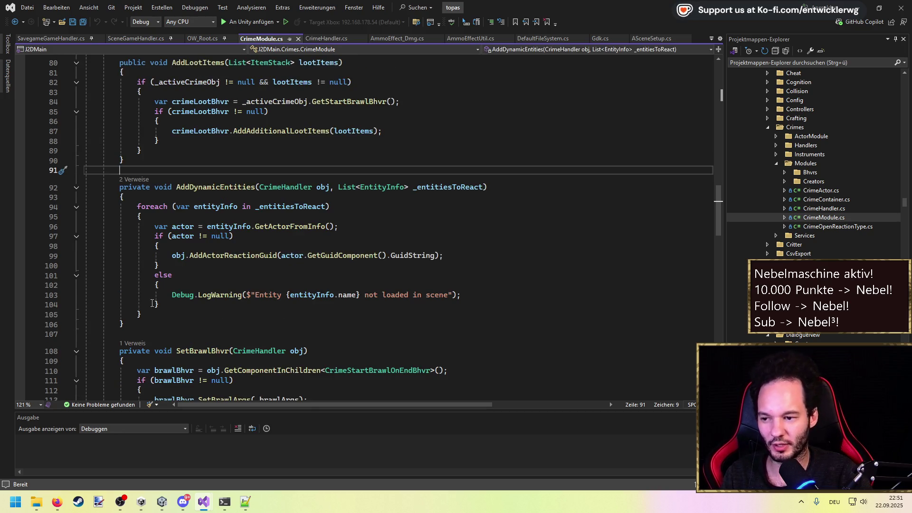
mouse_move(152, 312)
left_mouse_down()
mouse_move(119, 226)
mouse_move(49, 207)
left_mouse_up()
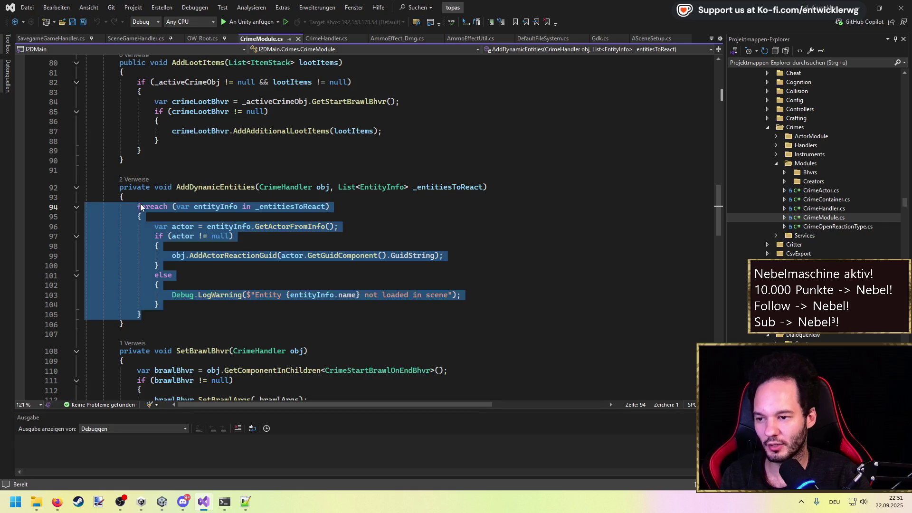
double_click(144, 208)
left_click(170, 190)
key("ctrl+s")
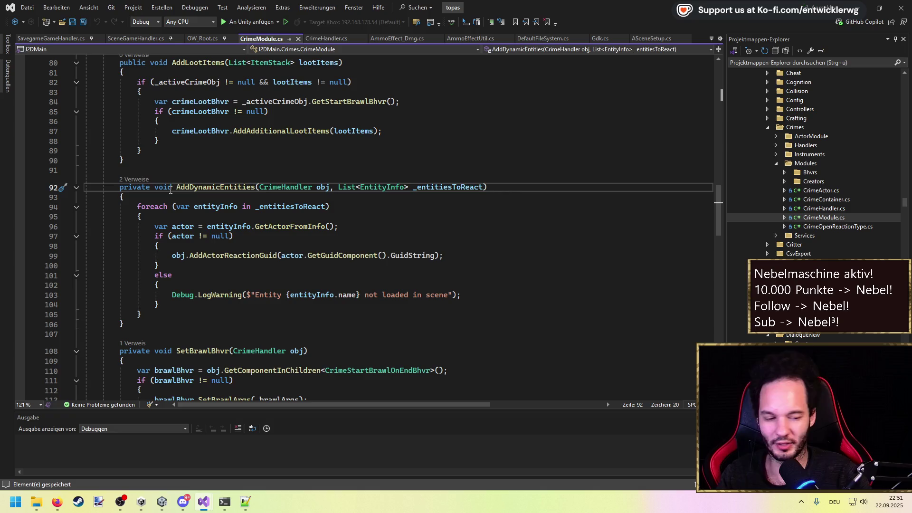
Convert the foreach over _entitiesToReact into an indexed for loop using index i.
mouse_move(143, 314)
left_mouse_down()
mouse_move(57, 202)
mouse_move(39, 209)
left_mouse_up()
left_click(159, 195)
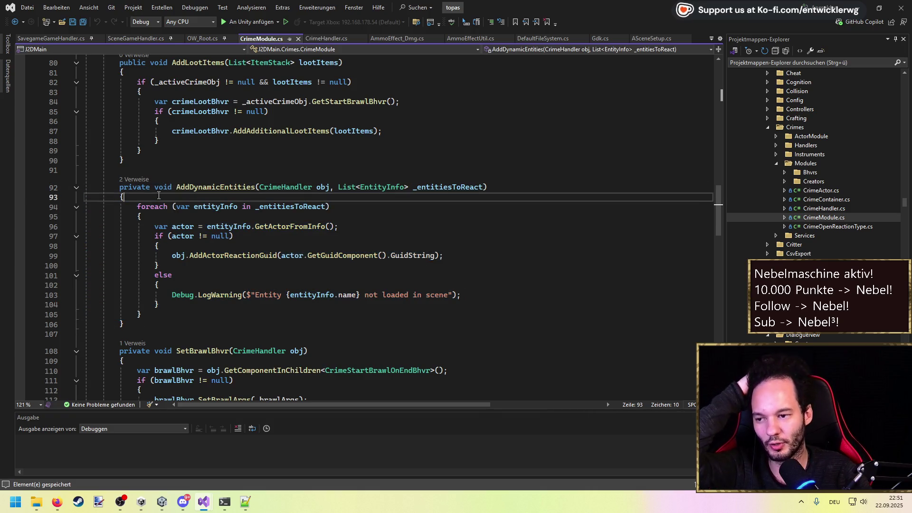
mouse_move(125, 324)
left_mouse_down()
mouse_move(85, 325)
mouse_move(85, 216)
mouse_move(112, 220)
left_mouse_up()
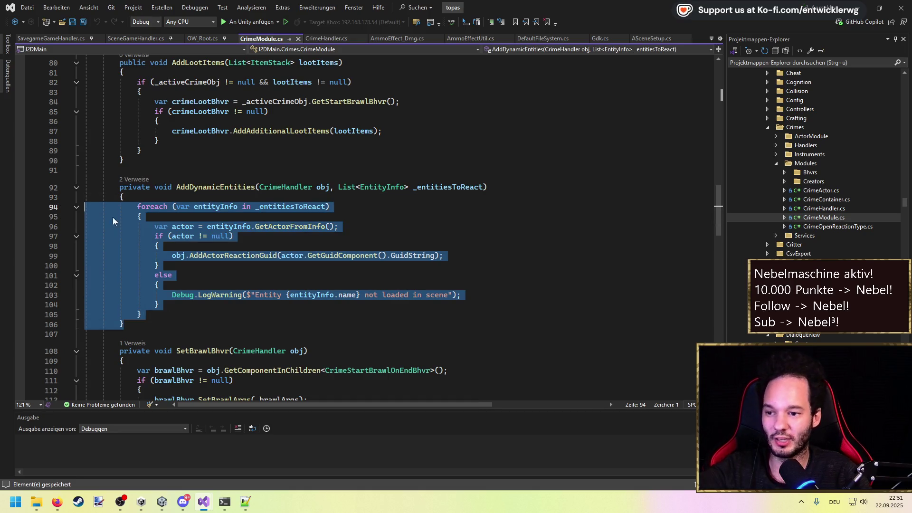
left_click(152, 218)
left_click_drag(125, 324, 86, 206)
left_click(164, 197)
double_click(166, 207)
key("ctrl+period")
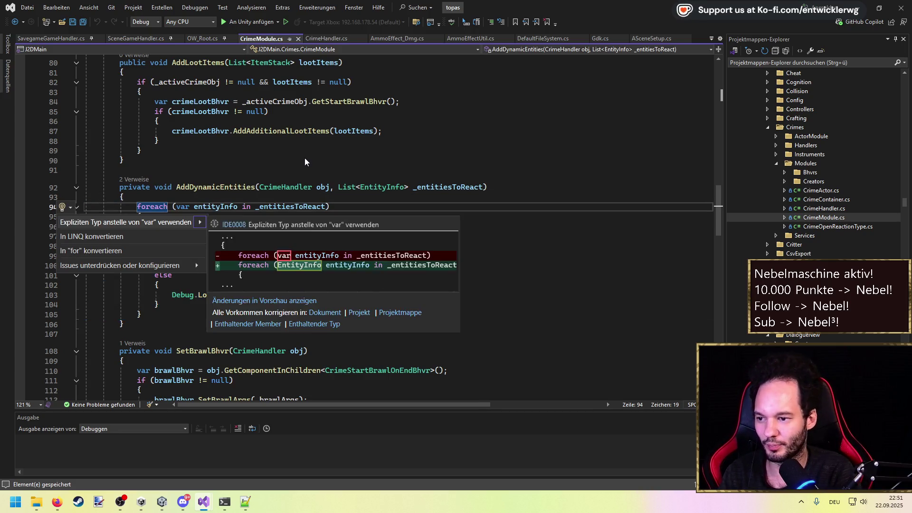
key("Escape")
key("ctrl+period")
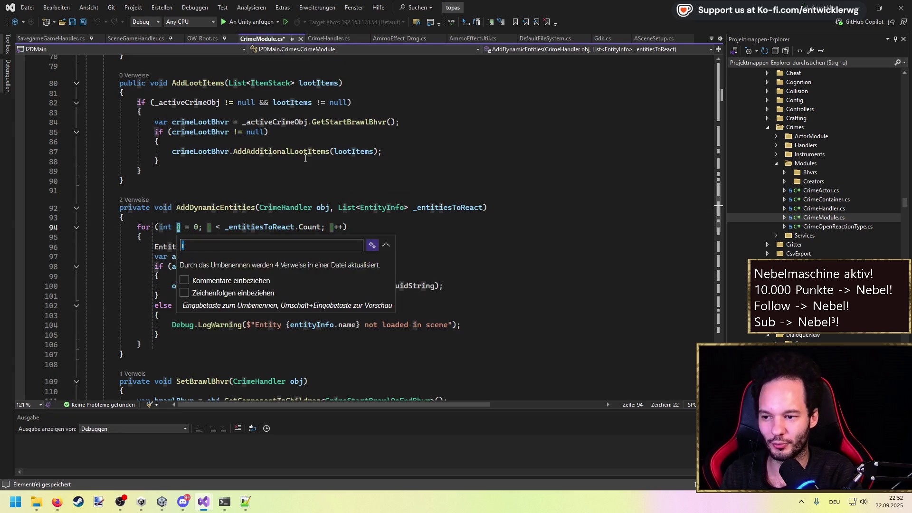
key("Return")
left_click(354, 239)
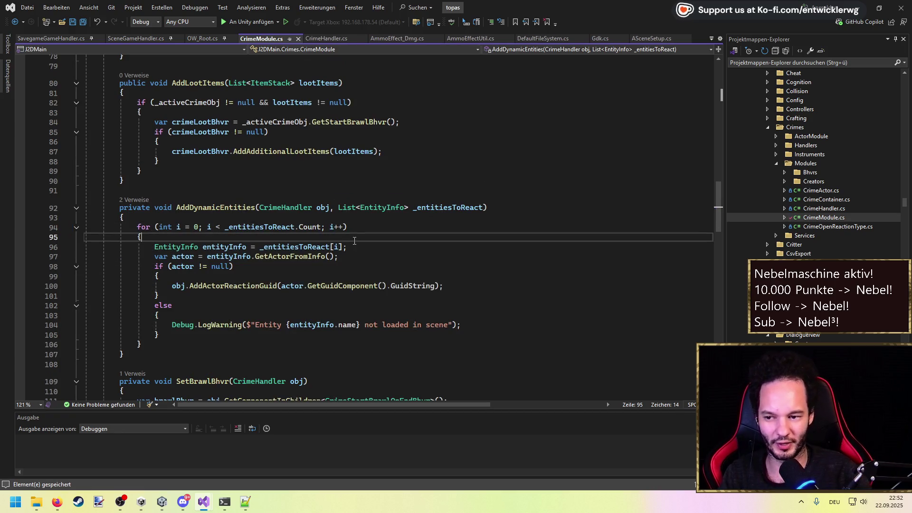
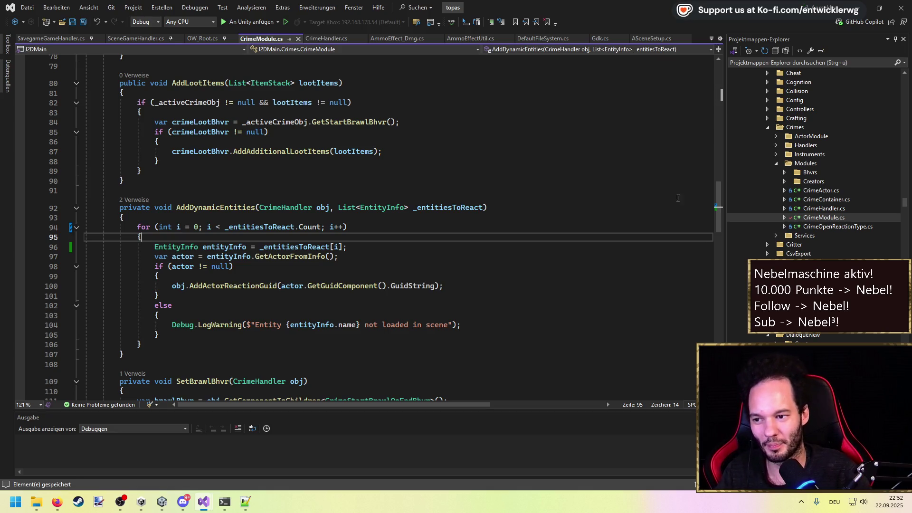
Open ActorCrimeCreator.cs from the Creators folder, then return to CrimeModule.cs at line 91.
left_click(785, 182)
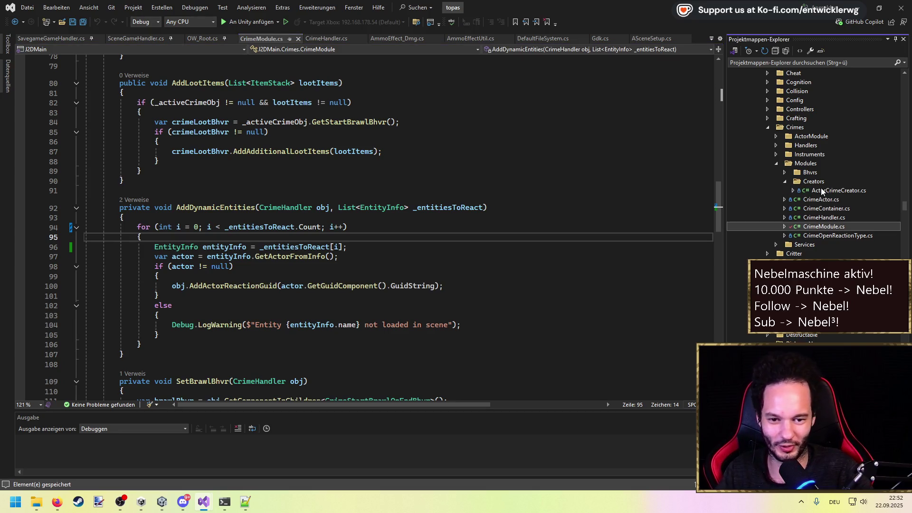
double_click(821, 190)
scroll(441, 270, "down", 8)
scroll(283, 224, "up", 11)
left_click(240, 193)
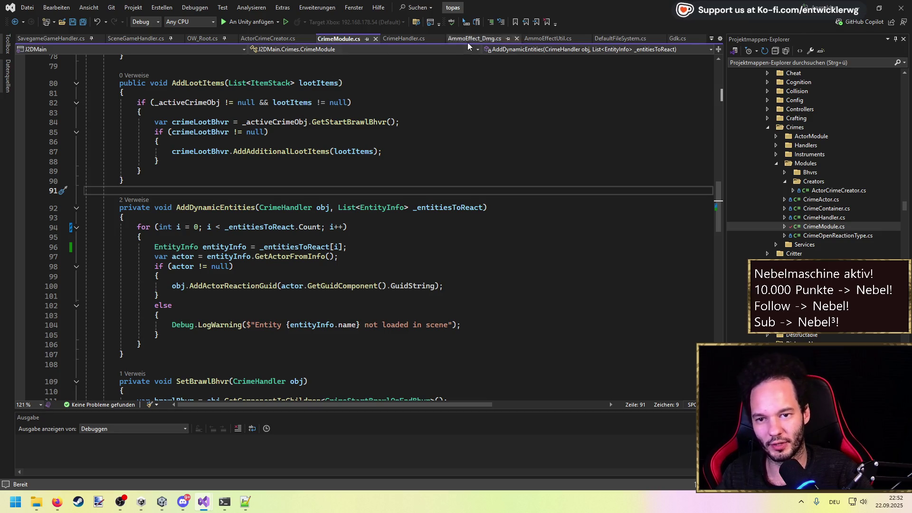
Remove the breakpoint on line 948 of SavegameGameHandler.cs.
left_click(59, 39)
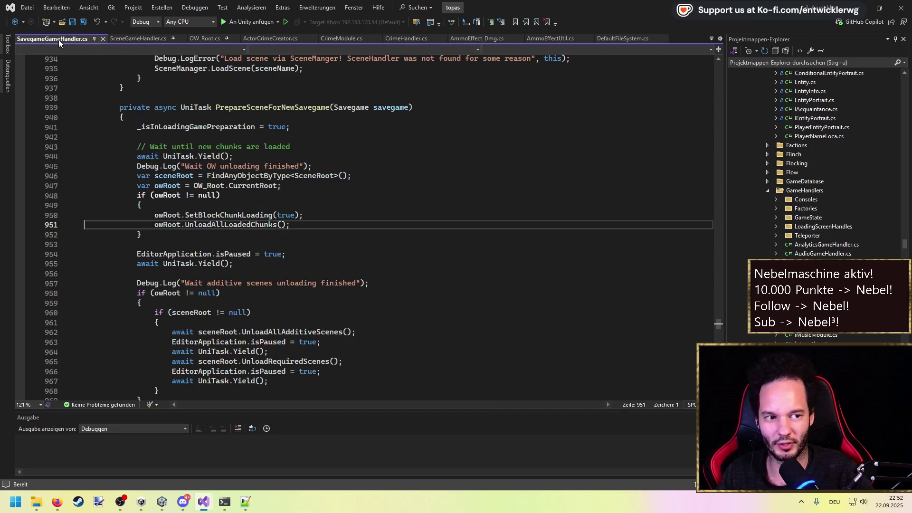
left_click(19, 203)
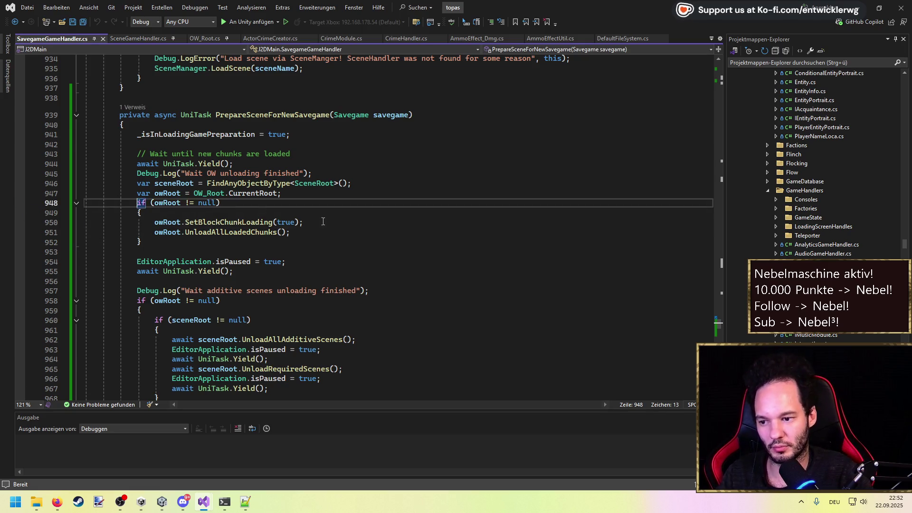
scroll(333, 223, "down", 2)
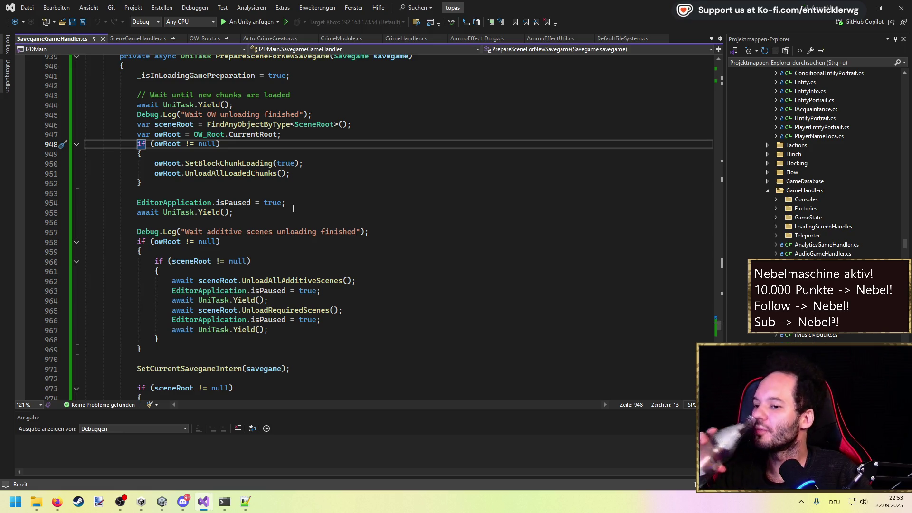
scroll(293, 209, "up", 1)
Go to the UnloadAllLoadedChunks definition in OW_Root.cs, review SetBlockChunkLoading, then switch to Unity.
left_click(247, 205)
key("F12")
left_click(327, 192)
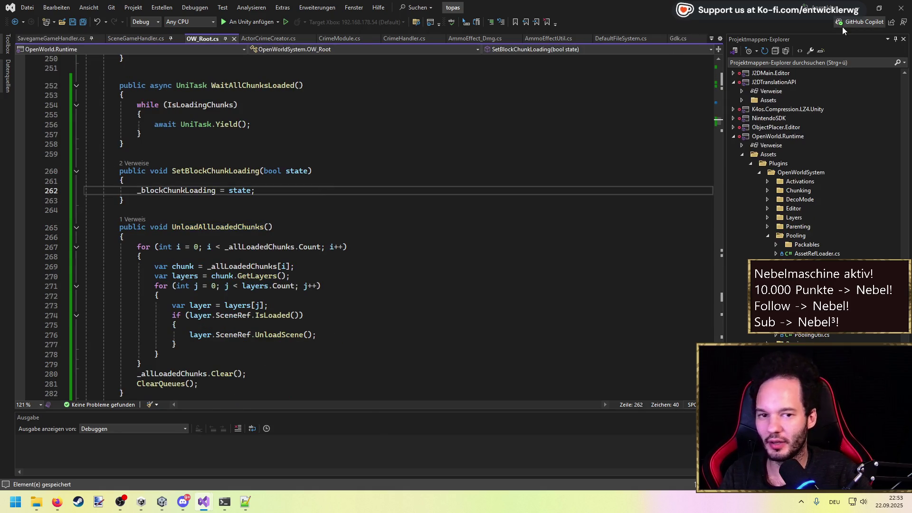
key("alt+Tab")
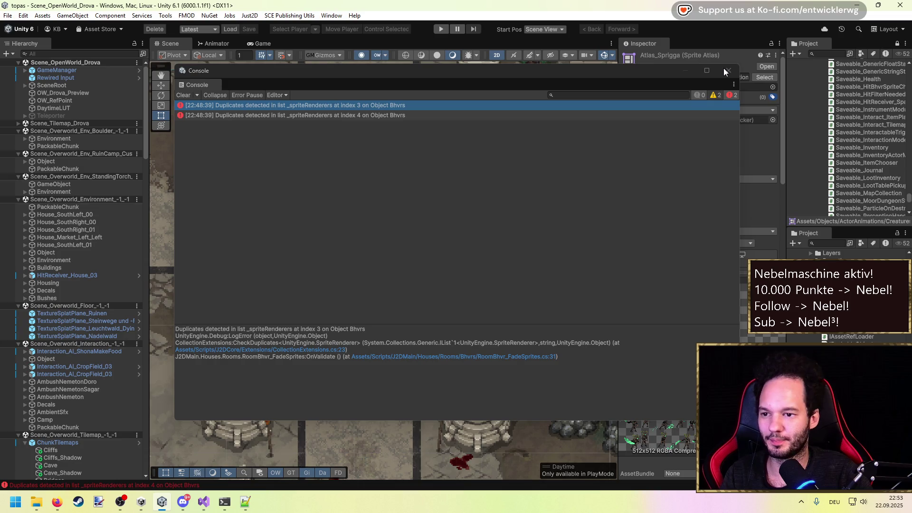
Close the floating console of duplicate sprite-renderer errors and switch to the Unity Manual in Firefox.
left_click(727, 70)
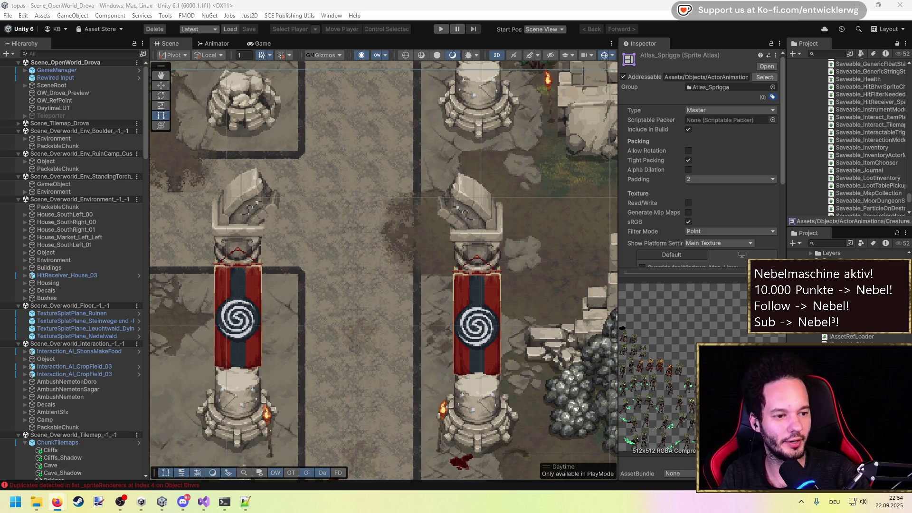
key("alt+Tab")
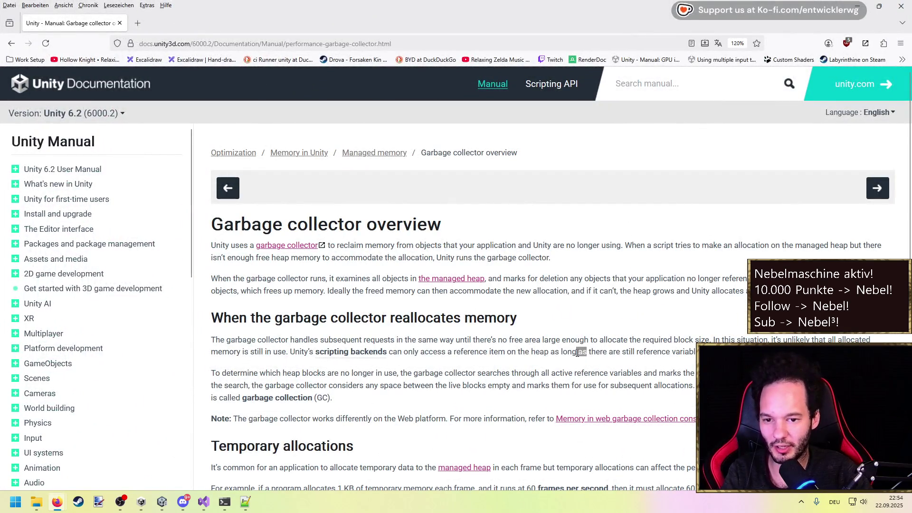
Scroll through the garbage collector overview and open the Managed memory introduction page.
scroll(494, 353, "down", 2)
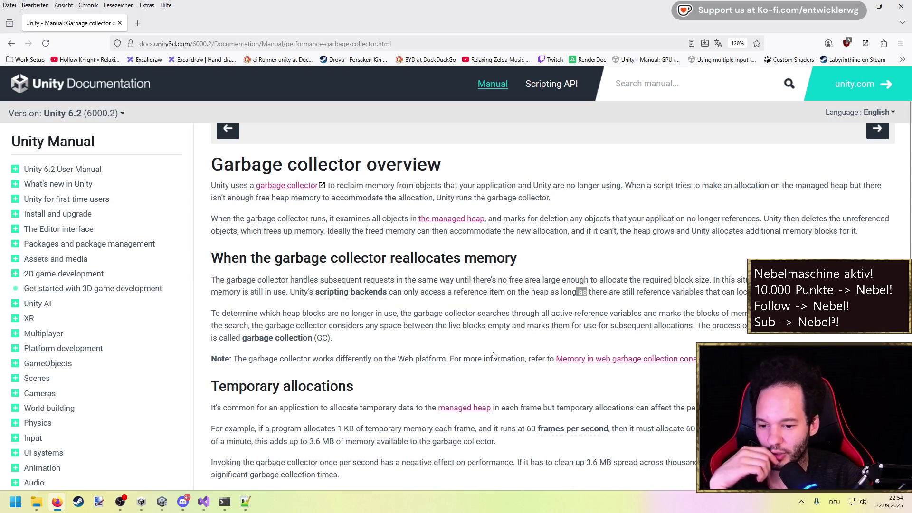
scroll(457, 278, "down", 4)
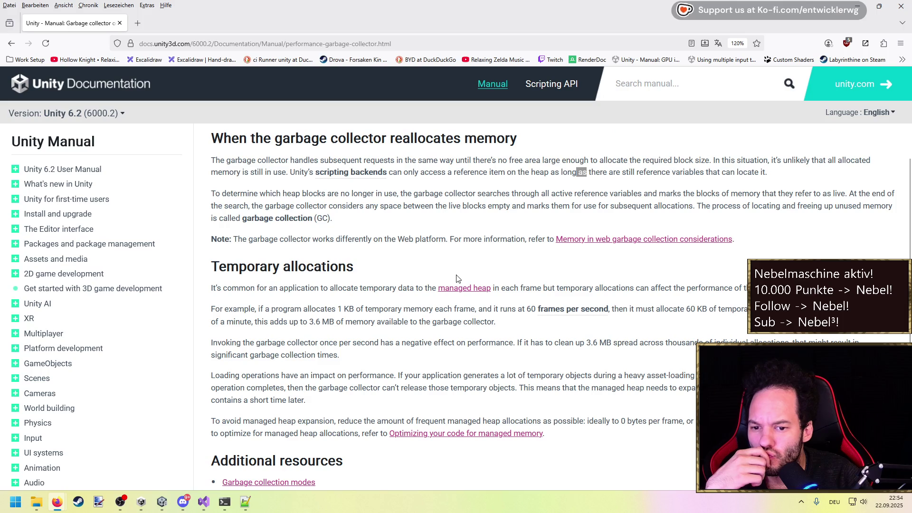
scroll(456, 278, "down", 6)
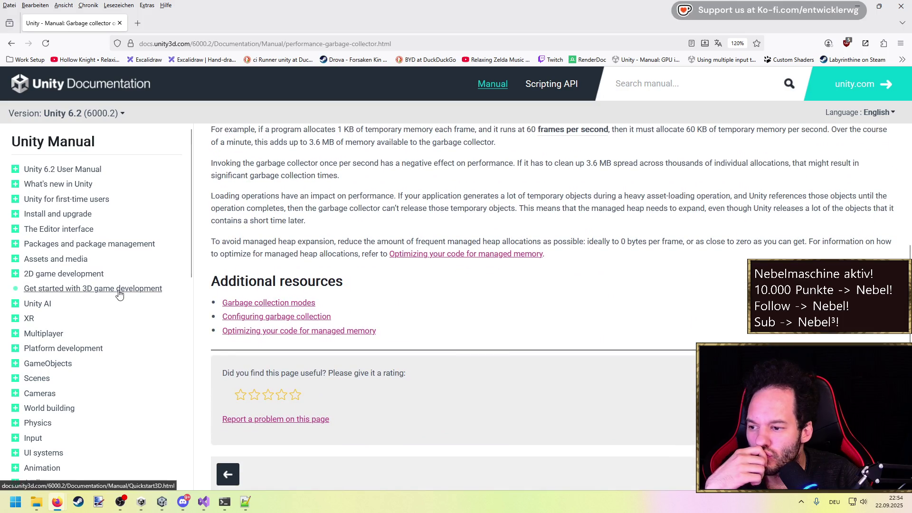
scroll(119, 291, "down", 12)
left_click(124, 277)
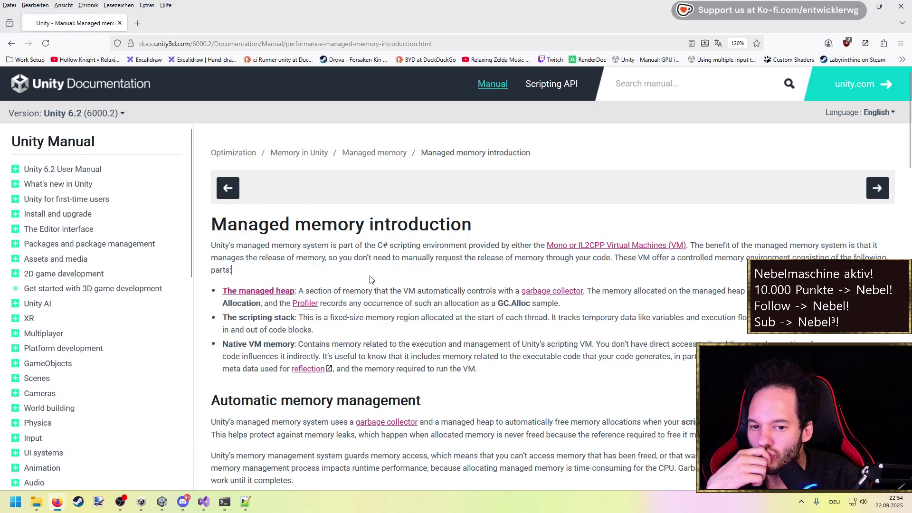
Read the Managed memory page, search it for 'boehm', and open a new browser tab.
scroll(371, 280, "down", 2)
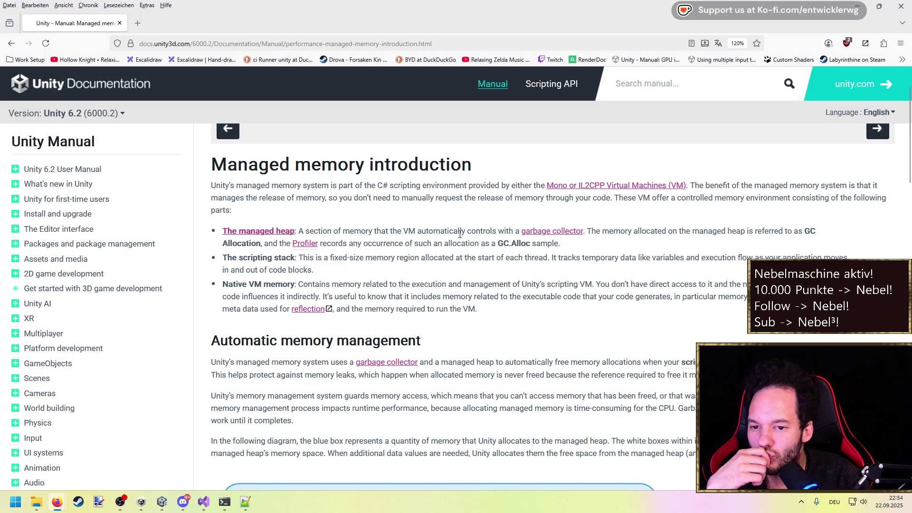
scroll(404, 259, "down", 6)
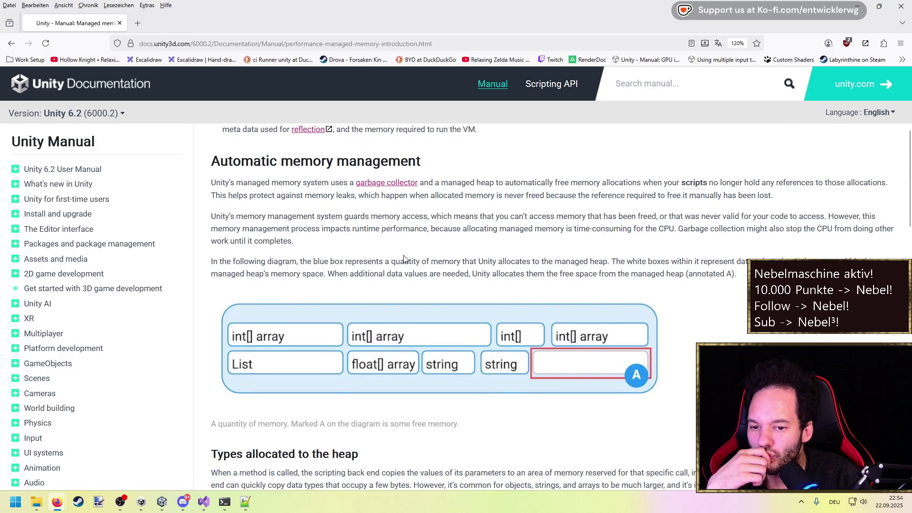
scroll(404, 309, "down", 10)
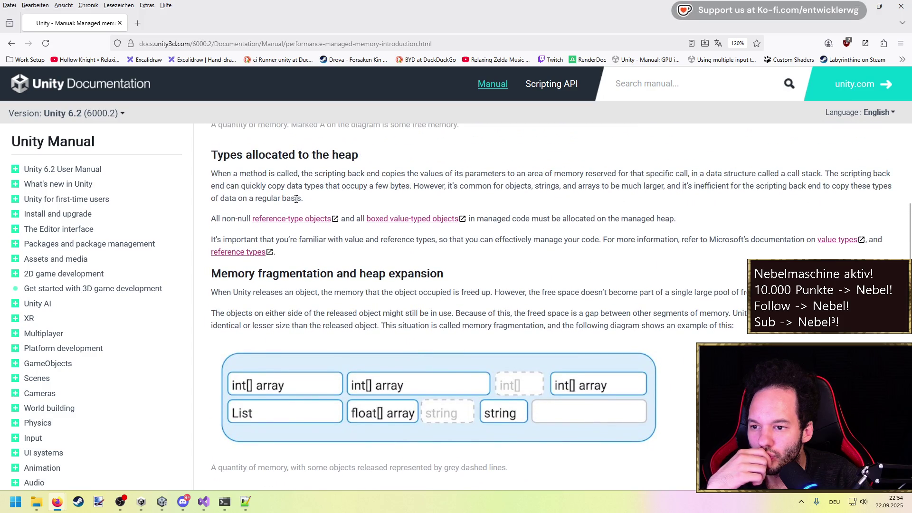
scroll(386, 276, "down", 4)
scroll(726, 218, "down", 2)
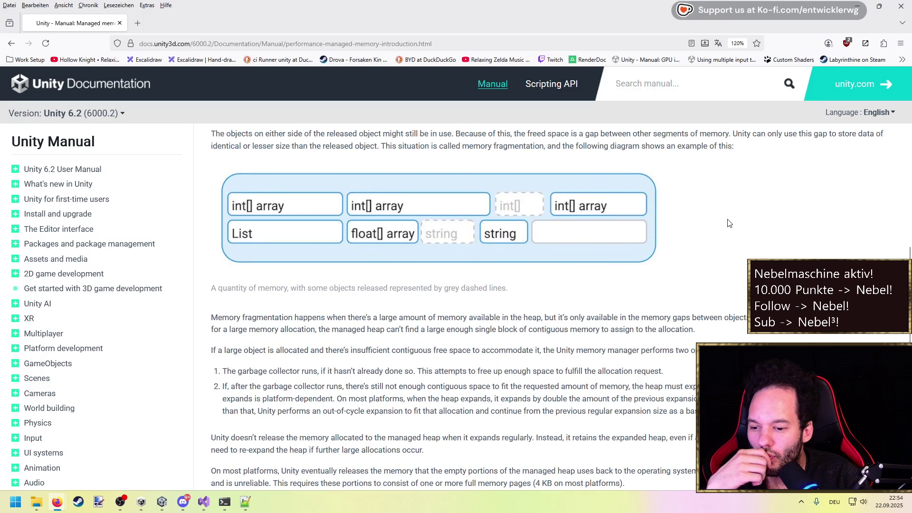
scroll(729, 222, "down", 10)
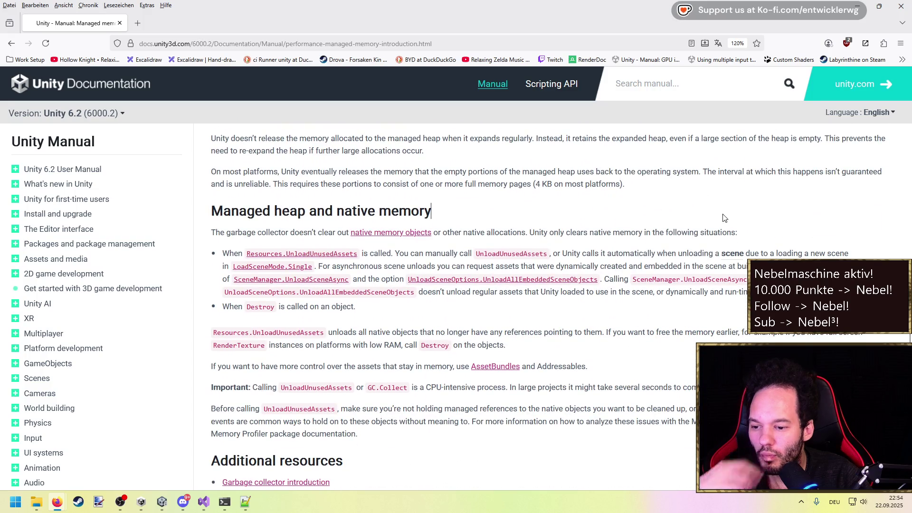
key("ctrl+f")
type("boehj")
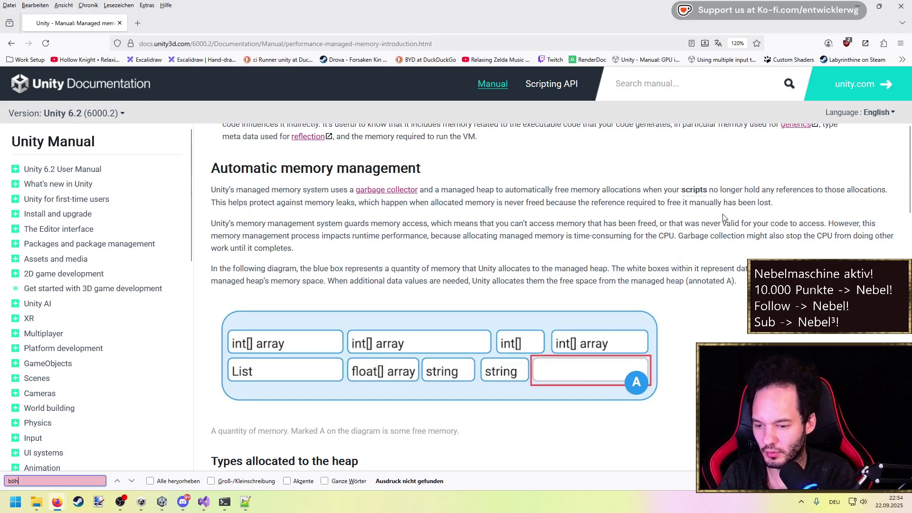
key("BackSpace")
key("BackSpace")
key("BackSpace")
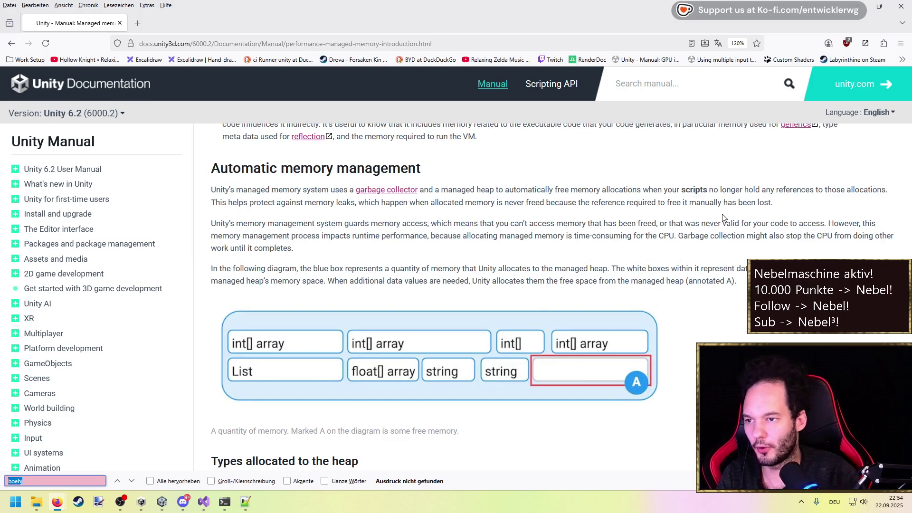
left_click(137, 23)
Search the web for 'Unity boehm', refine to 'Unity böhm gc', and open the Boehm garbage collector Wikipedia article.
type("Unity boehm")
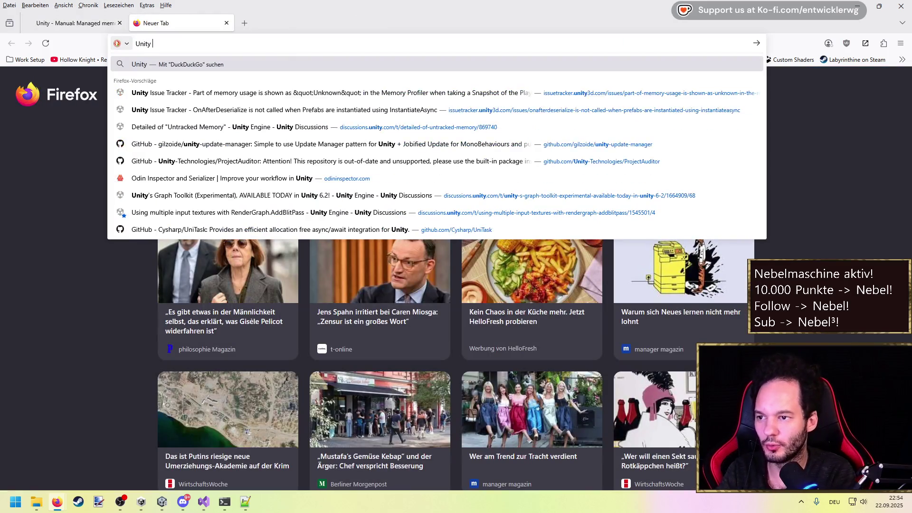
key("Return")
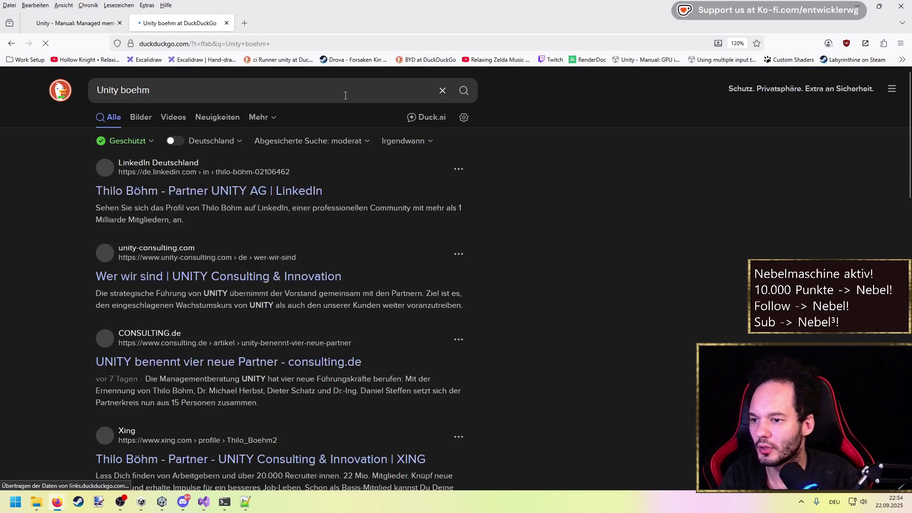
left_click(196, 94)
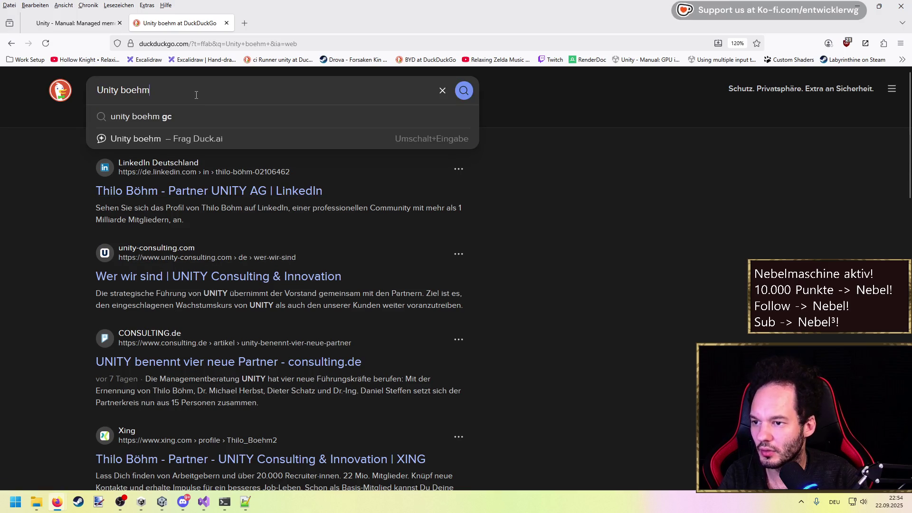
double_click(196, 95)
type("b")
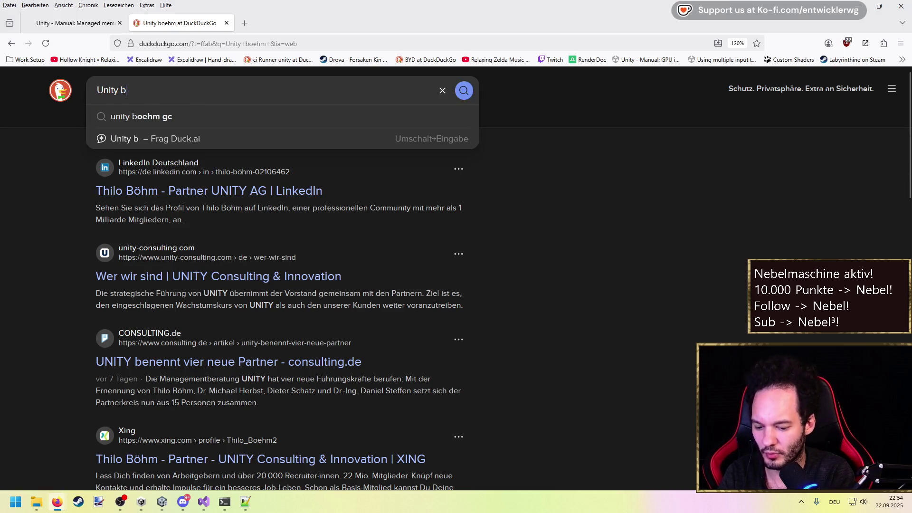
type("öhm gc")
key("Return")
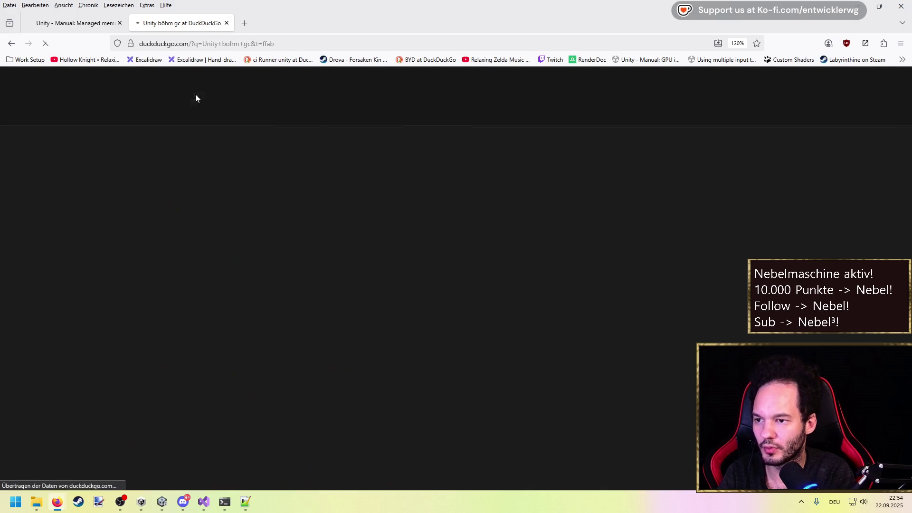
left_click(204, 200)
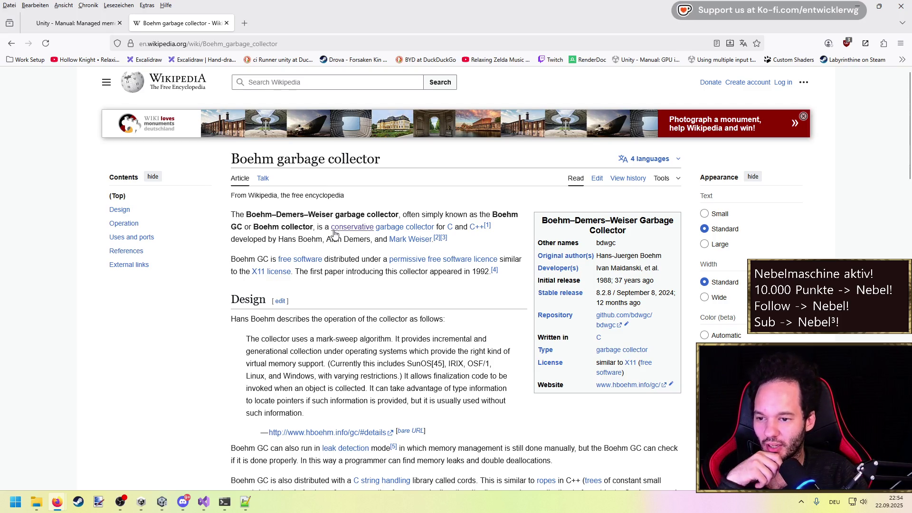
Read the Boehm GC article, highlighting its conservative, mark-sweep and generational phrases, then close the tab.
left_click_drag(330, 228, 436, 229)
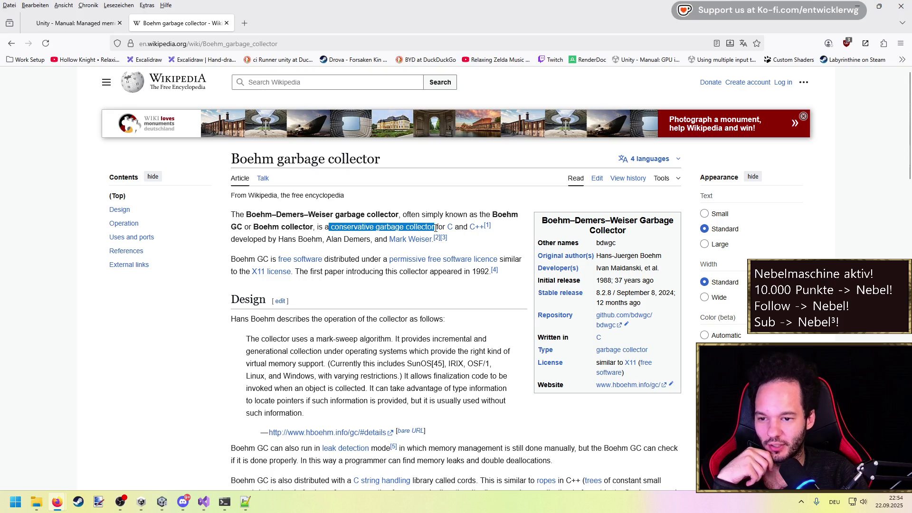
left_click(494, 250)
scroll(418, 253, "down", 1)
scroll(418, 253, "down", 3)
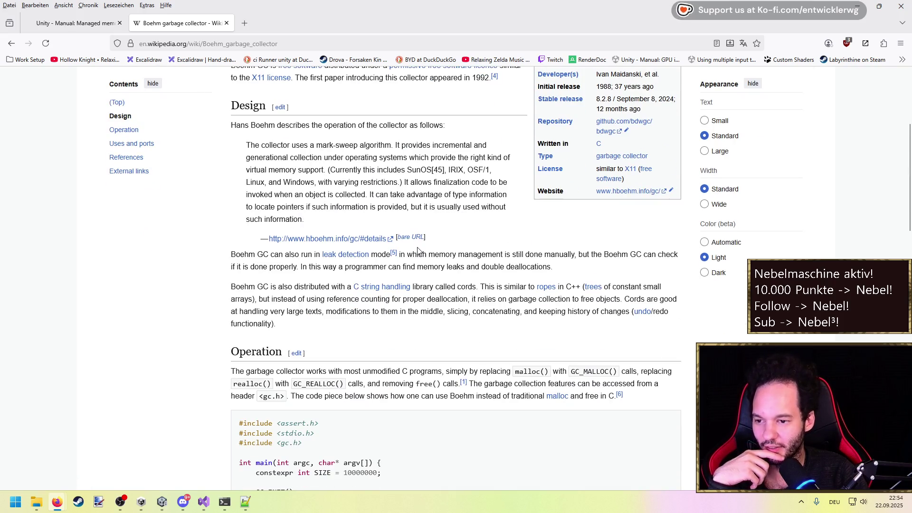
scroll(291, 156, "up", 1)
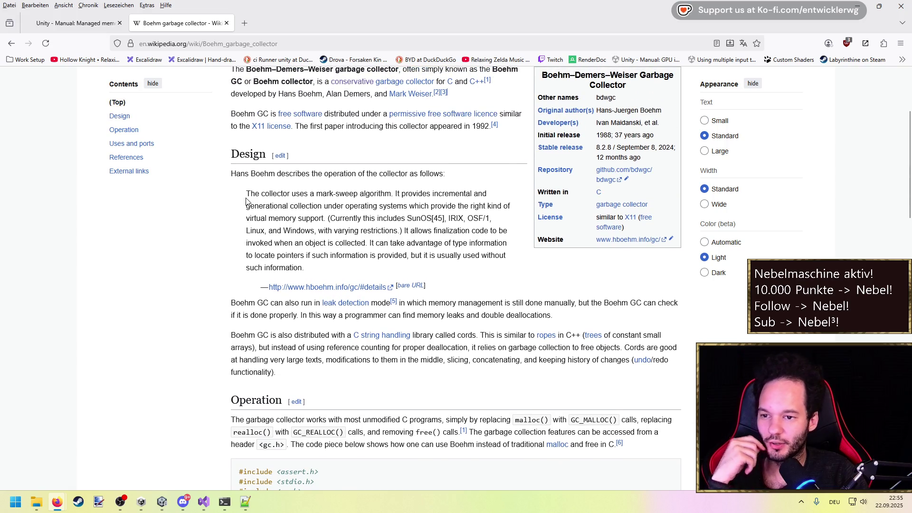
left_click_drag(314, 196, 478, 194)
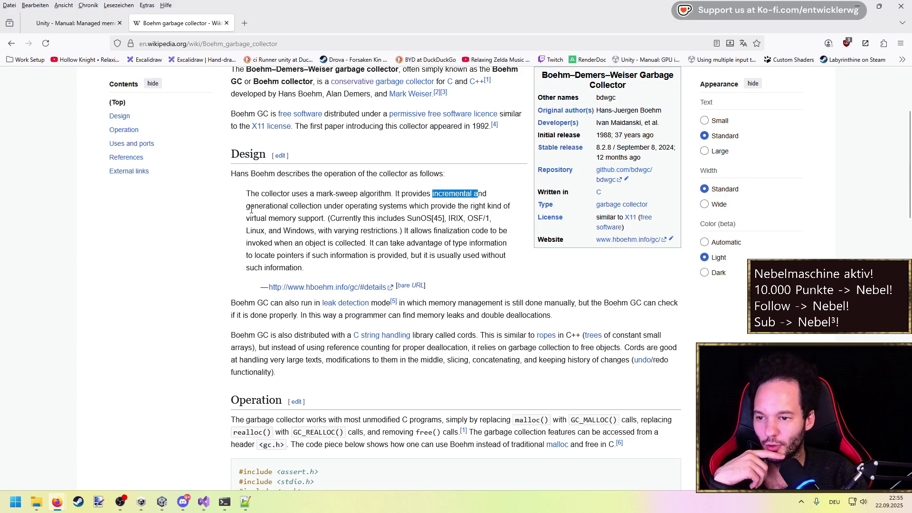
left_click_drag(247, 206, 306, 206)
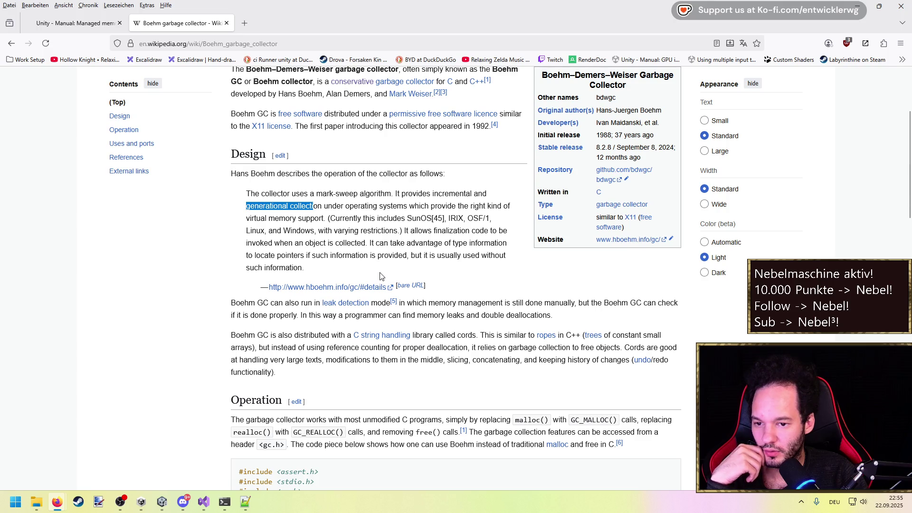
scroll(425, 256, "down", 2)
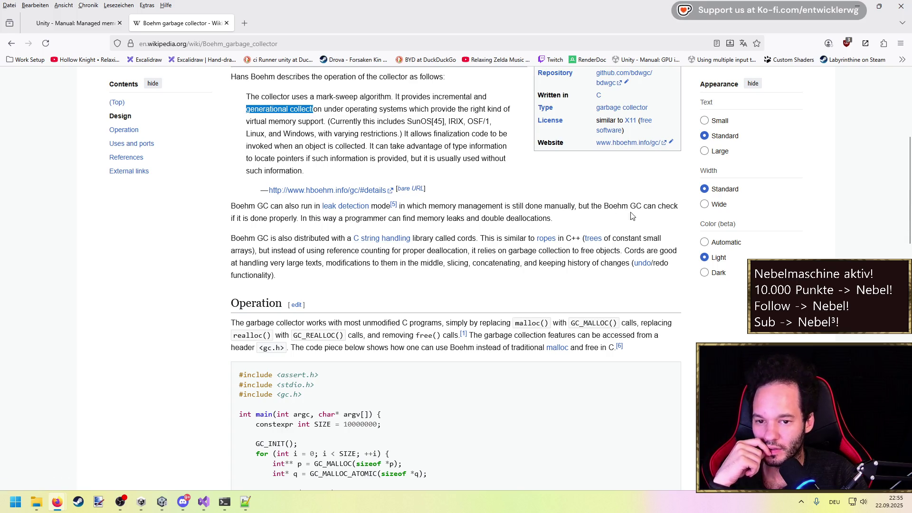
scroll(457, 236, "down", 11)
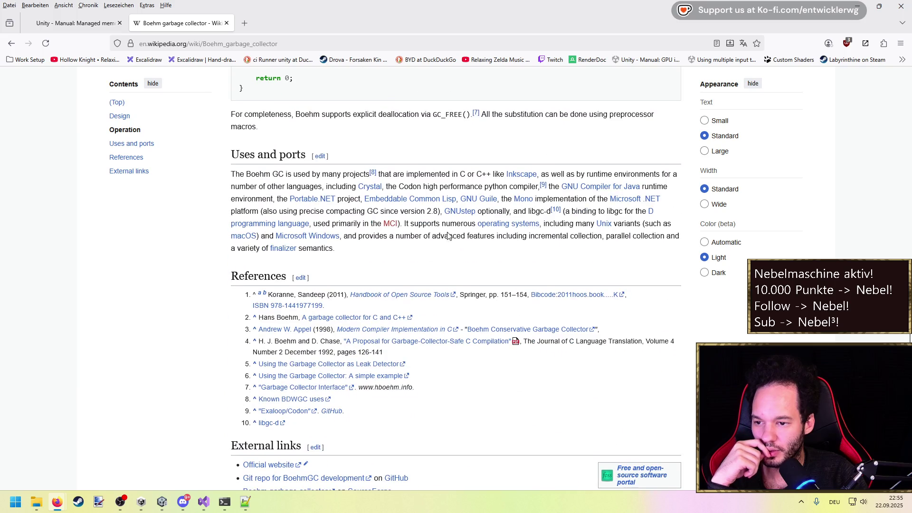
scroll(405, 267, "up", 8)
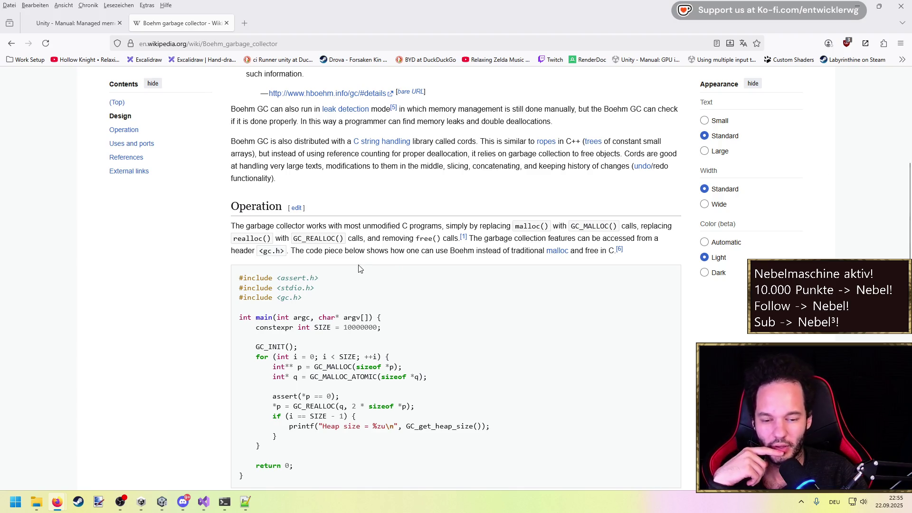
scroll(364, 256, "up", 7)
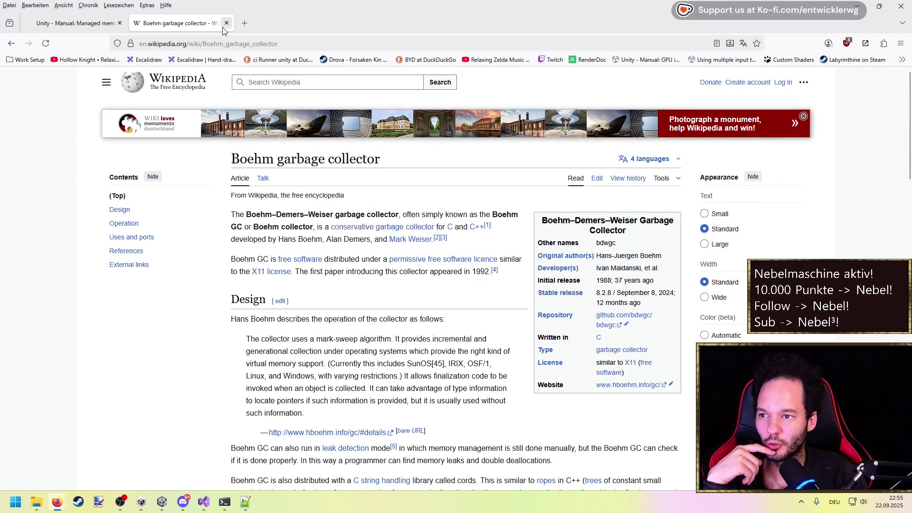
left_click(226, 23)
scroll(421, 252, "down", 5)
Review the Memory fragmentation diagram, then bring the topas solution's Visual Studio window forward.
scroll(419, 249, "down", 4)
scroll(420, 249, "up", 6)
scroll(420, 249, "down", 6)
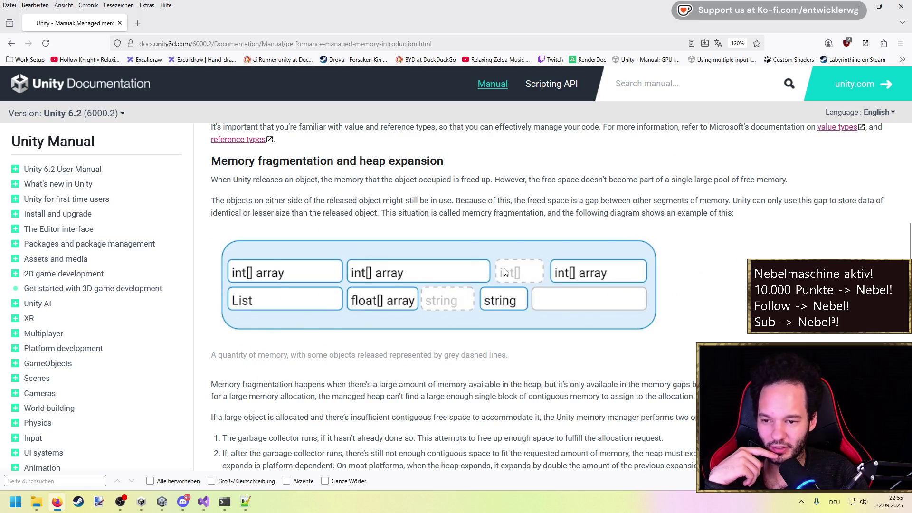
scroll(475, 290, "up", 6)
scroll(442, 316, "up", 1)
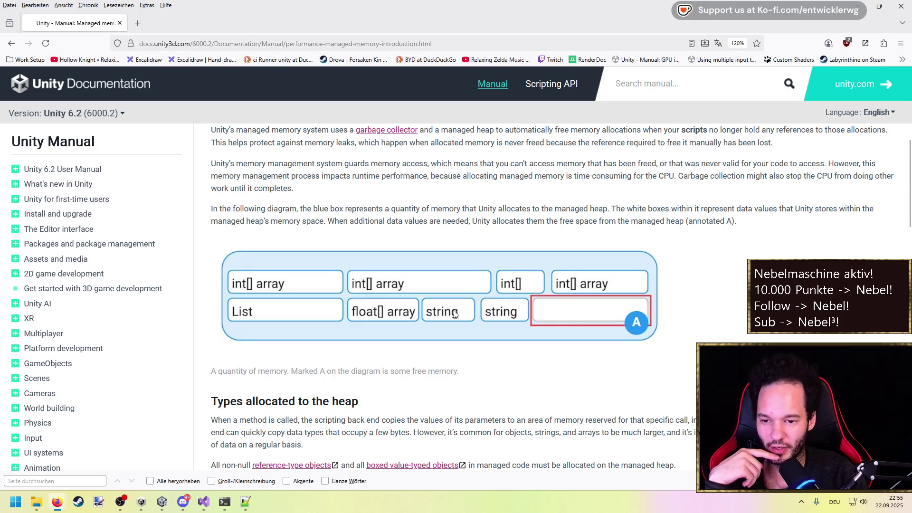
scroll(456, 311, "down", 6)
scroll(378, 235, "up", 2)
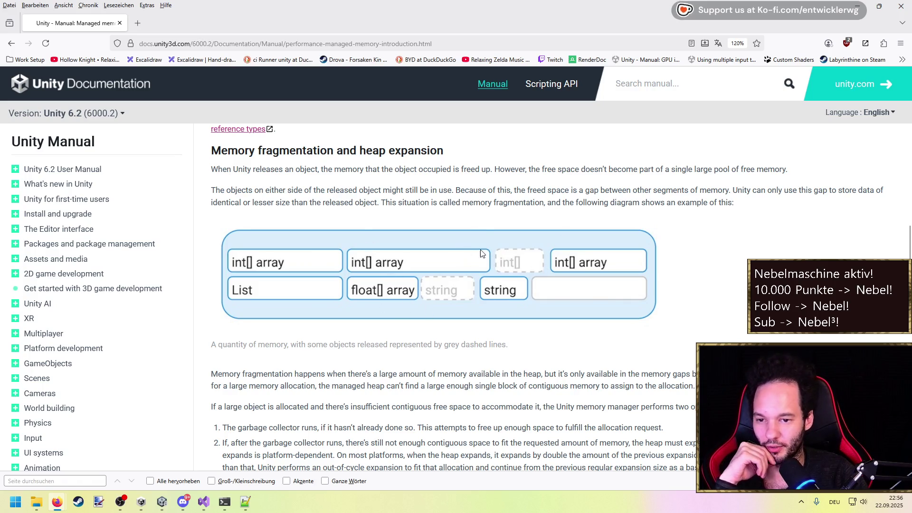
mouse_move(205, 508)
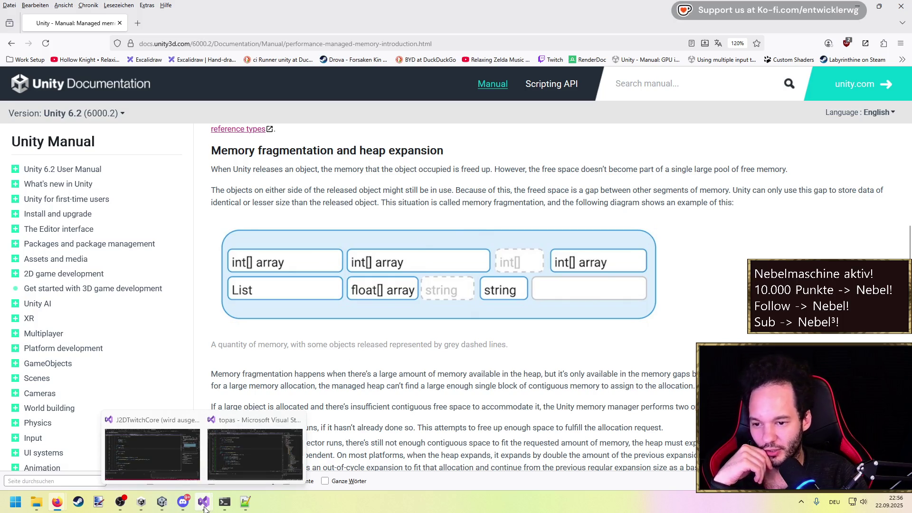
left_click(232, 468)
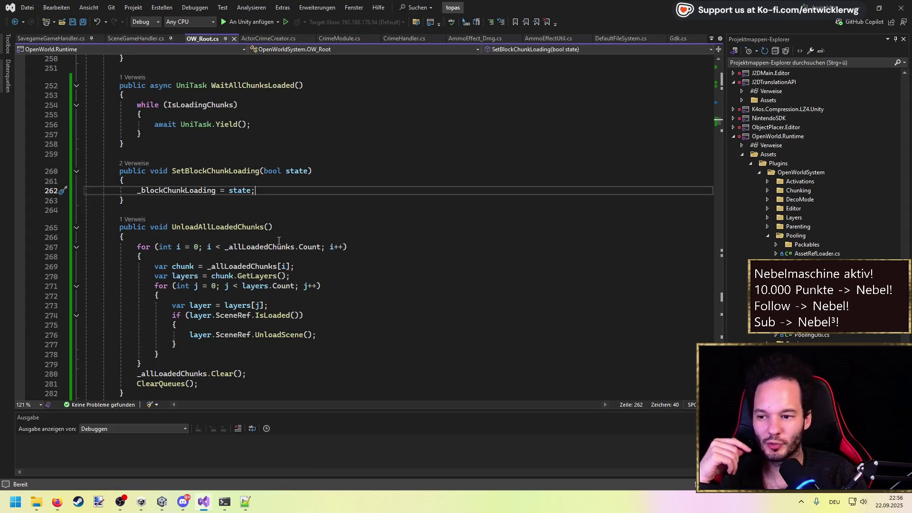
Add an _allLoadedChunks.GetEnumerator() variable and a while loop at the top of UnloadAllLoadedChunks.
key("Down")
key("Down")
key("Down")
scroll(105, 261, "down", 2)
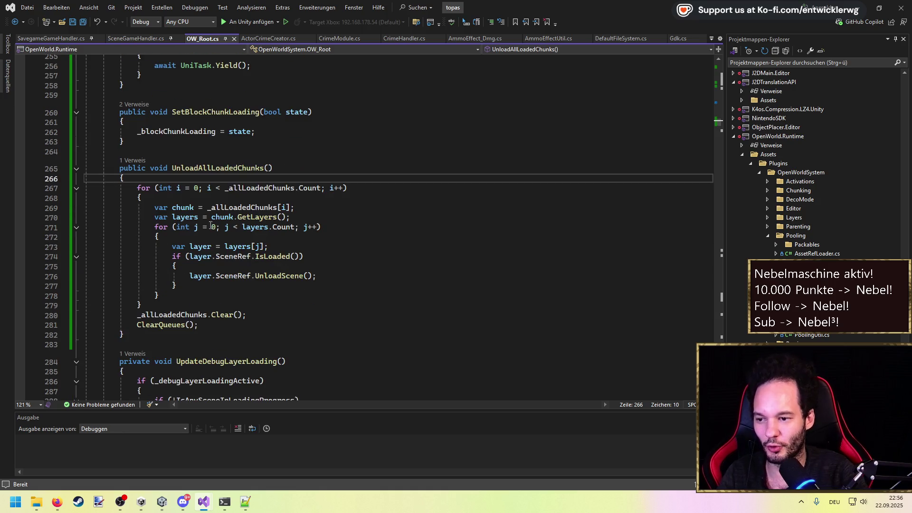
key("Return")
type("var enumerator = _a")
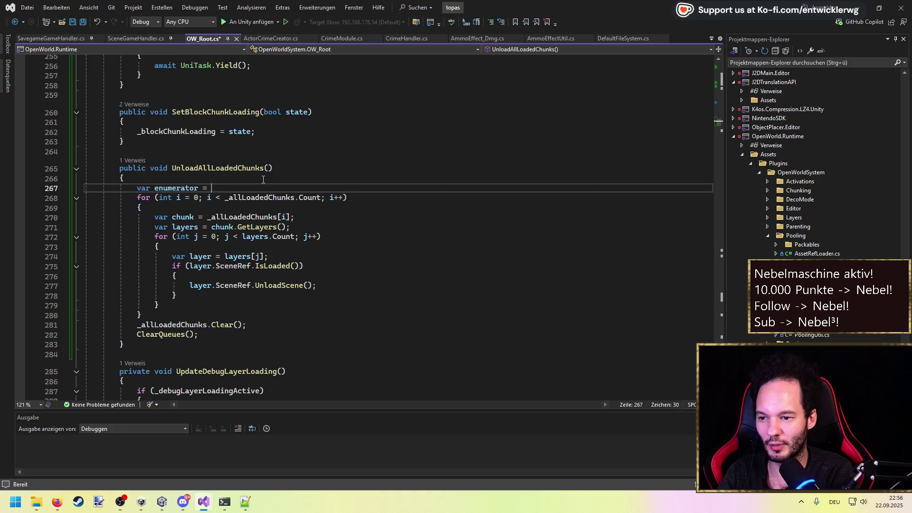
key("Tab")
type(".")
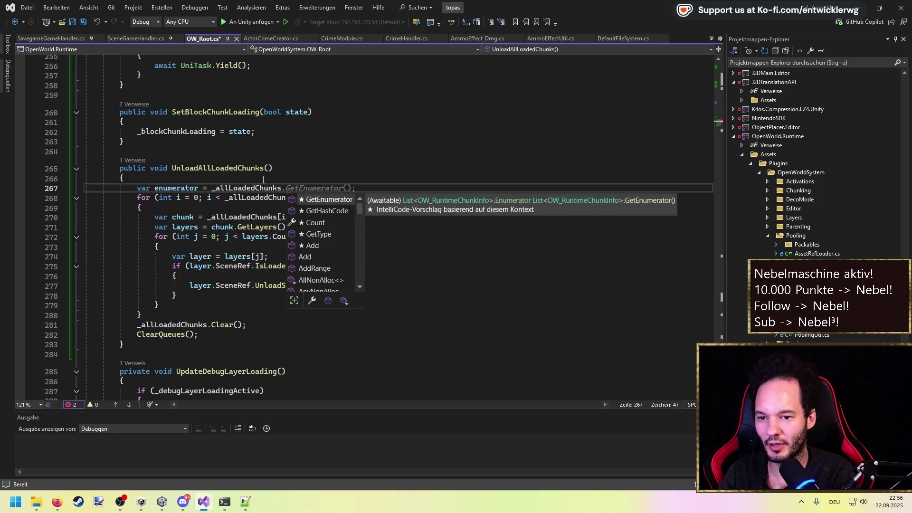
key("Tab")
type("();")
key("ctrl+s")
key("Return")
type("whil")
key("Tab")
key("ctrl+s")
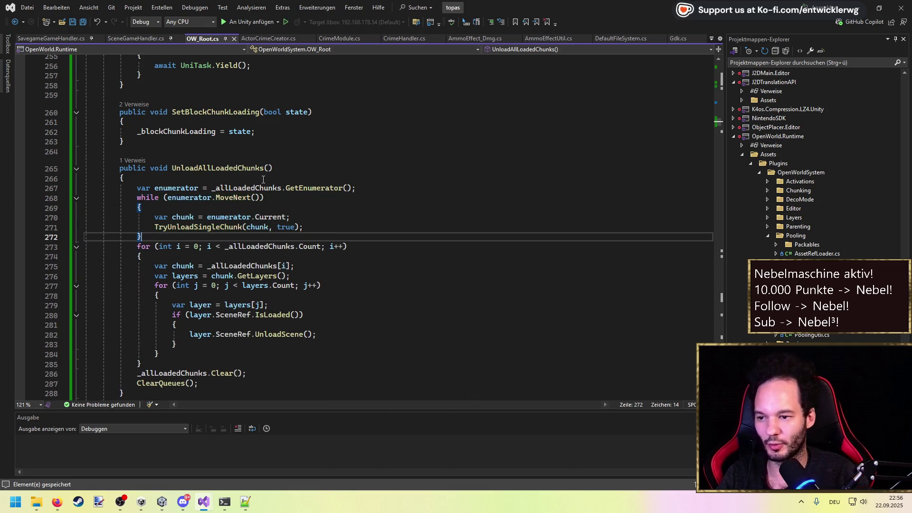
key("Return")
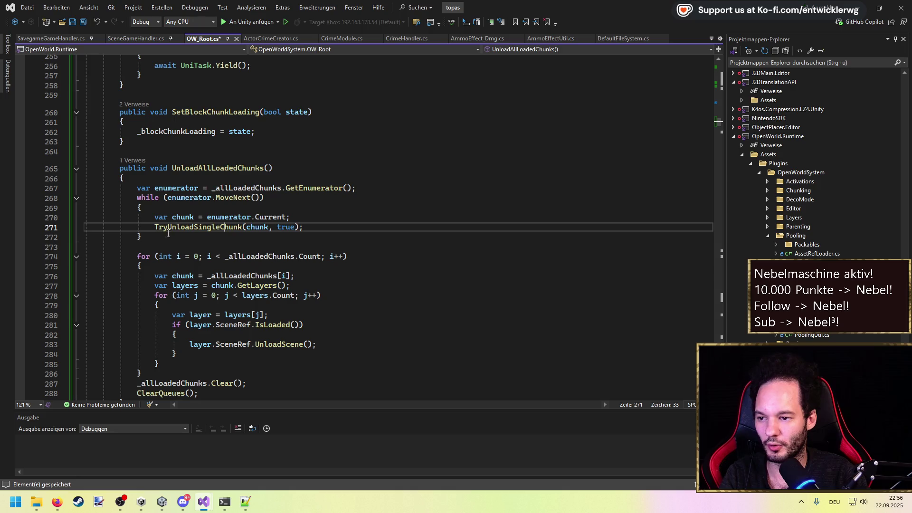
Insert a foreach loop over _allLoadedChunks above the enumerator code.
left_click_drag(226, 236, 67, 185)
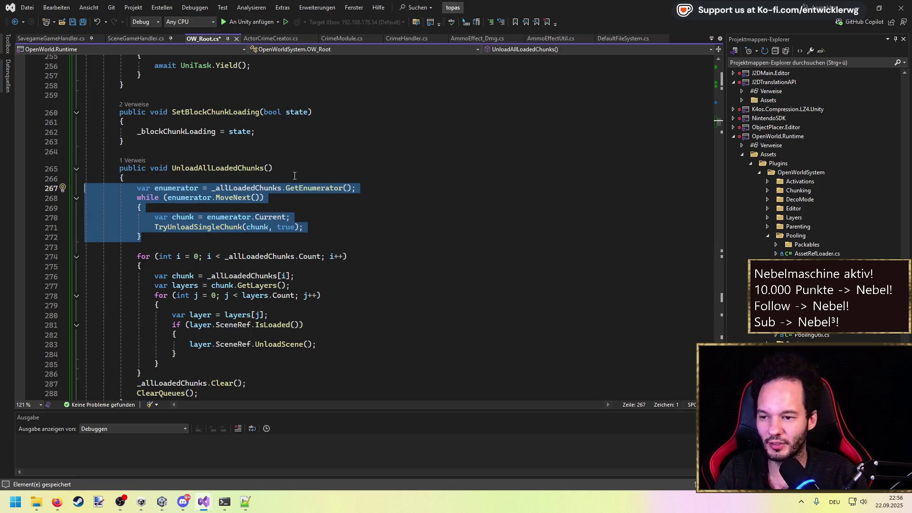
key("Escape")
key("ctrl+Return")
type("foreach")
key("Tab")
key("Tab")
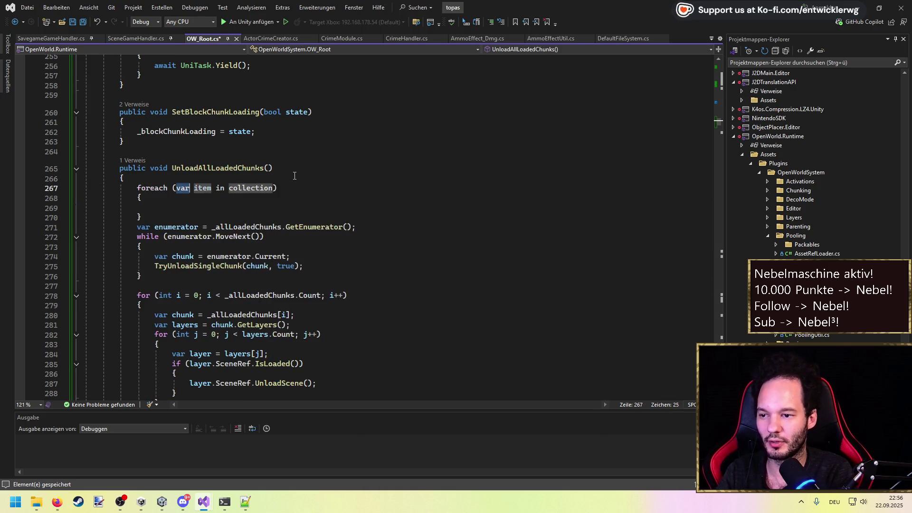
key("Tab")
key("Tab")
type(":")
type("_al")
key("Tab")
key("Return")
key("Down")
key("End")
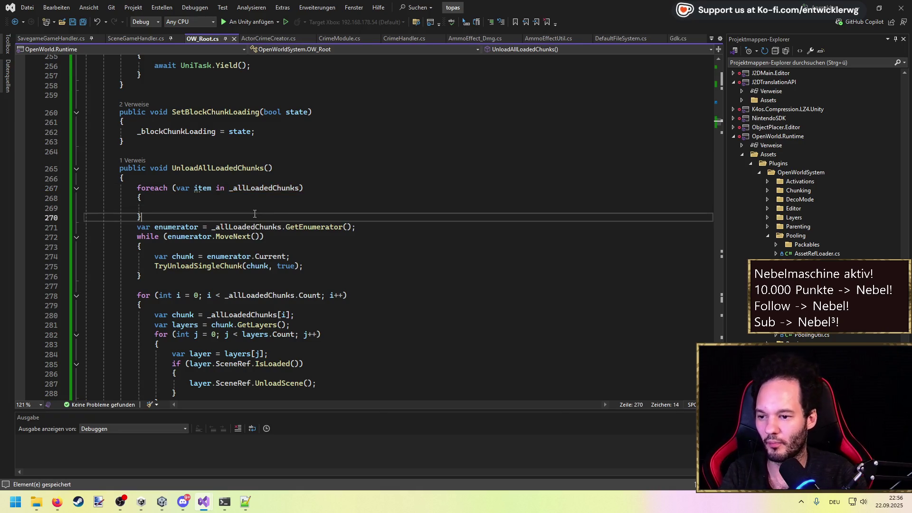
Copy the TryUnloadSingleChunk call into the foreach body, passing item instead of chunk, and save.
key("Return")
left_click_drag(303, 276, 83, 276)
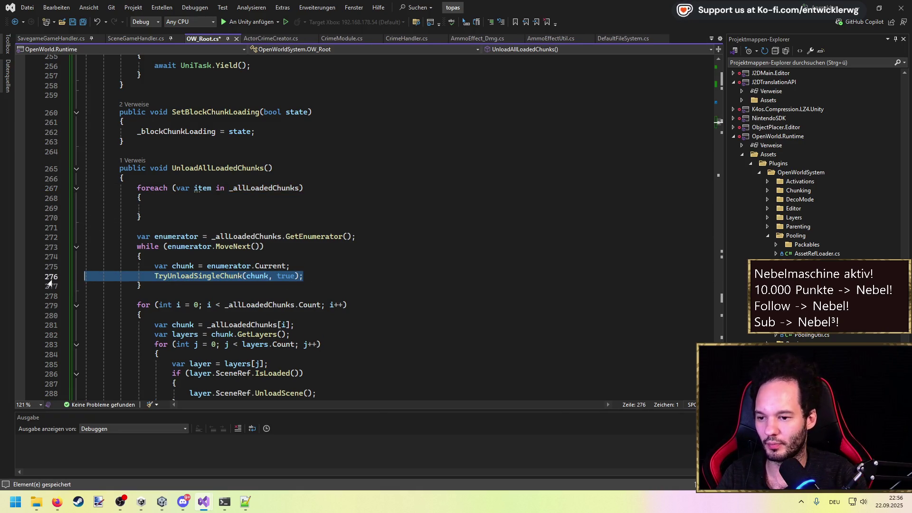
key("ctrl+c")
left_click(157, 208)
key("ctrl+v")
double_click(202, 188)
key("ctrl+c")
double_click(257, 208)
key("ctrl+v")
key("ctrl+s")
Look up the List GetEnumerator definition, then return to OW_Root.cs.
mouse_move(141, 218)
left_mouse_down()
mouse_move(95, 208)
mouse_move(85, 188)
left_mouse_up()
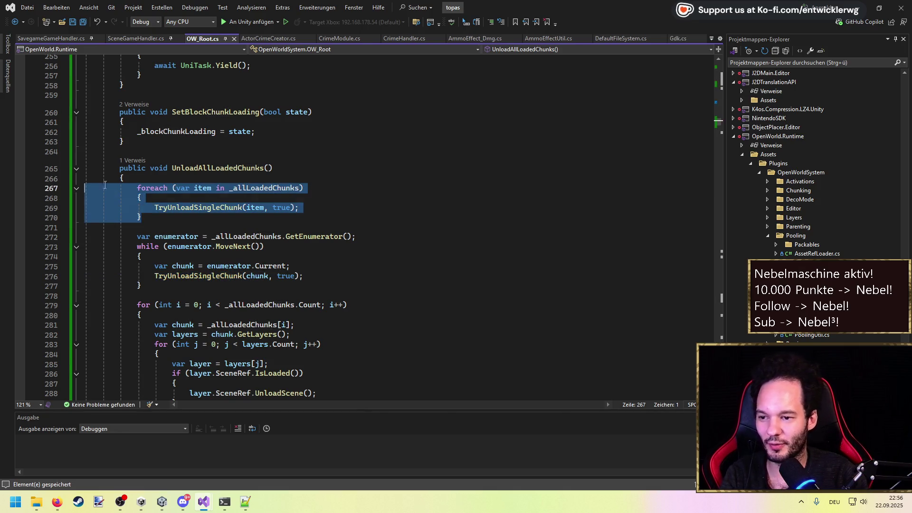
scroll(132, 185, "up", 1)
left_click_drag(148, 251, 41, 210)
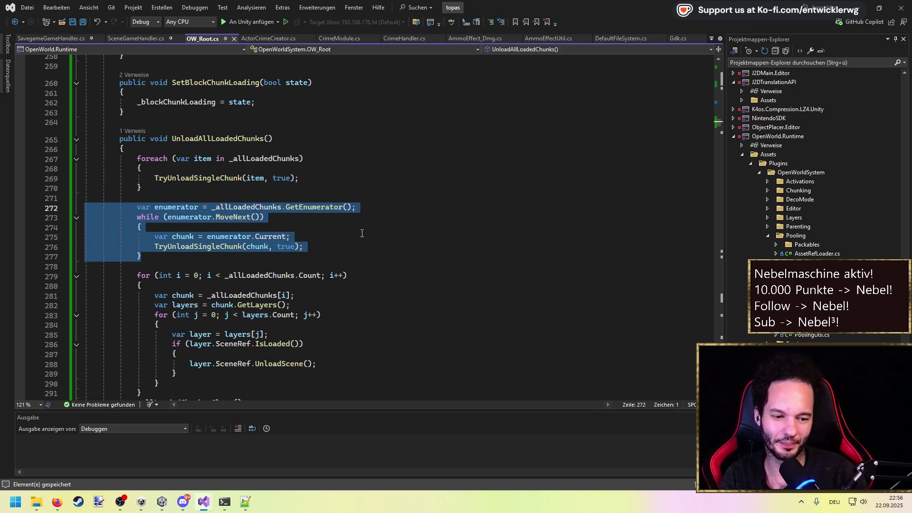
key("Up")
key("Up")
key("End")
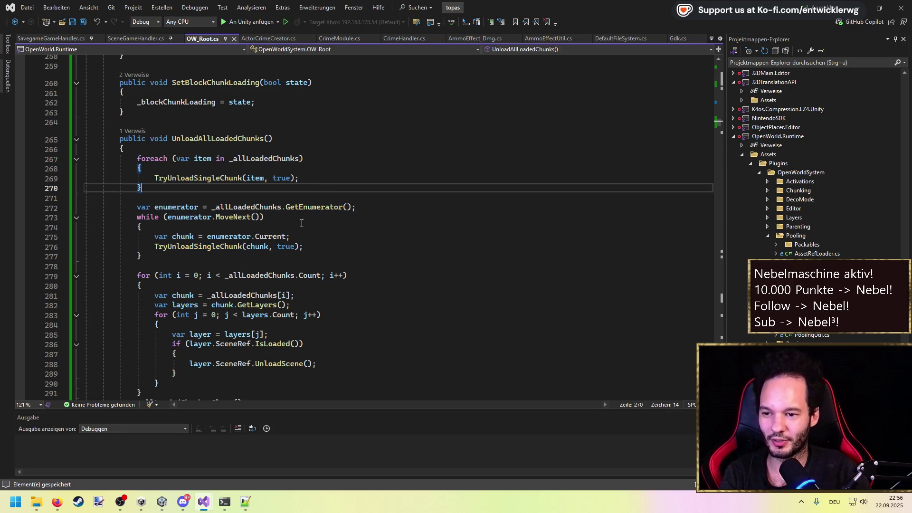
left_click_drag(303, 158, 137, 158)
left_click_drag(355, 207, 138, 210)
left_click(314, 208)
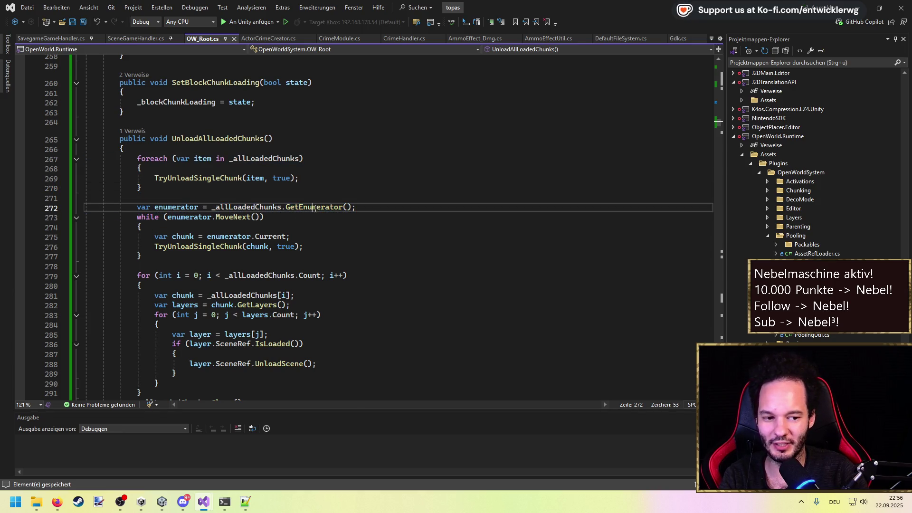
key("F12")
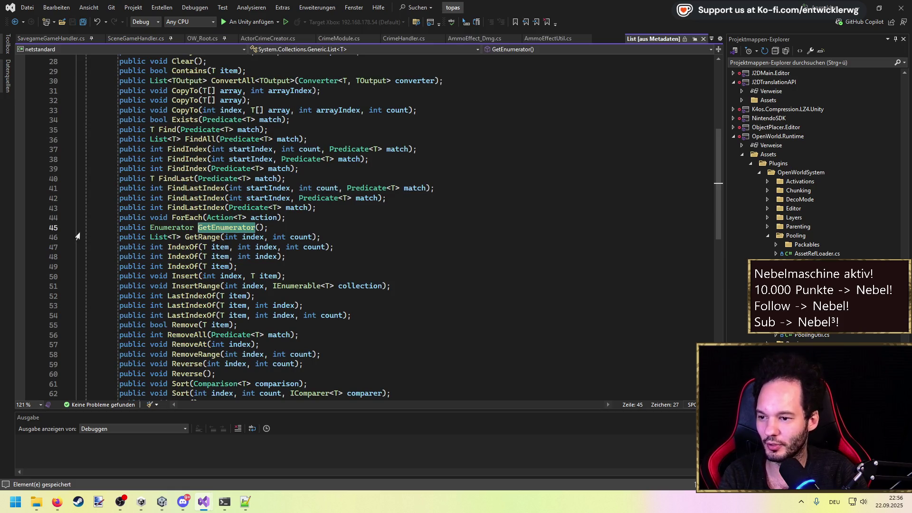
mouse_move(181, 225)
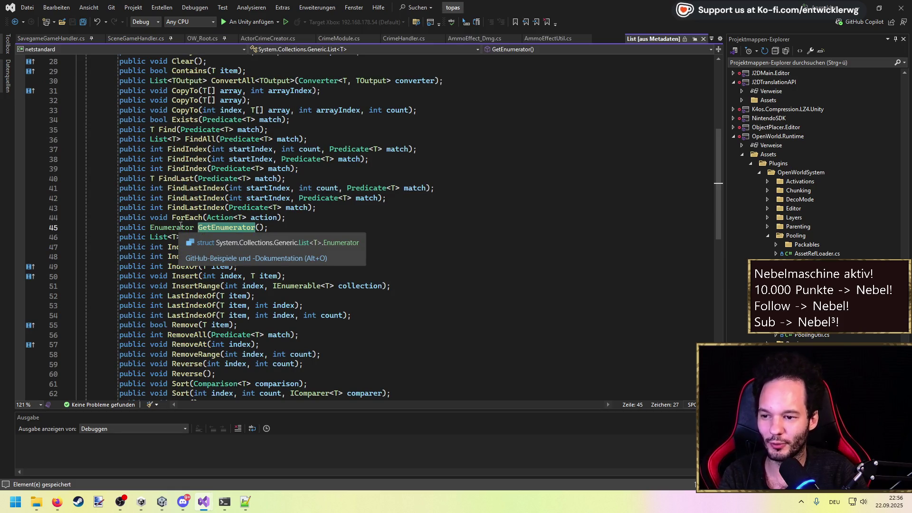
key("ctrl+F4")
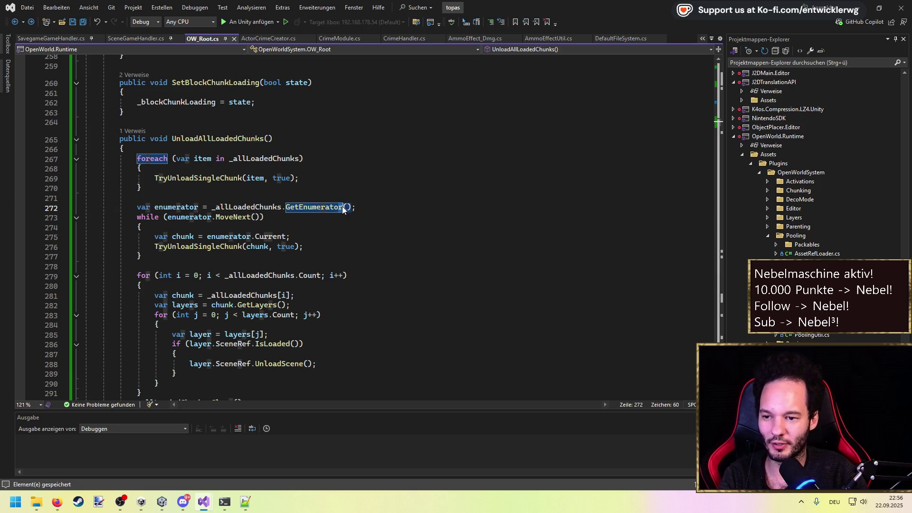
Review the GetEnumerator call and the while (enumerator.MoveNext()) line.
left_click_drag(137, 198, 297, 207)
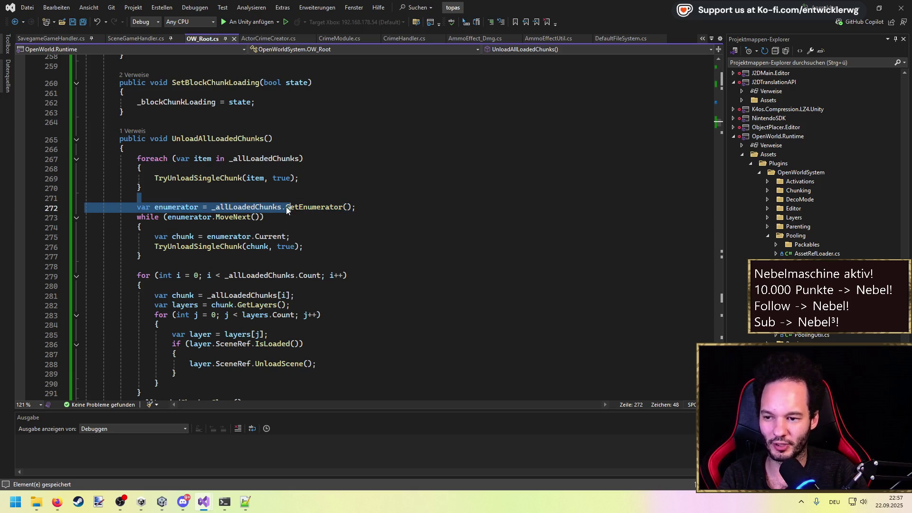
left_click(288, 209)
double_click(343, 207)
left_click_drag(264, 217, 133, 217)
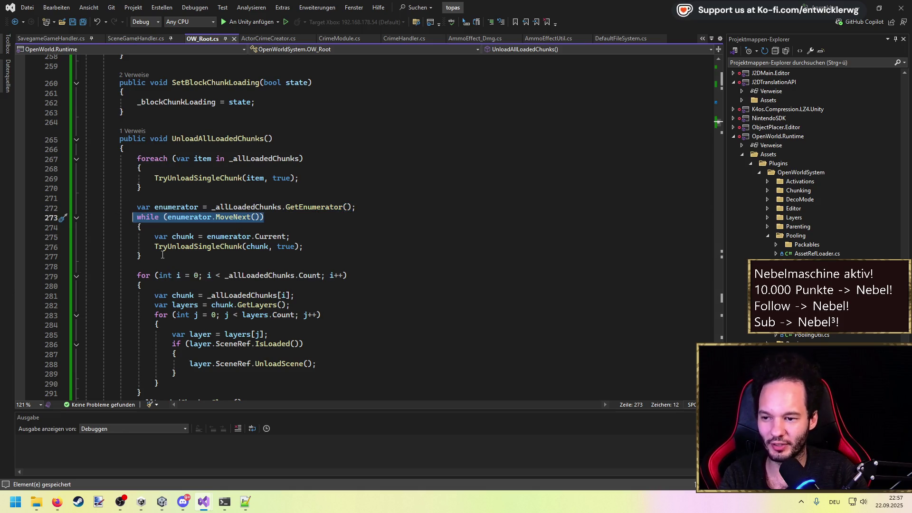
double_click(314, 207)
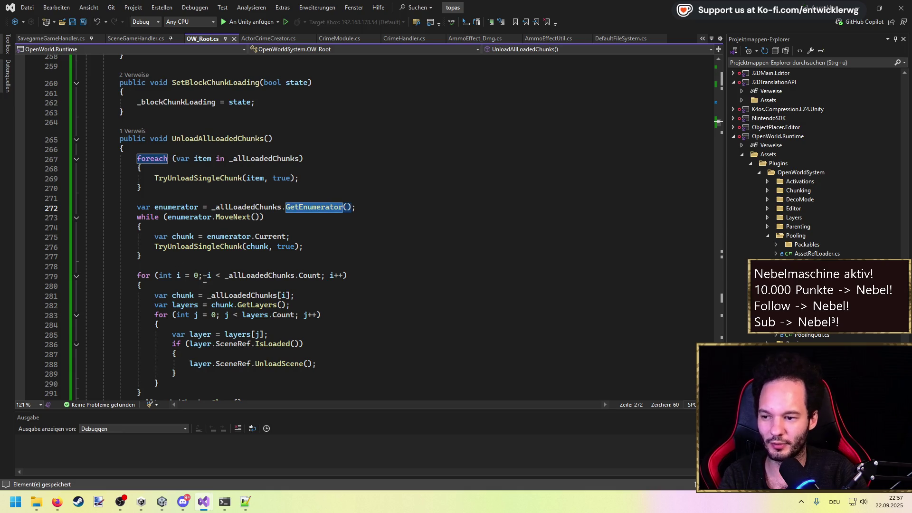
left_click_drag(137, 275, 348, 276)
left_click(323, 227)
double_click(308, 207)
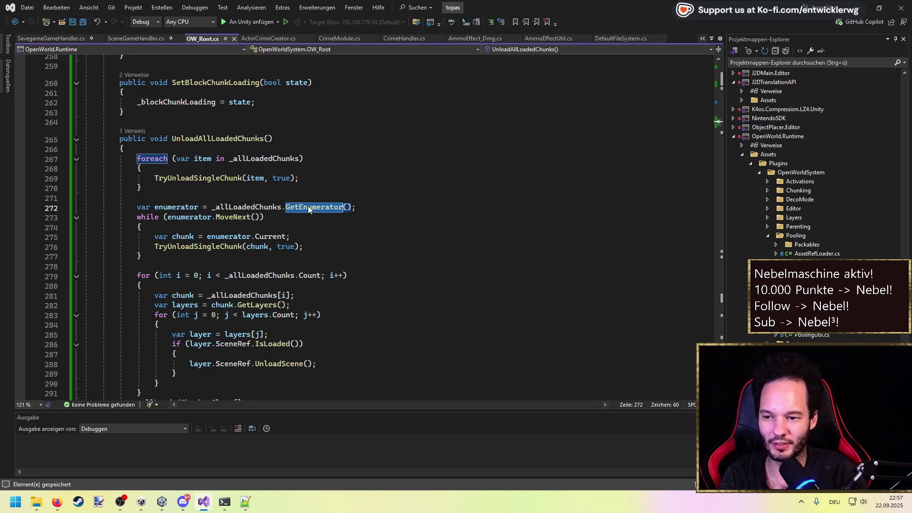
Delete the foreach and while loops, keeping only the for loop, then bring Unity forward.
left_click_drag(171, 258, 86, 158)
key("Delete")
key("Delete")
key("Delete")
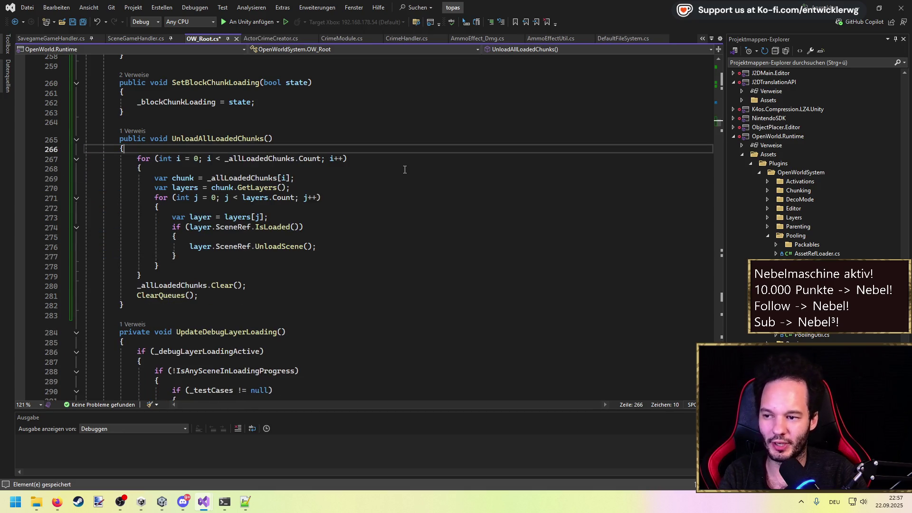
left_click(402, 165)
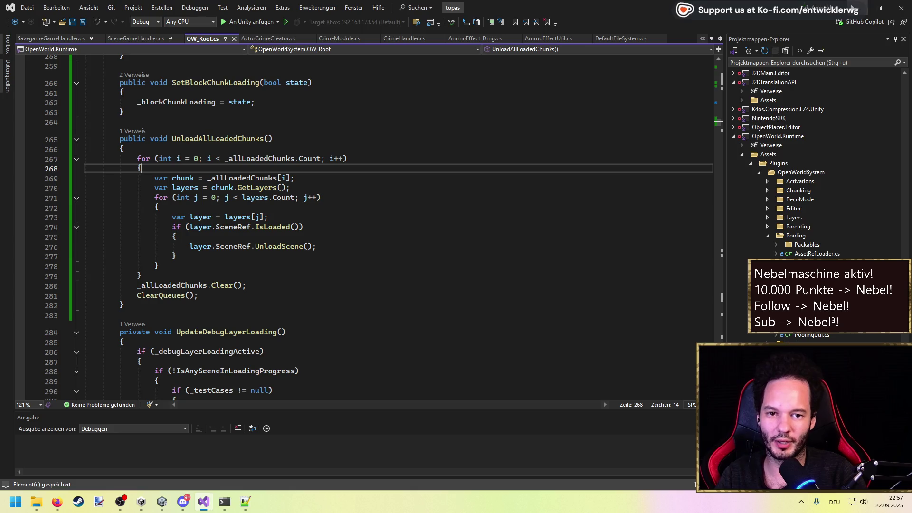
key("alt+Tab")
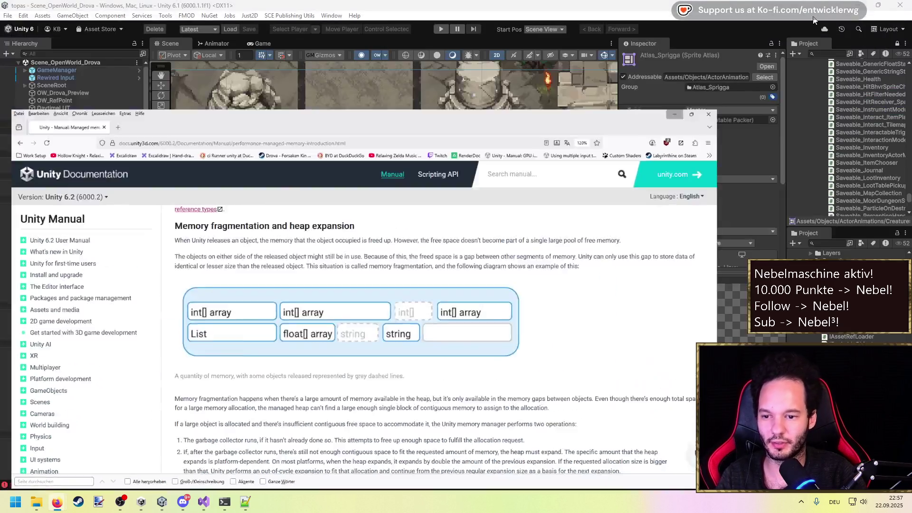
left_click(814, 20)
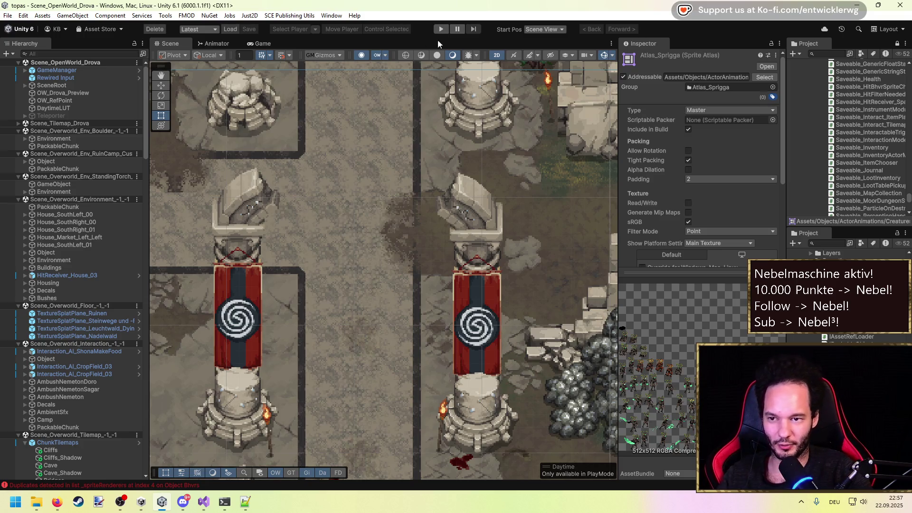
Play-test the open world by walking with D, exit play mode to unload chunks, then return to Visual Studio.
left_click_drag(703, 268, 703, 403)
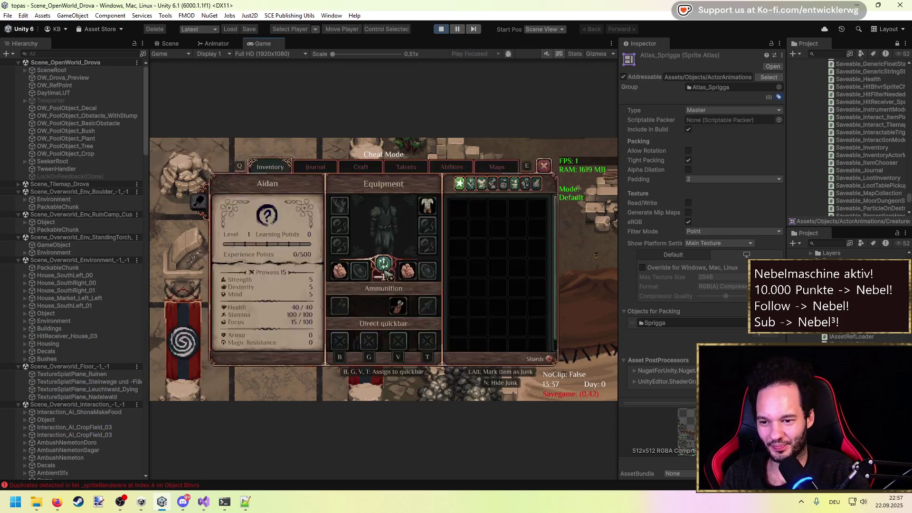
key("d")
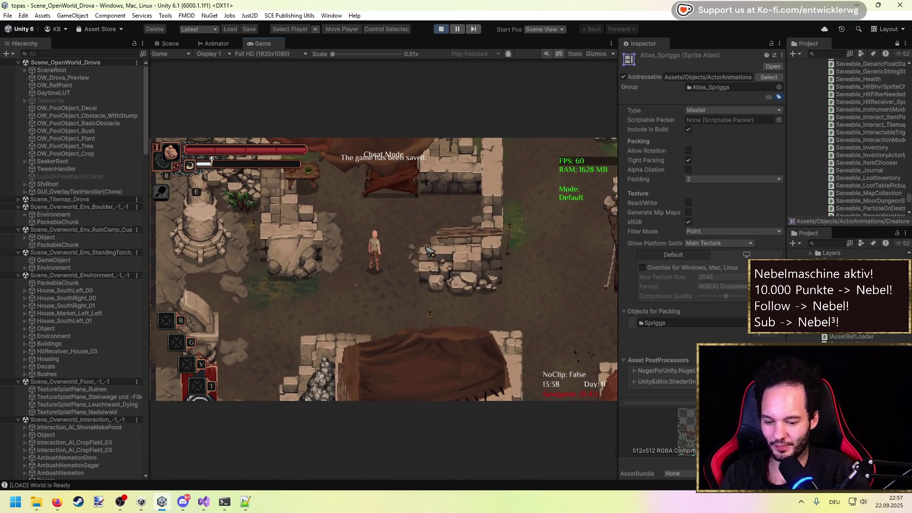
key("ctrl+1")
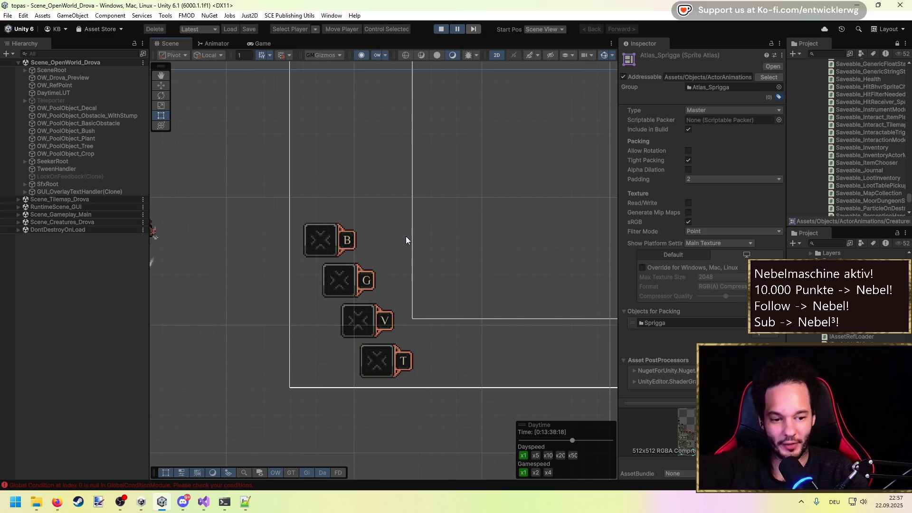
mouse_move(150, 188)
left_mouse_down()
mouse_move(244, 188)
mouse_move(170, 204)
left_mouse_up()
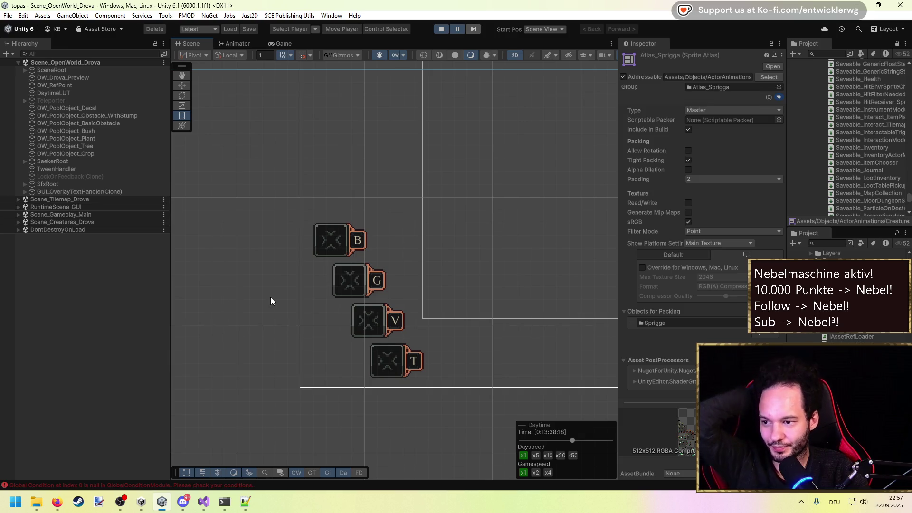
left_click(203, 503)
left_click(191, 460)
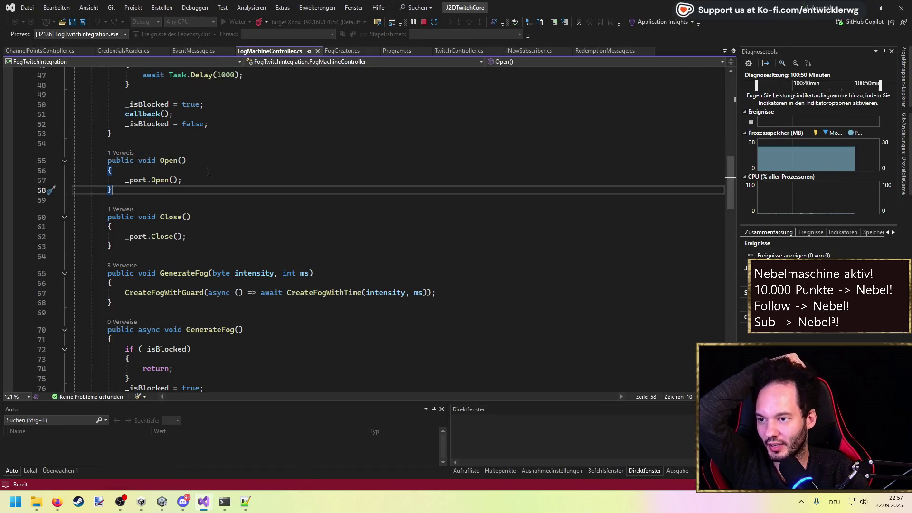
Change UnloadAllLoadedChunks on line 265 from void to async UniTask in OW_Root.cs.
mouse_move(216, 496)
left_click(256, 459)
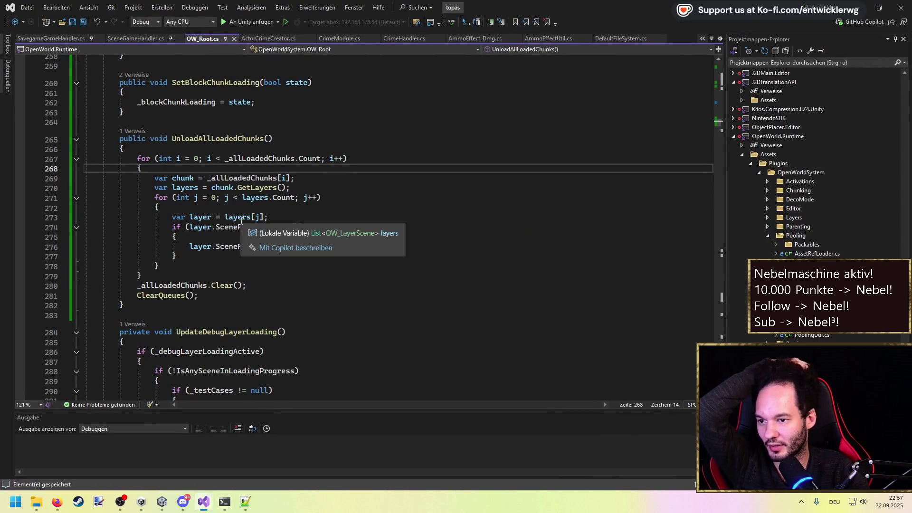
mouse_move(286, 247)
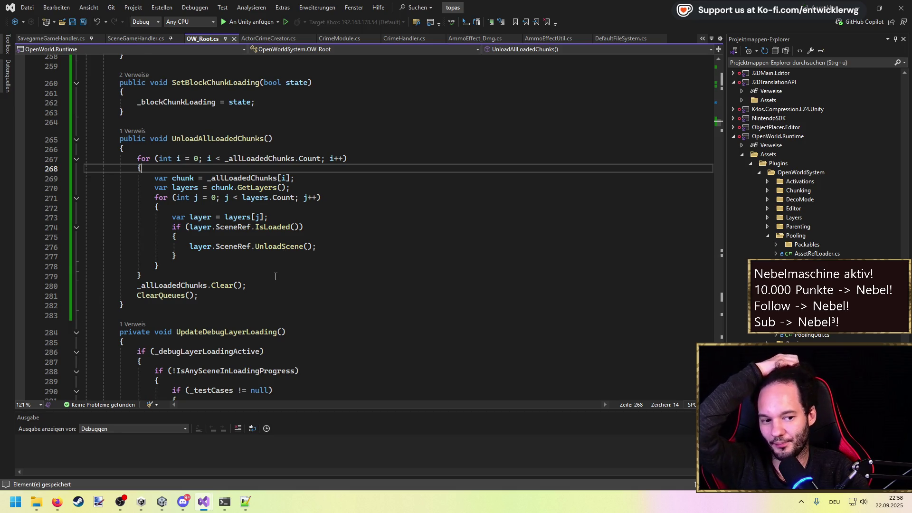
double_click(159, 138)
type("UniTas")
key("Tab")
key("ctrl+Left")
type("async")
Add a while(layer.SceneRef.IsLoaded()) loop after the UnloadScene() call.
key("Down")
key("Down")
key("Down")
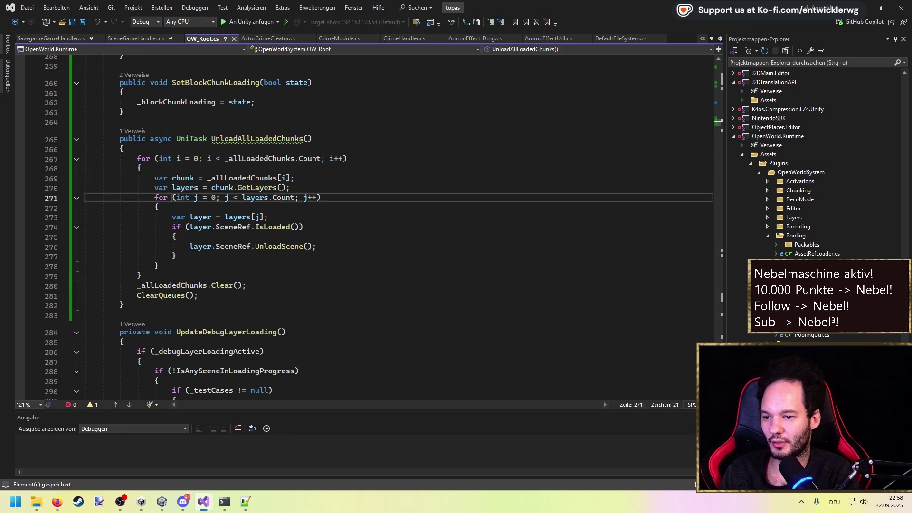
key("End")
key("Return")
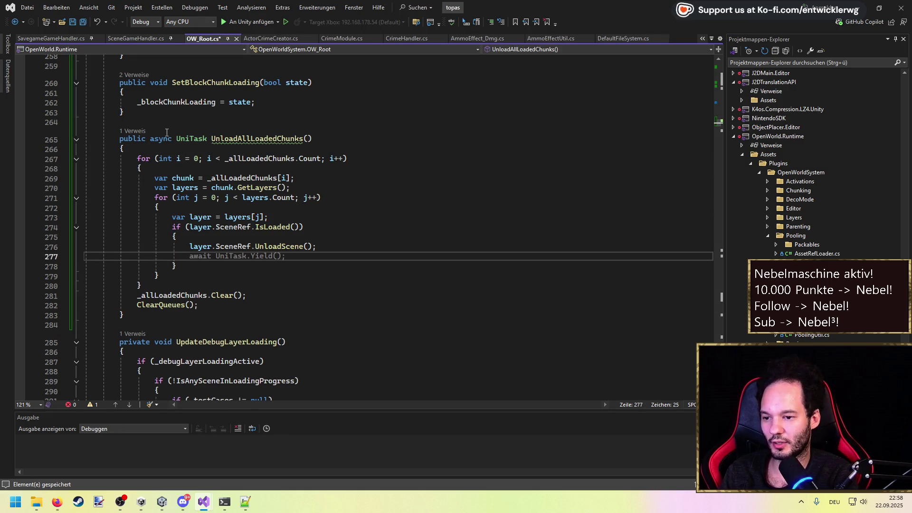
type("while(")
type("layer.SceneRef")
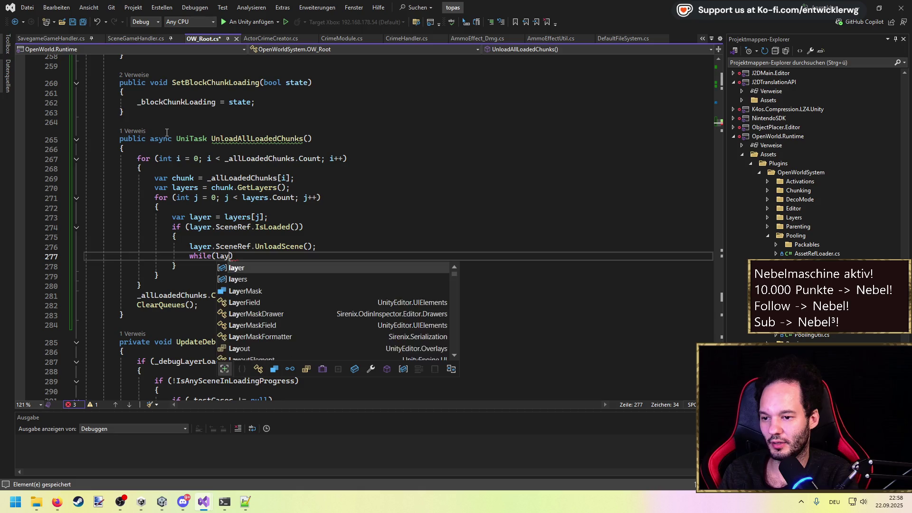
type(".IsLo")
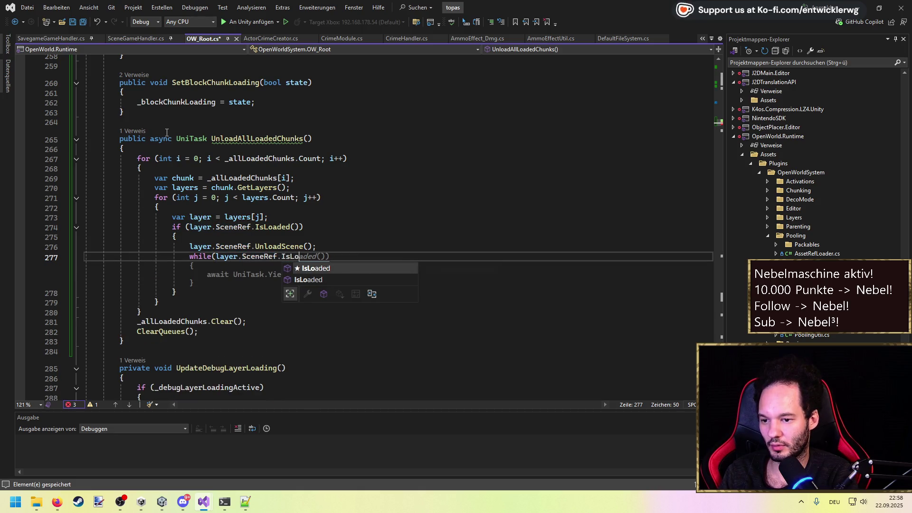
key("Tab")
Inspect IsLoaded and the UnloadScene signature in SceneRef.cs, then return to OW_Root.cs.
key("F12")
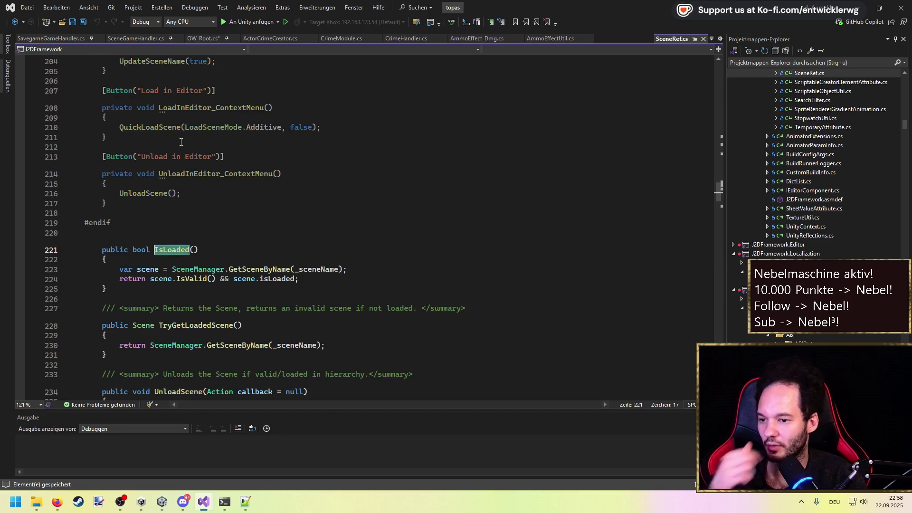
scroll(284, 239, "down", 3)
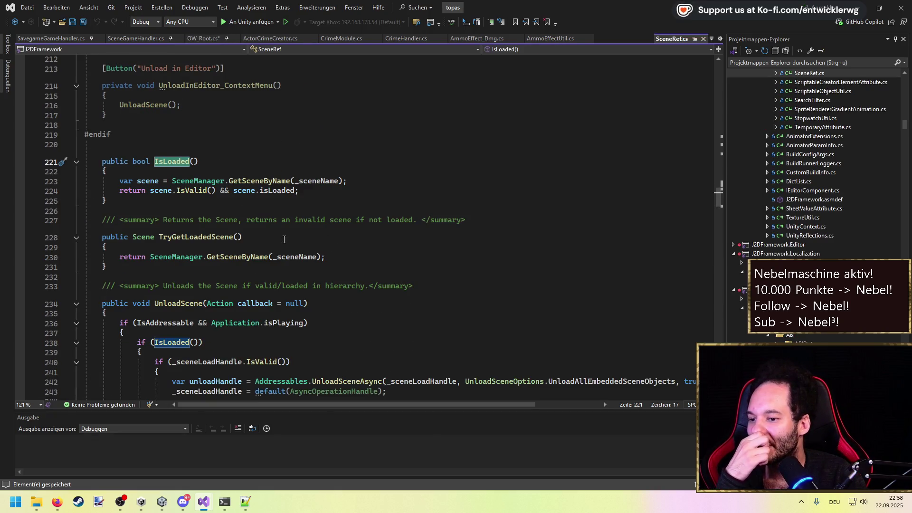
scroll(284, 239, "down", 6)
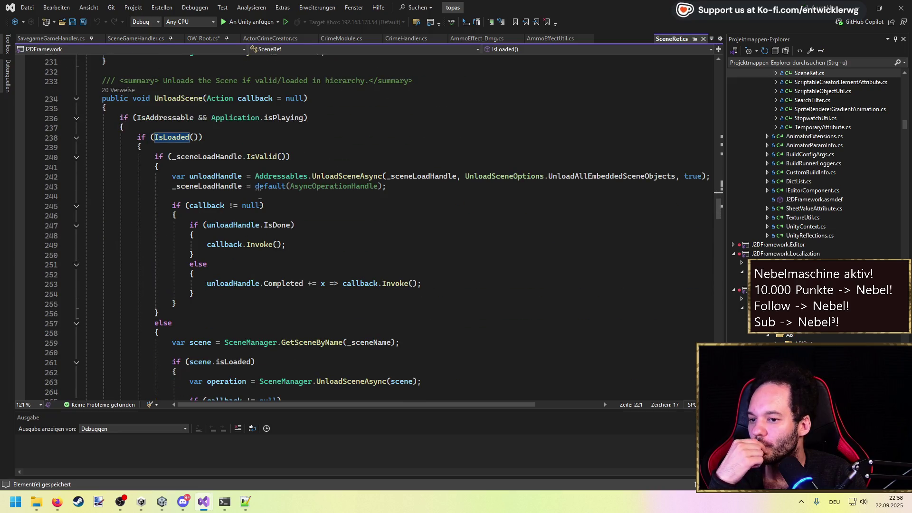
left_click(203, 98)
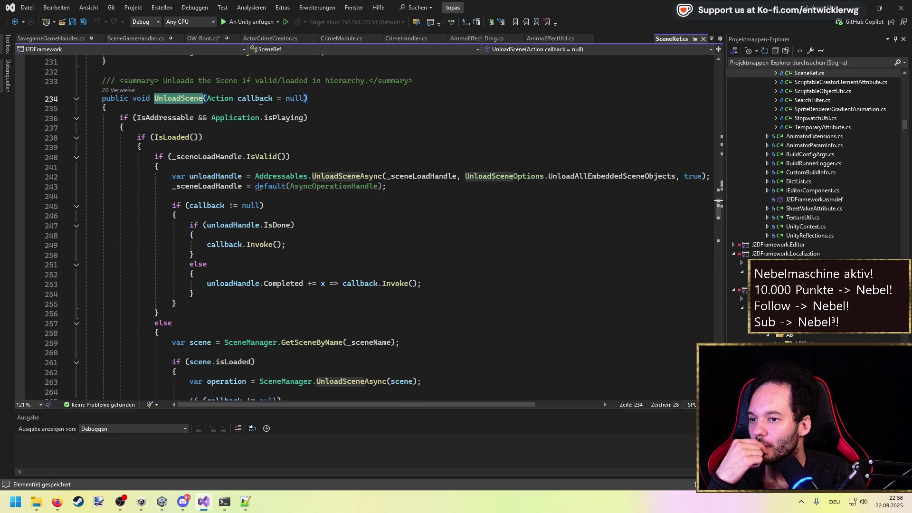
scroll(284, 108, "down", 1)
key("ctrl+minus")
key("ctrl+minus")
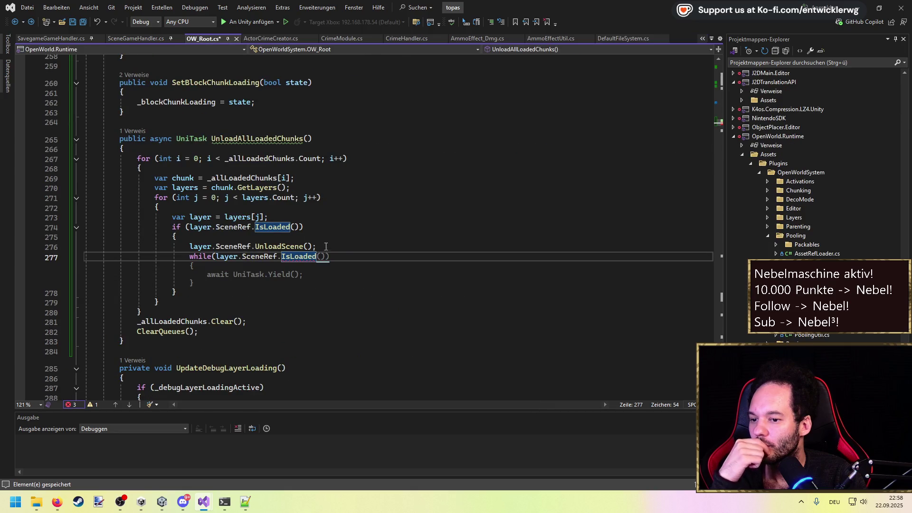
left_click(311, 233)
Declare an isUnloading flag and pass UnloadScene the callback () => isUnloading = false.
key("Return")
type("var")
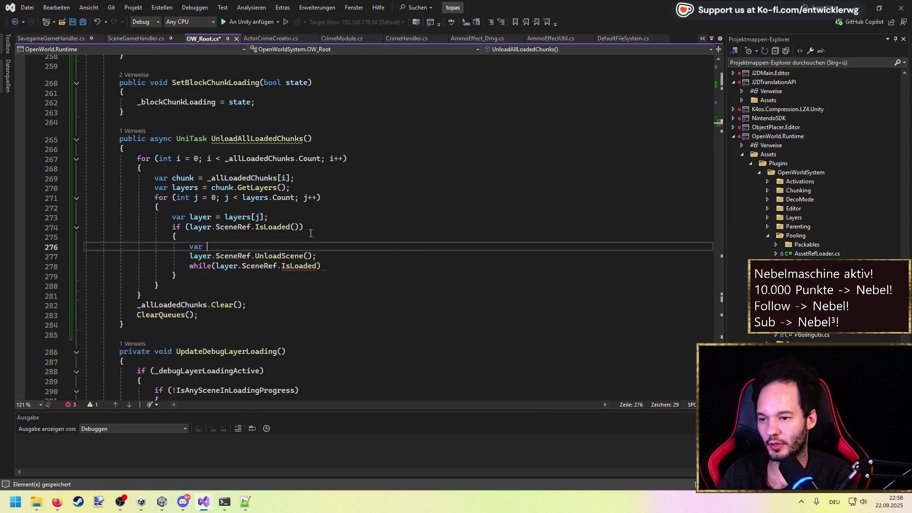
key("BackSpace")
key("BackSpace")
type("var isUnloading")
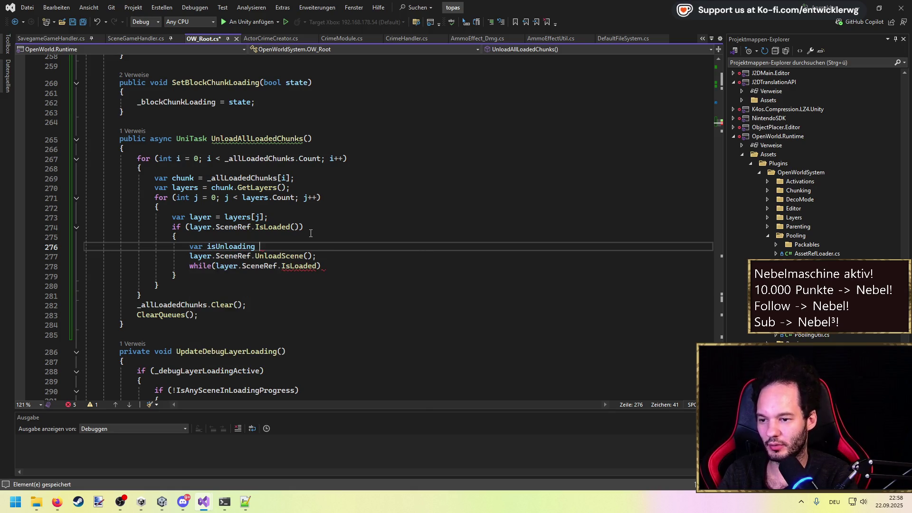
type("true;")
key("Down")
key("End")
key("Left")
key("Left")
type("() => isU")
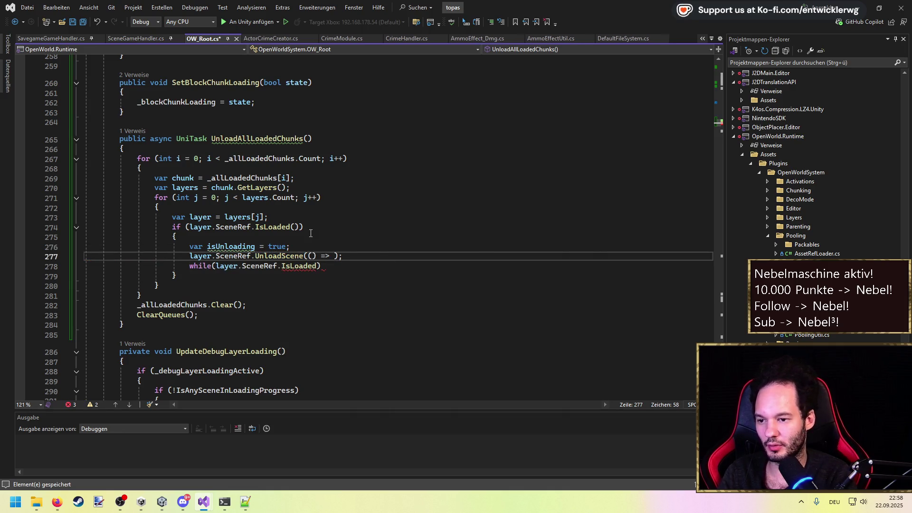
type("nloading = false")
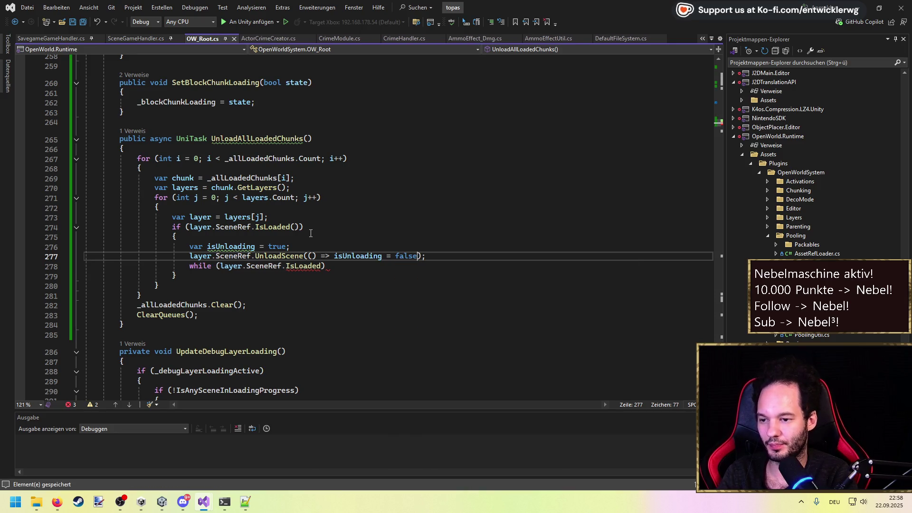
Loop on isUnloading with await UniTask.Yield() in the body, save, and jump to the SavegameGameHandler.cs caller.
key("Down")
key("ctrl+shift+Left")
key("ctrl+shift+Left")
key("ctrl+shift+Left")
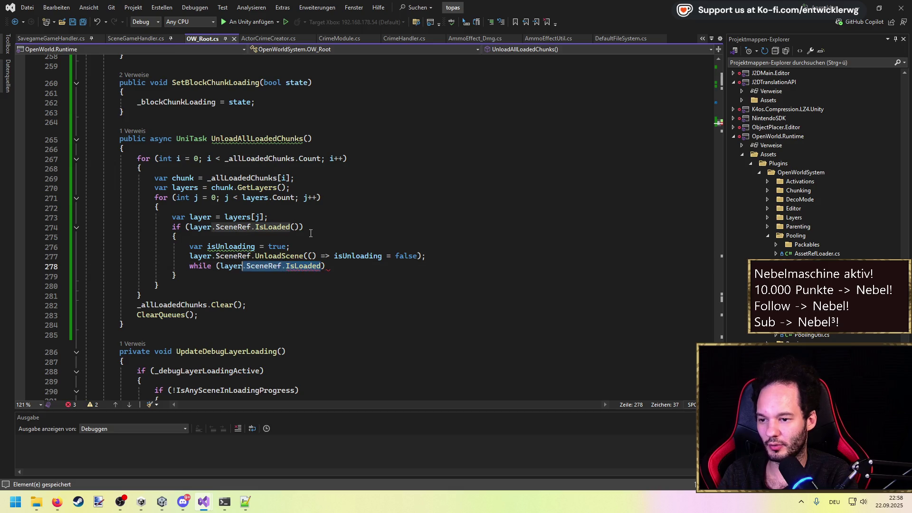
type("isU")
key("Tab")
key("Return")
type("{")
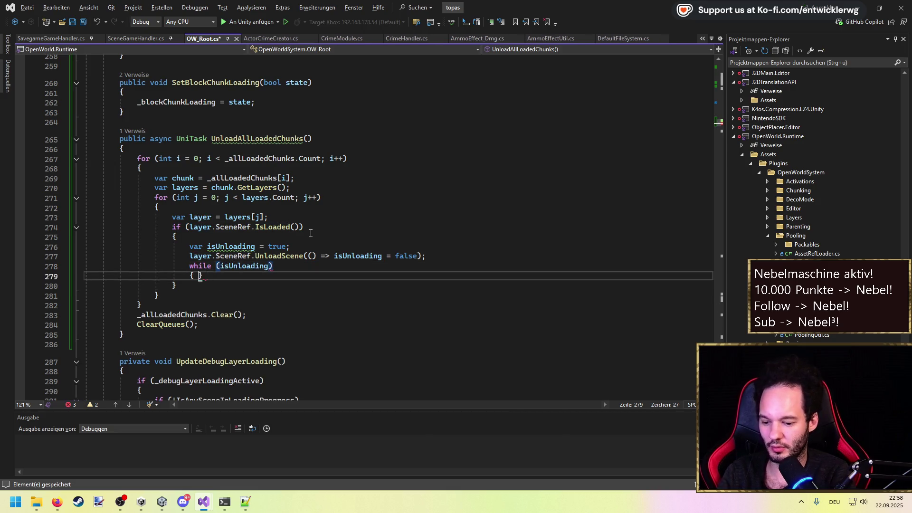
key("Return")
type("await UniTask.Yield()K")
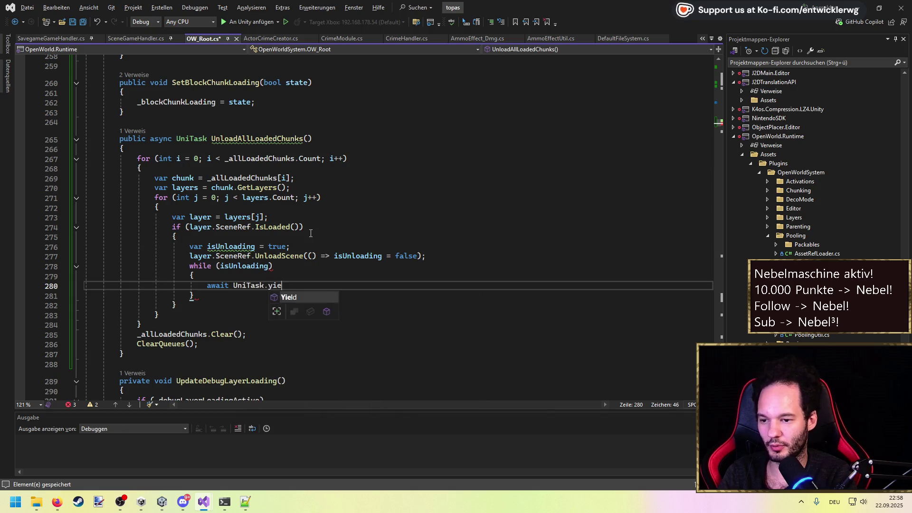
key("ctrl+s")
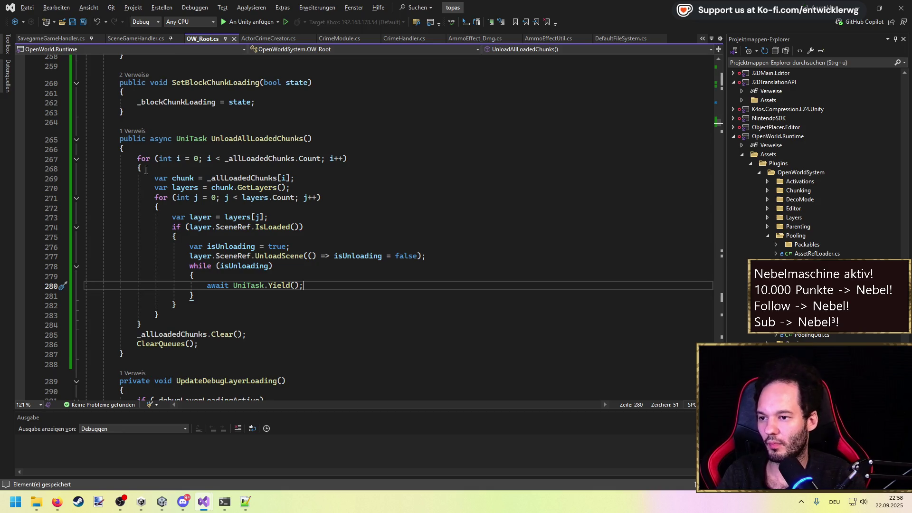
left_click(127, 131)
left_click(188, 105)
Add await before owRoot.UnloadAllLoadedChunks() on line 951, then return to the Unity Editor.
left_click(156, 232)
type("a")
key("Tab")
key("ctrl+BackSpace")
type("aw")
key("Tab")
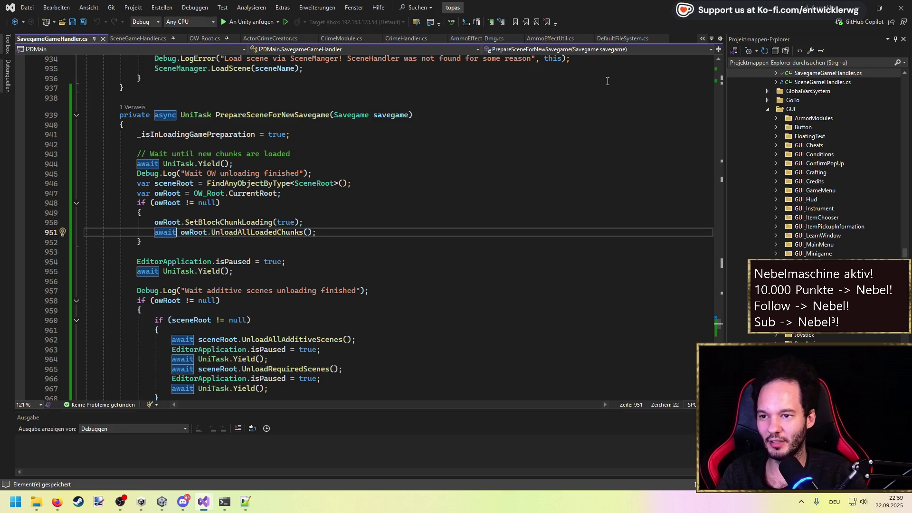
key("alt+Tab")
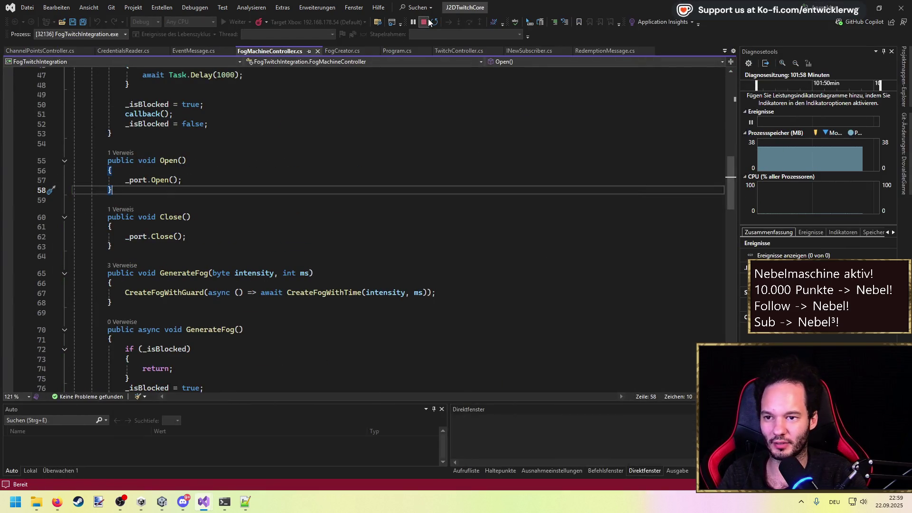
left_click(166, 503)
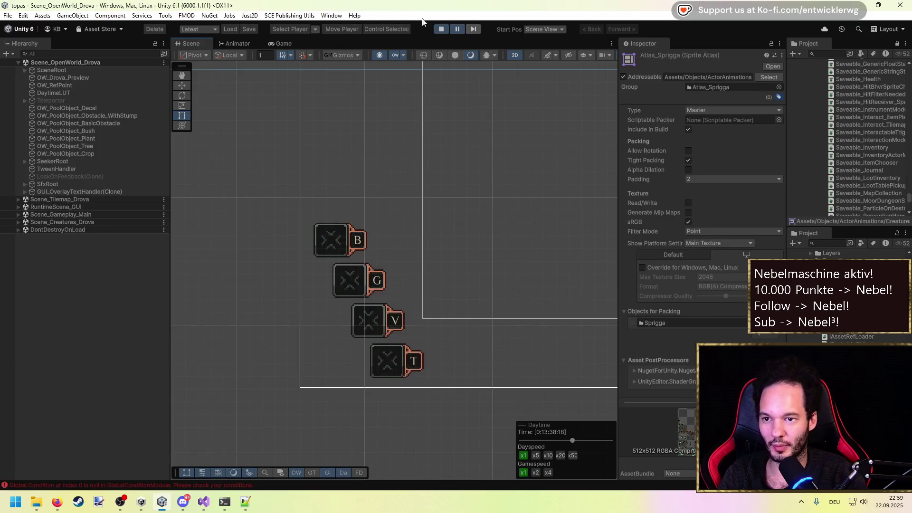
Exit Unity play mode with Ctrl+P, let the scripts reload, then return to Visual Studio.
key("ctrl+p")
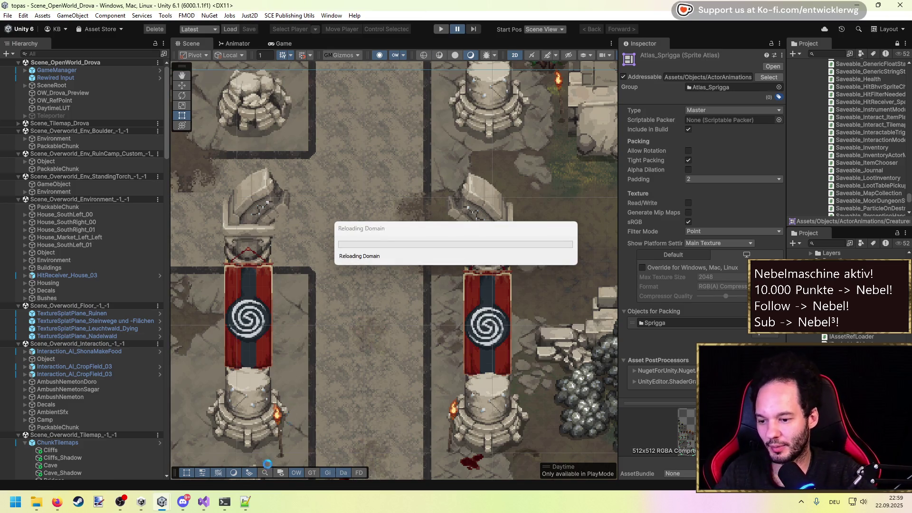
mouse_move(204, 501)
left_click(219, 469)
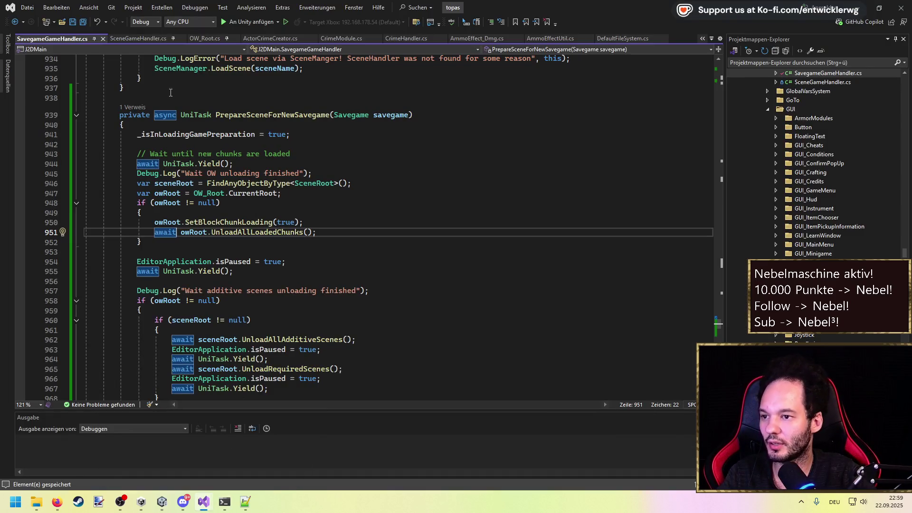
Use Code Search for GetInventory to open Actor.cs at the obsolete GetInventory() method.
scroll(342, 89, "up", 8)
mouse_move(723, 299)
left_mouse_down()
mouse_move(734, 196)
mouse_move(719, 66)
left_mouse_up()
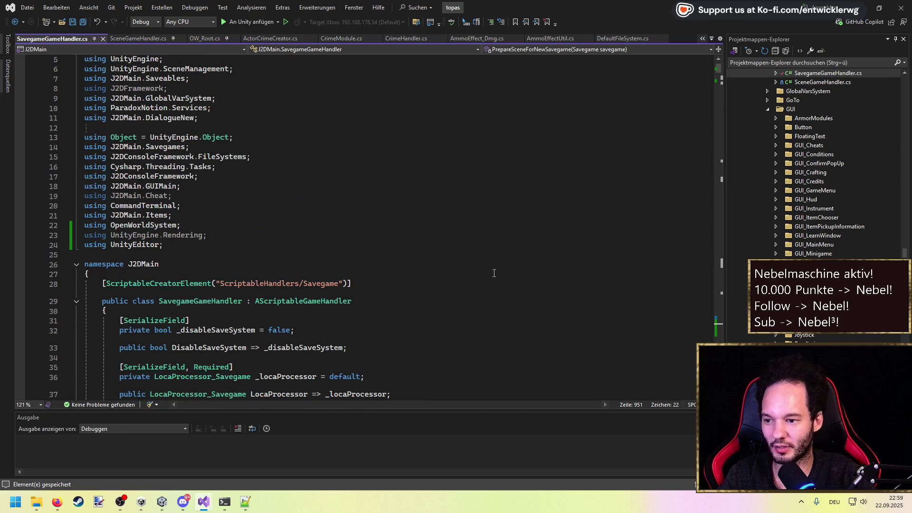
scroll(352, 259, "down", 2)
left_click(368, 226)
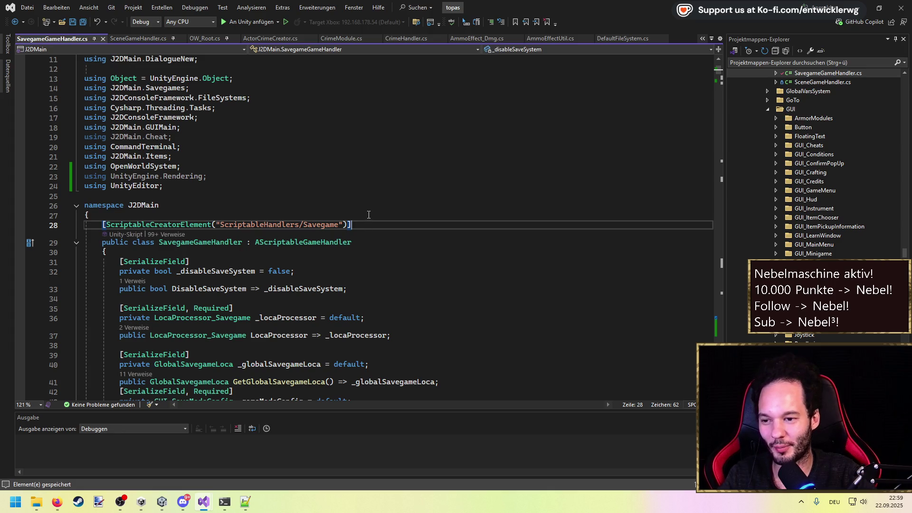
left_click(366, 217)
key("ctrl+t")
type("GetInveotry")
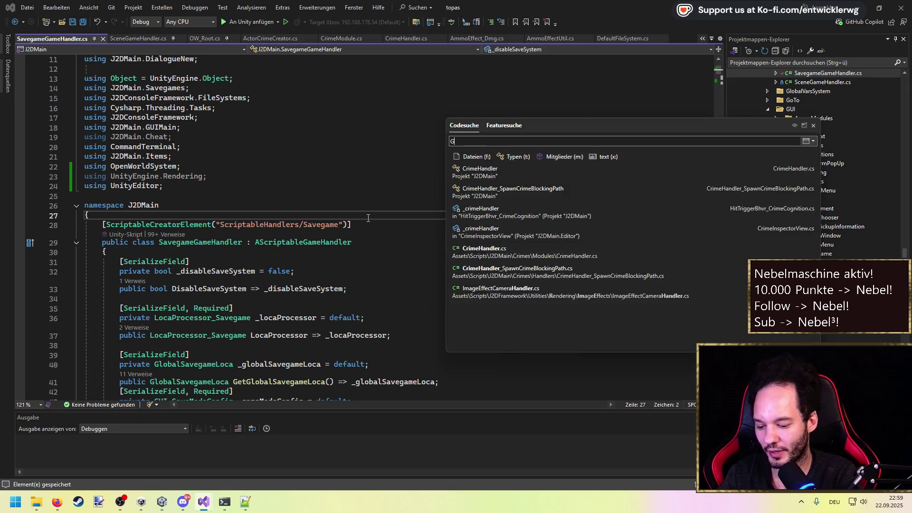
key("BackSpace")
key("BackSpace")
key("BackSpace")
type("tory")
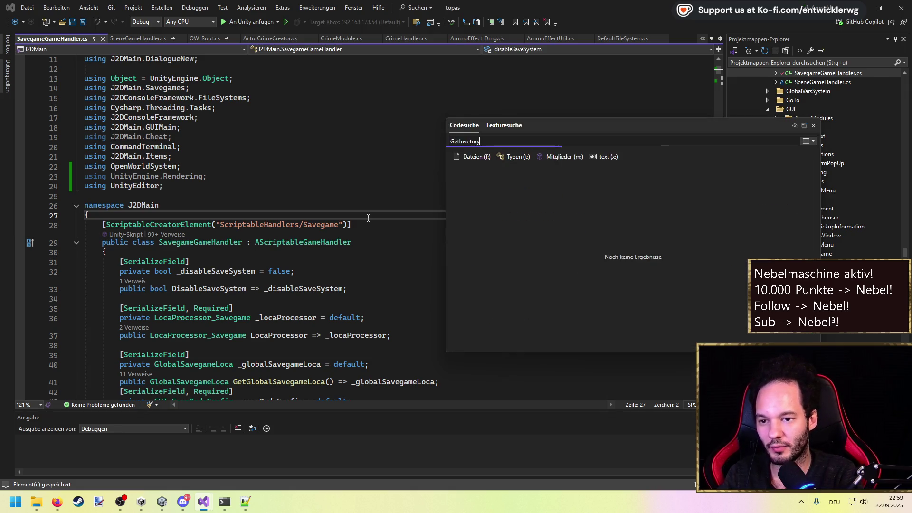
key("Return")
left_click(421, 230)
scroll(252, 300, "down", 1)
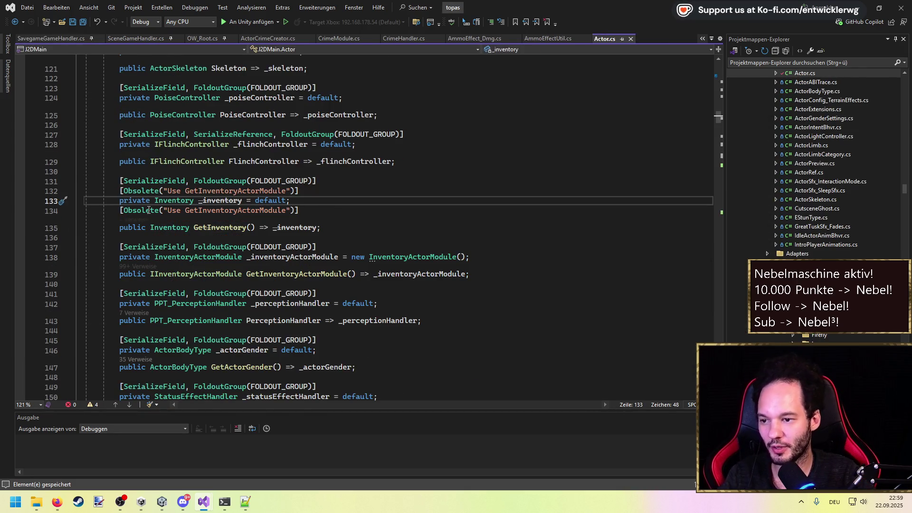
left_click_drag(290, 211, 172, 212)
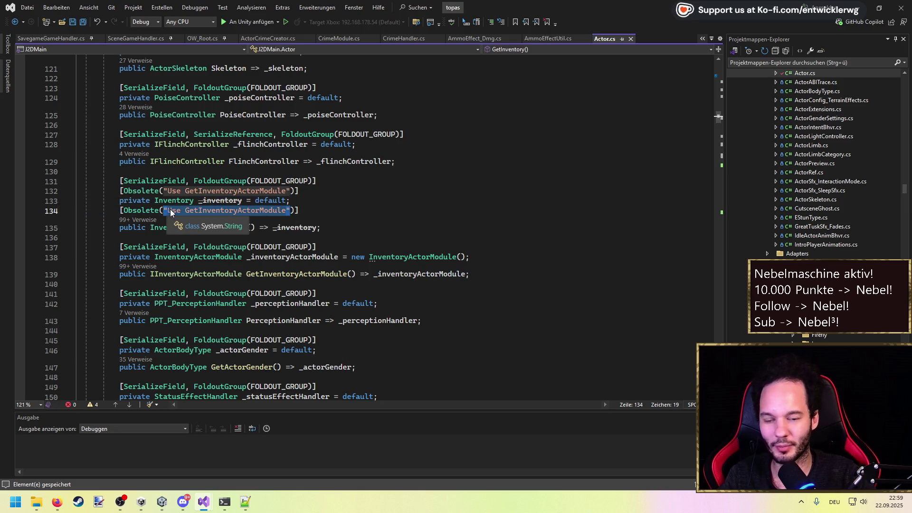
left_click(336, 228)
left_click_drag(337, 227, 36, 186)
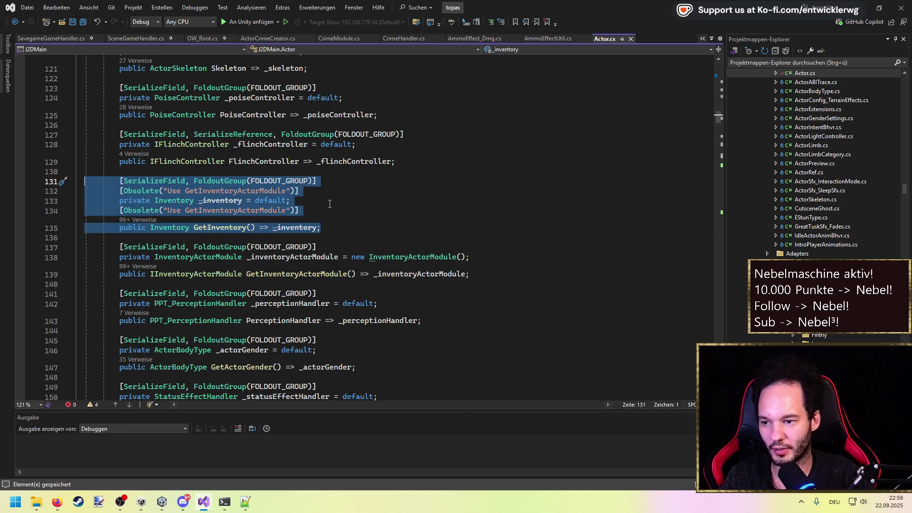
left_click_drag(290, 211, 167, 210)
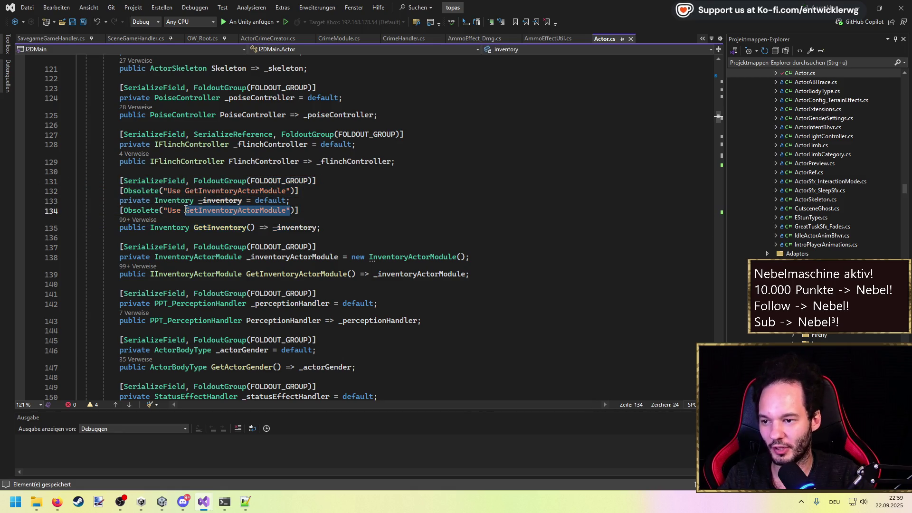
left_click(134, 219)
left_click(429, 141)
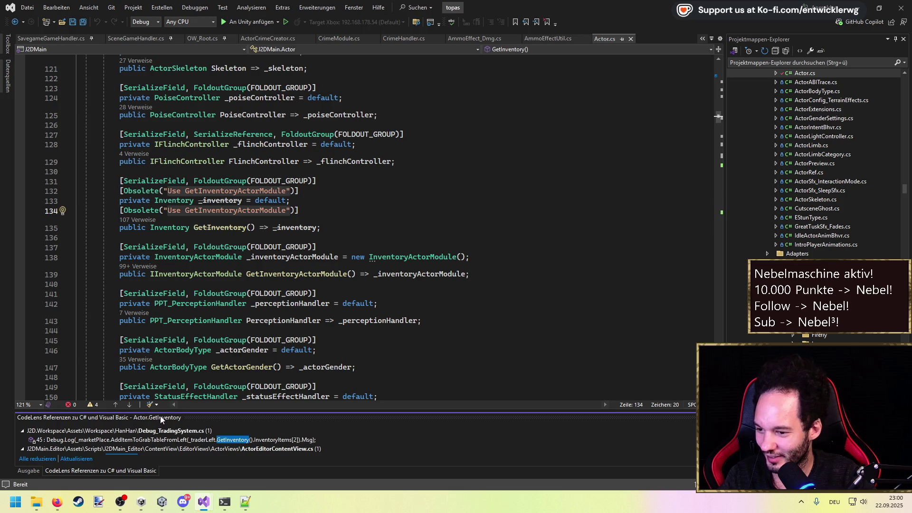
left_click_drag(160, 413, 157, 292)
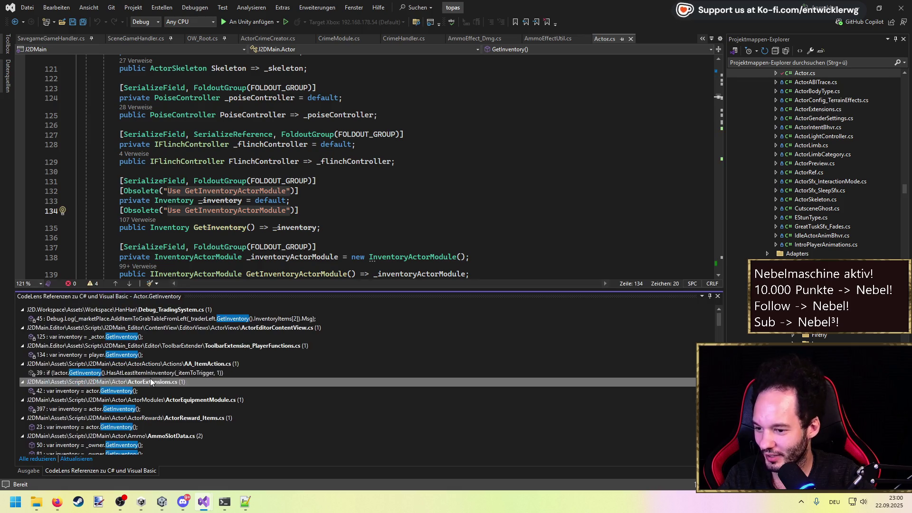
mouse_move(717, 314)
left_mouse_down()
mouse_move(719, 446)
mouse_move(714, 310)
mouse_move(719, 427)
left_mouse_up()
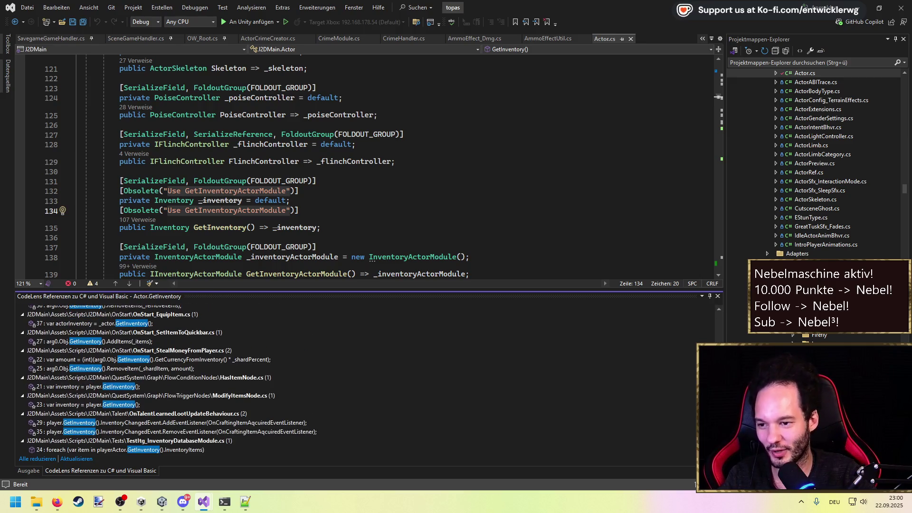
scroll(584, 409, "up", 10)
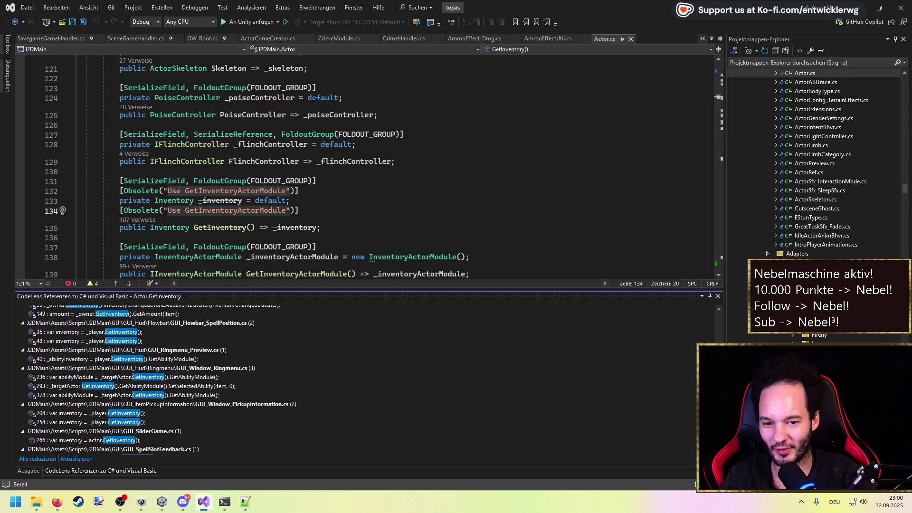
left_click_drag(584, 409, 583, 411)
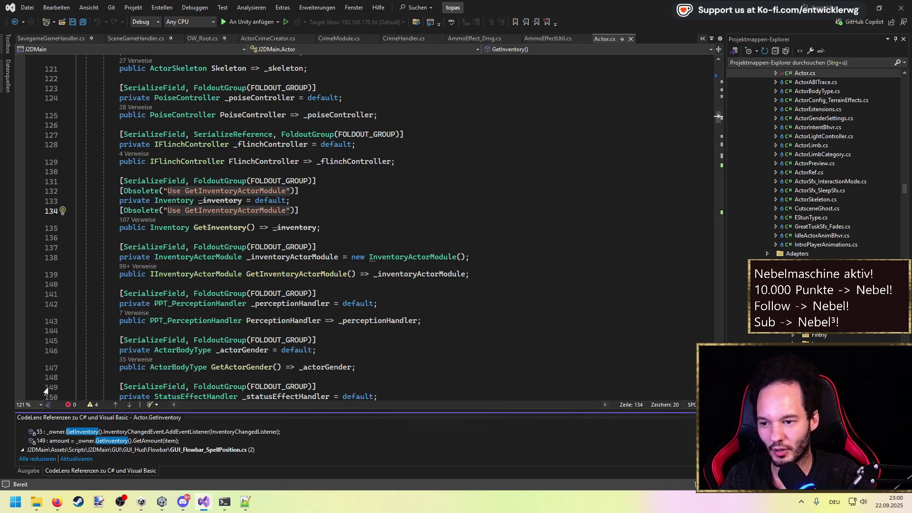
left_click(29, 470)
mouse_move(299, 210)
left_mouse_down()
mouse_move(42, 181)
mouse_move(41, 189)
left_mouse_up()
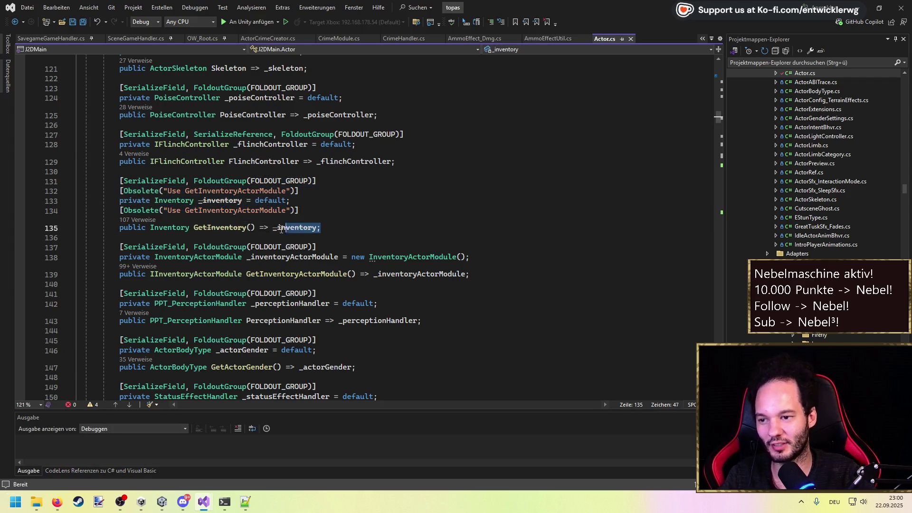
Review the [Obsolete("Use GetInventoryActorModule")] attribute on line 134, glancing at Firefox.
left_click_drag(321, 227, 41, 182)
mouse_move(85, 228)
left_mouse_down()
mouse_move(95, 202)
mouse_move(85, 210)
left_mouse_up()
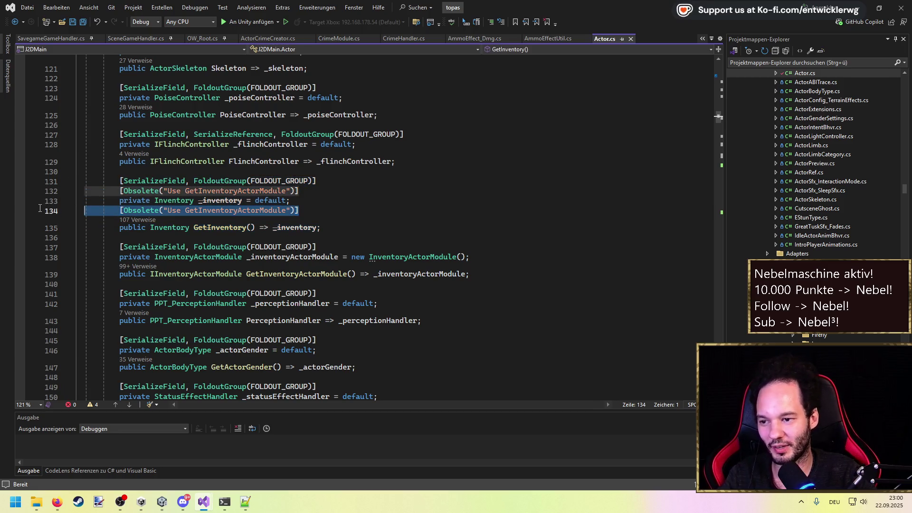
left_click(150, 210)
left_click_drag(286, 210, 185, 210)
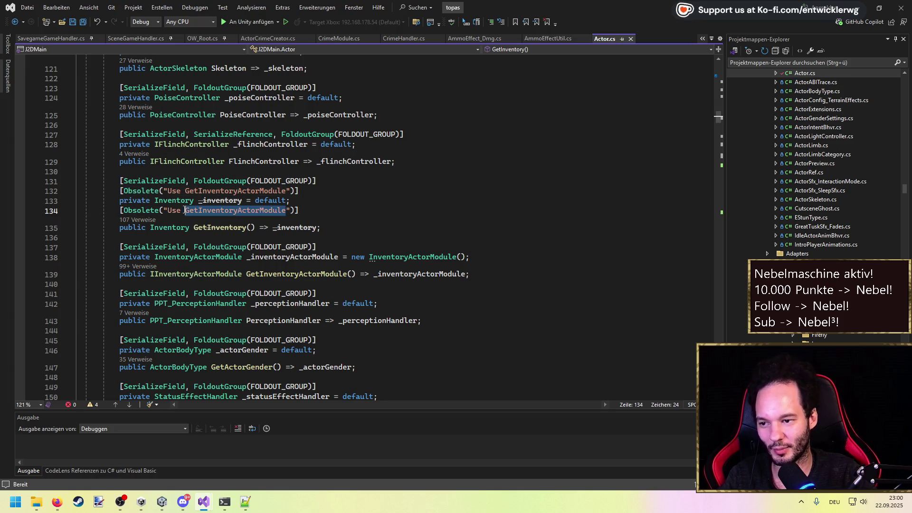
left_click(312, 212)
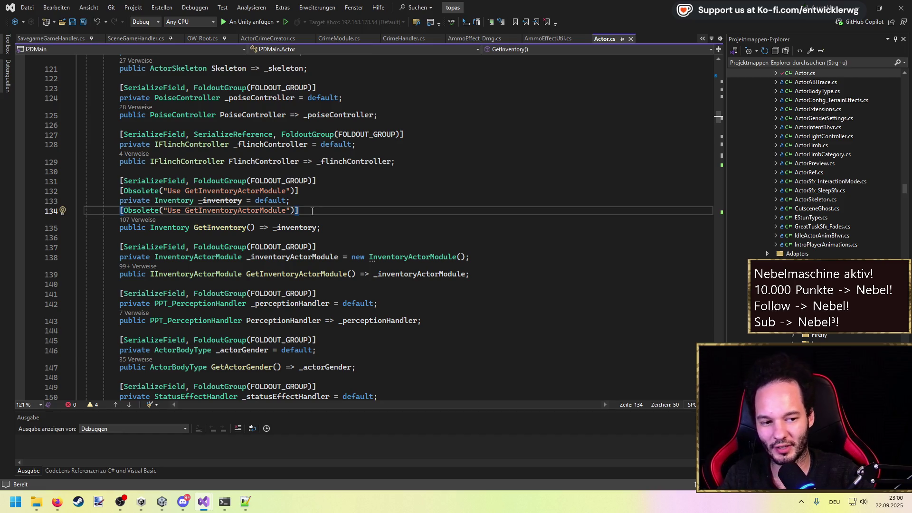
key("alt+Tab")
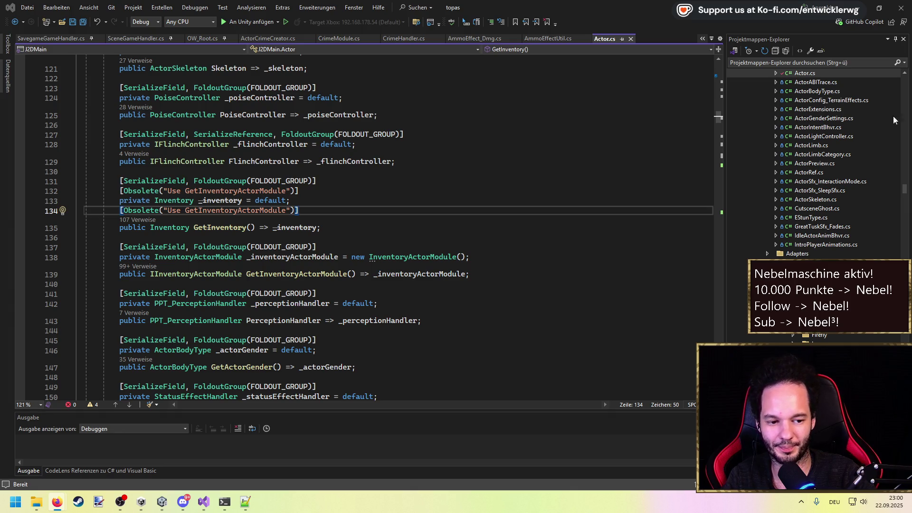
left_click(332, 200)
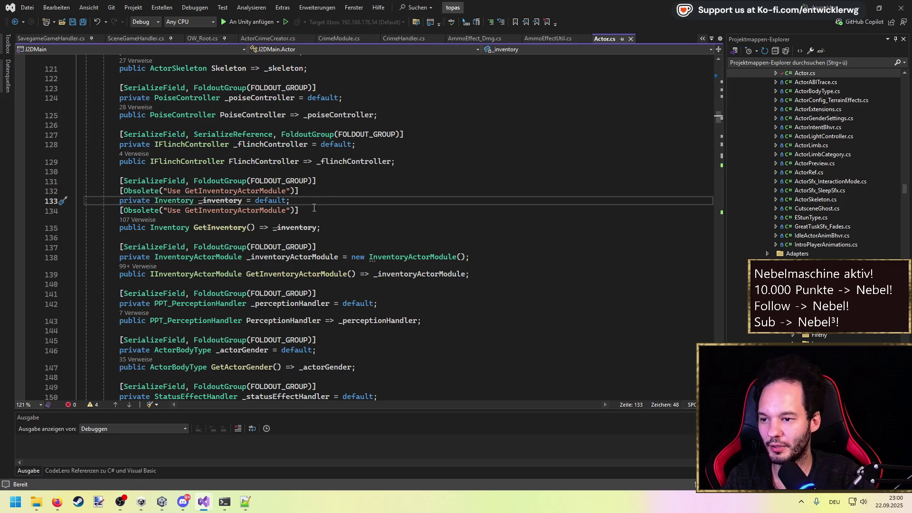
Find all references to the Obsolete attribute across the solution and browse the list.
double_click(143, 214)
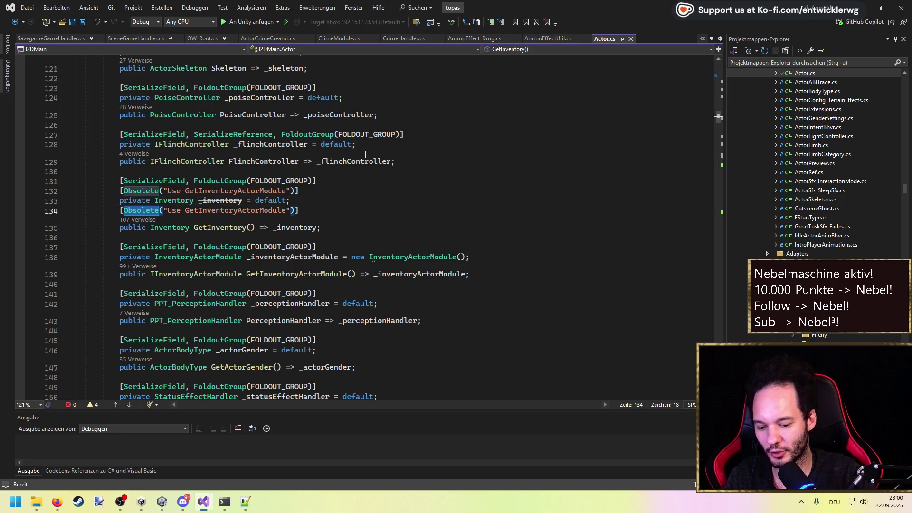
key("shift+F12")
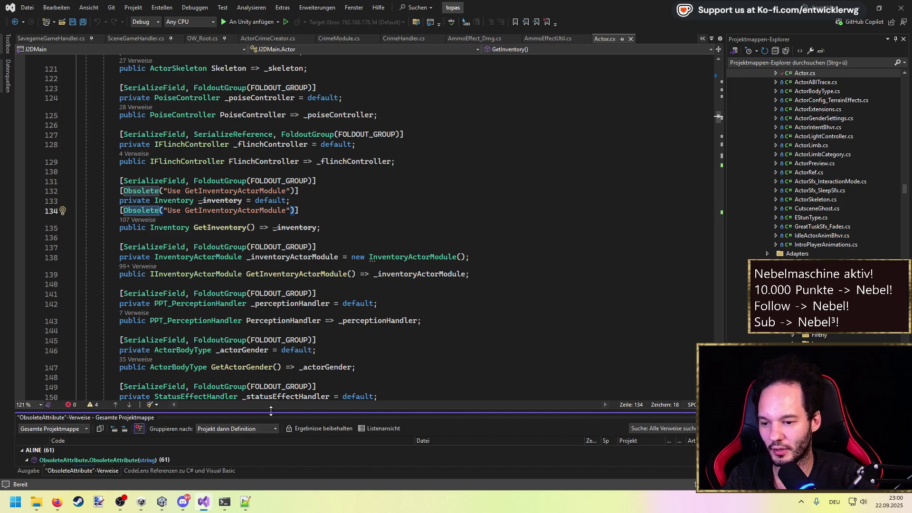
left_click_drag(270, 411, 286, 210)
scroll(132, 275, "down", 3)
scroll(140, 291, "down", 15)
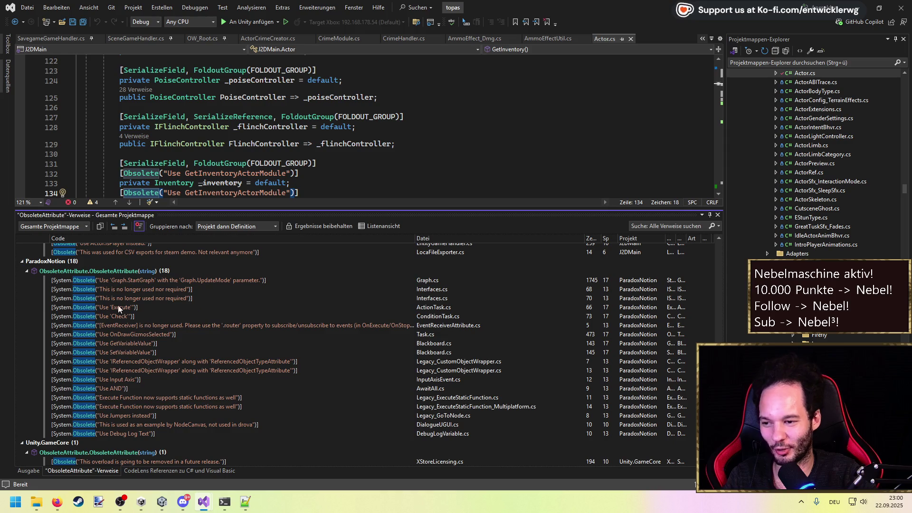
scroll(156, 349, "up", 12)
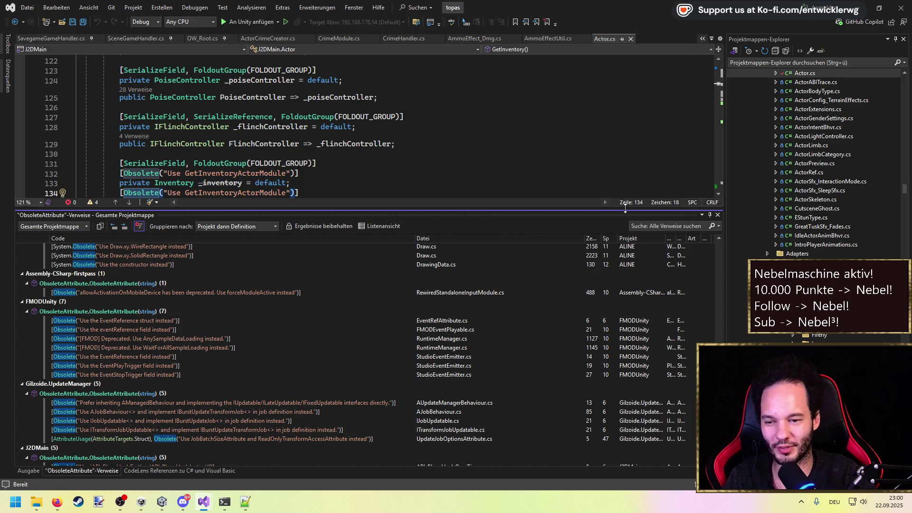
mouse_move(625, 208)
left_mouse_down()
mouse_move(625, 423)
mouse_move(624, 411)
left_mouse_up()
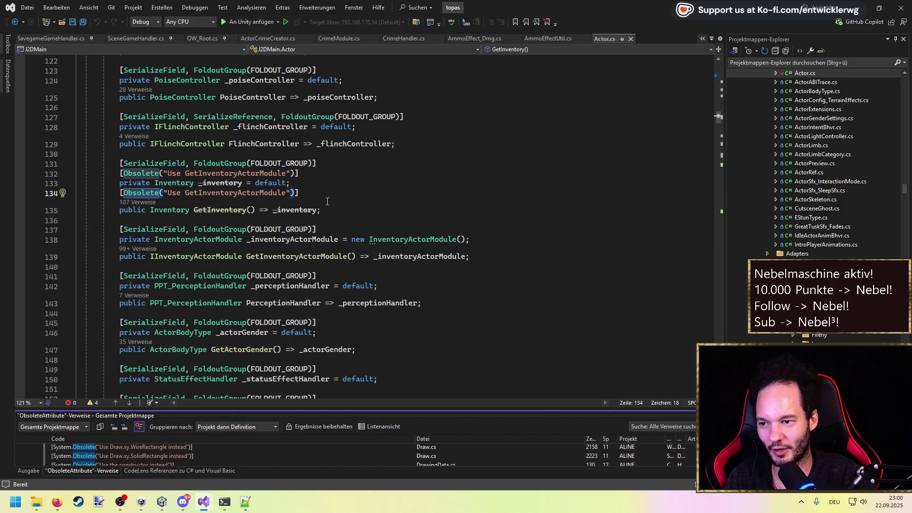
Undo a stray ///TODO line added below line 134 and minimize Visual Studio.
left_click(335, 199)
key("Return")
type("///TODO")
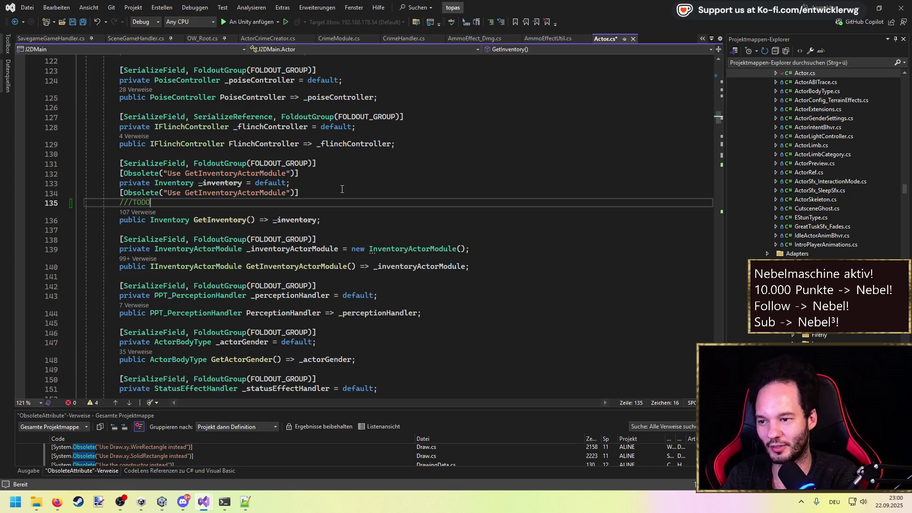
key("ctrl+z")
key("ctrl+z")
key("ctrl+z")
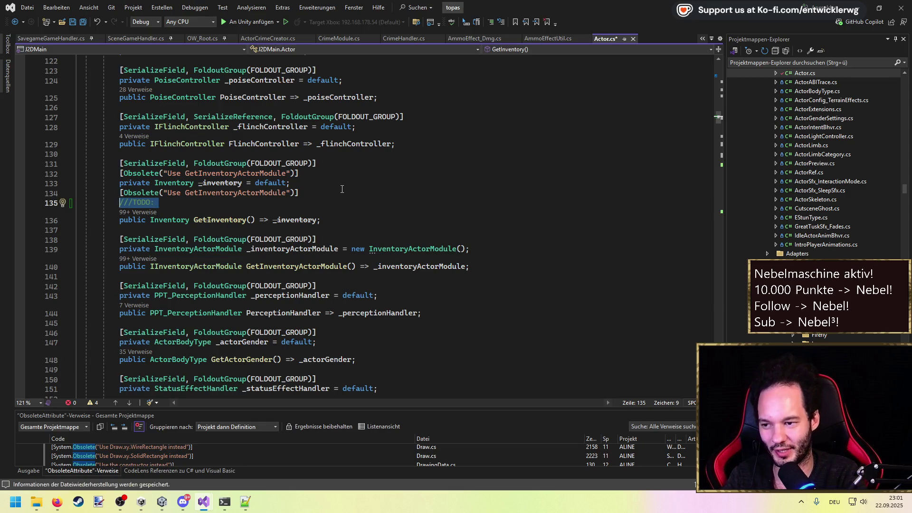
left_click(857, 7)
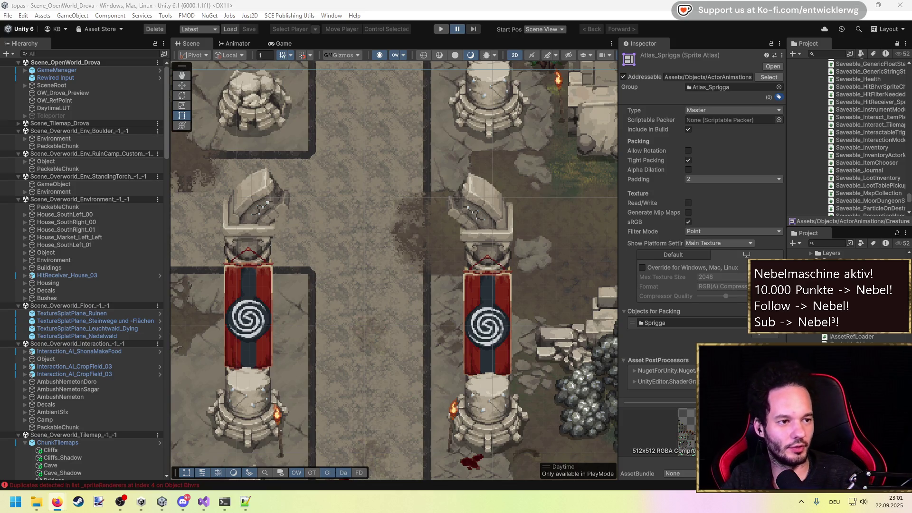
Switch to Firefox showing the DuckDuckGo results for 'game ai pattern'.
key("alt+Tab")
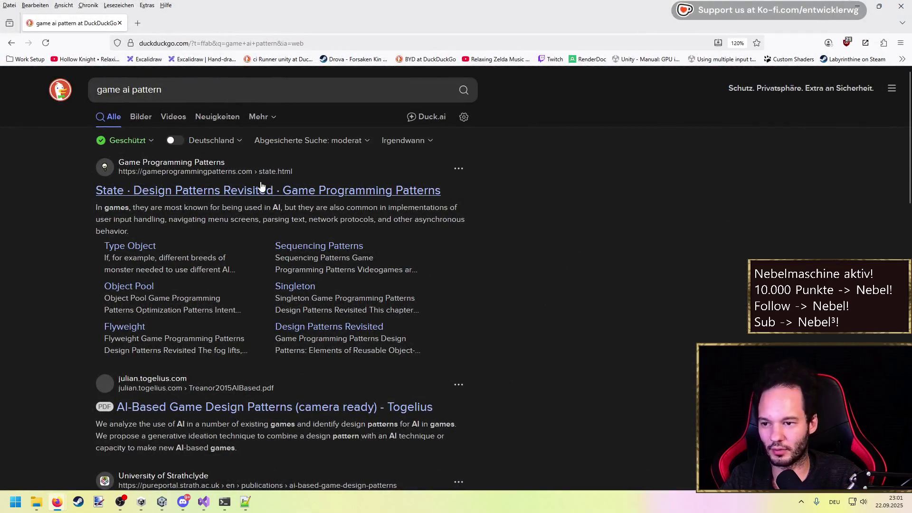
left_click(261, 186)
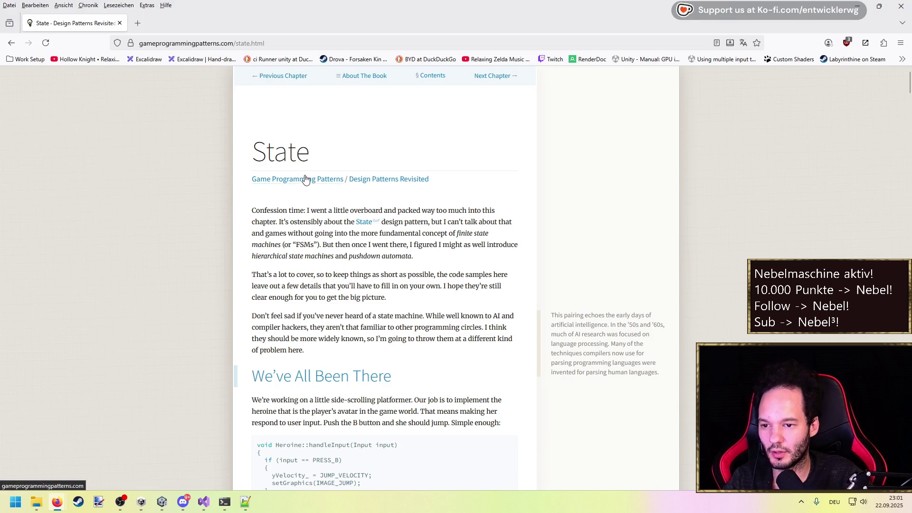
key("alt+Left")
key("alt+Right")
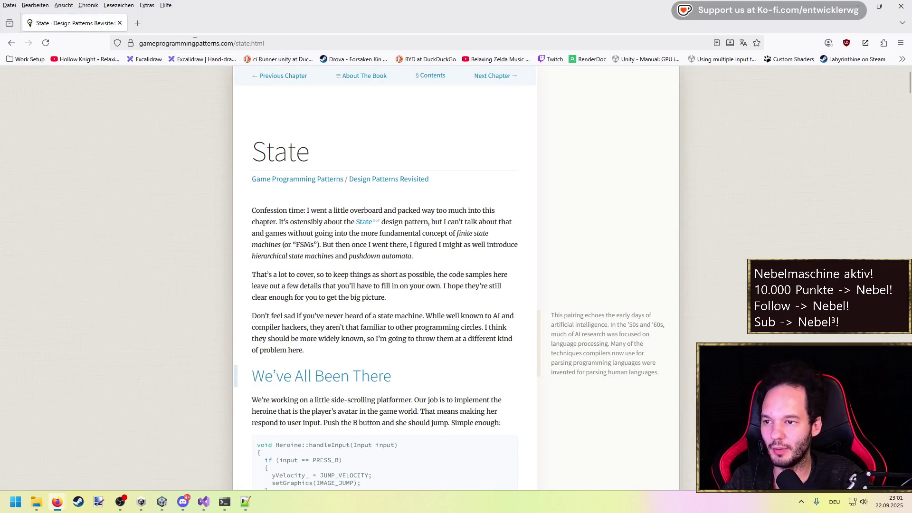
scroll(346, 257, "down", 5)
scroll(347, 257, "down", 15)
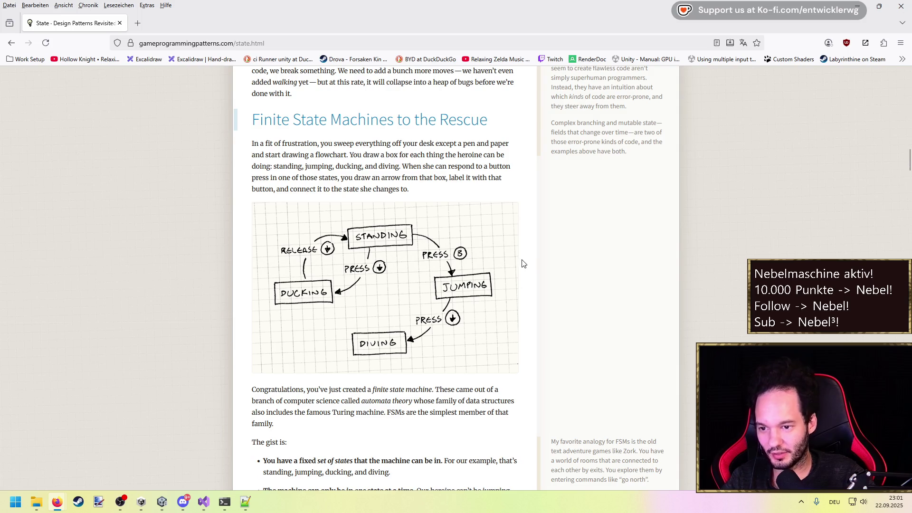
scroll(522, 264, "down", 5)
scroll(521, 269, "down", 5)
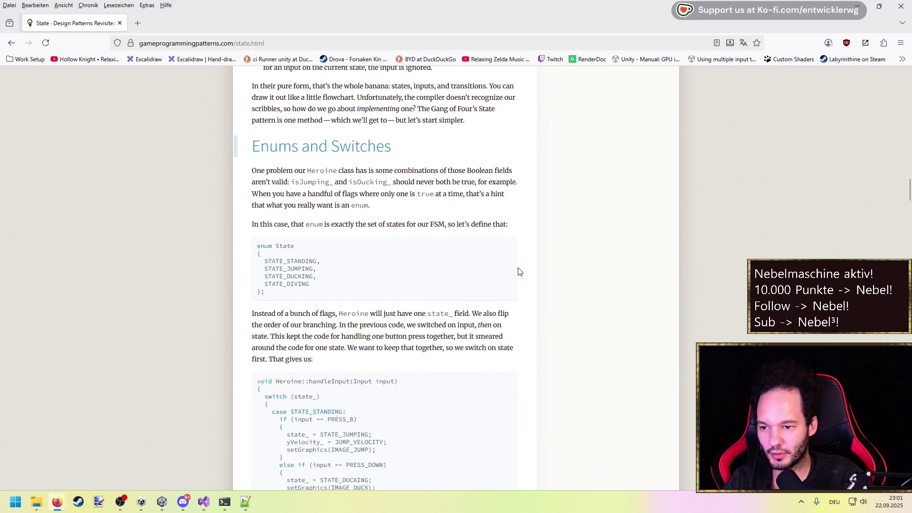
scroll(520, 271, "down", 10)
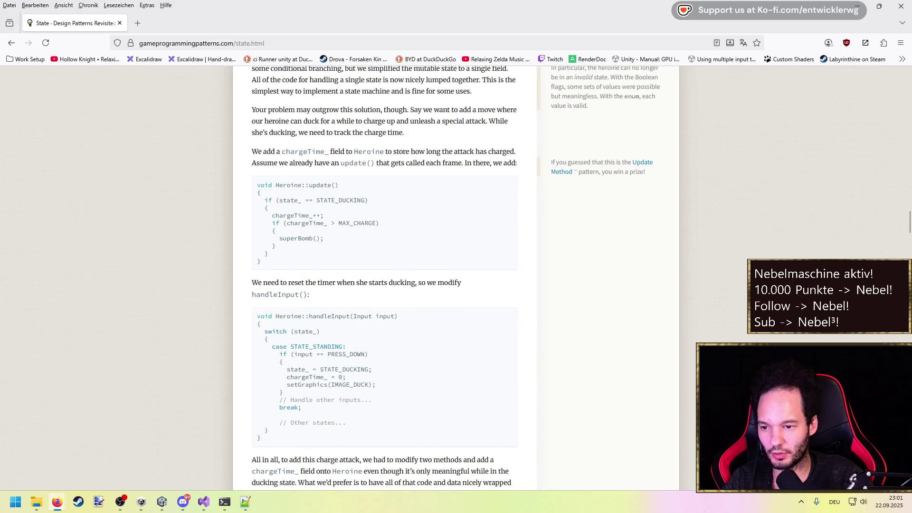
scroll(596, 291, "up", 20)
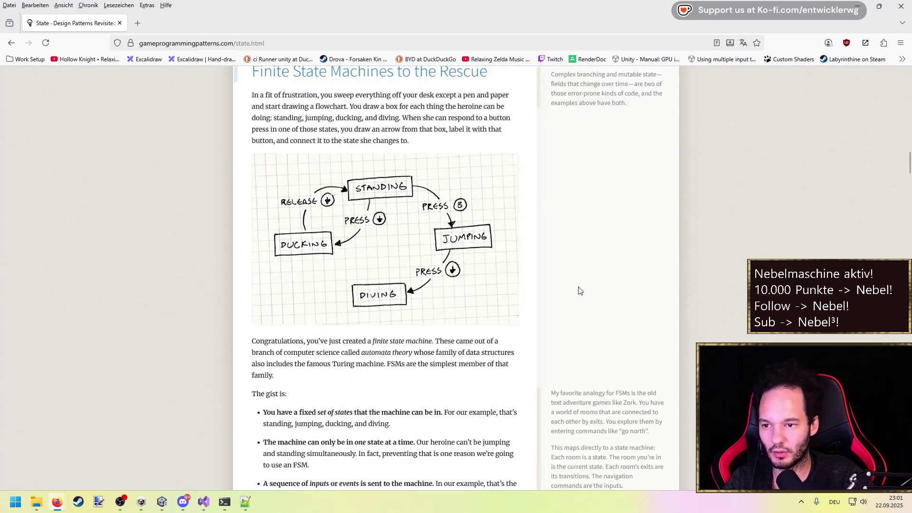
scroll(503, 268, "up", 15)
key("alt+Left")
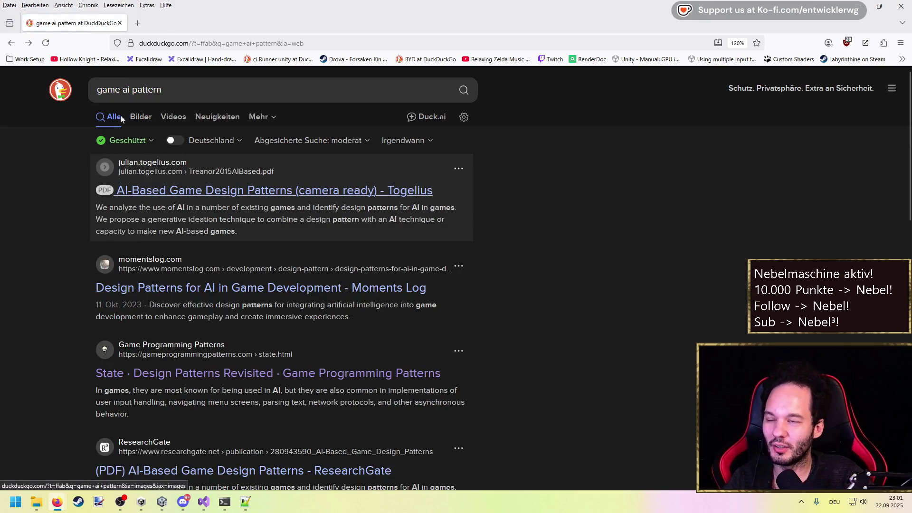
key("slash")
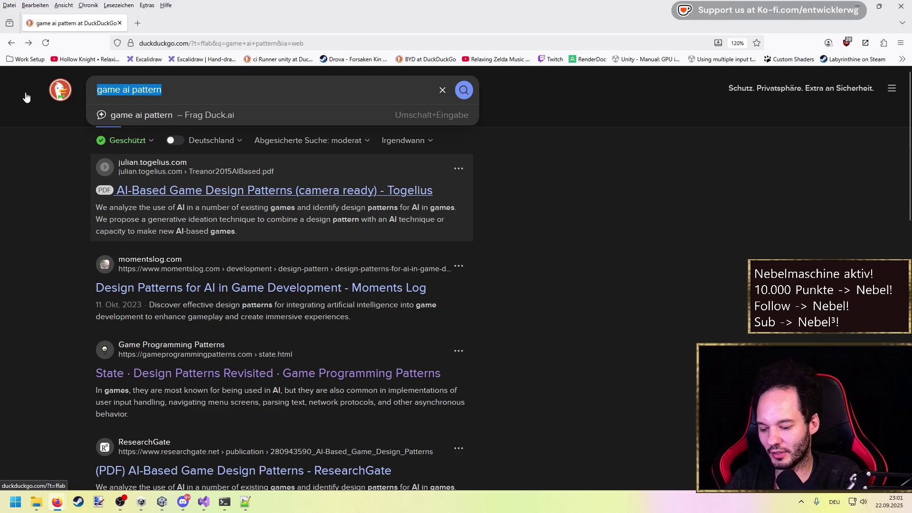
Search for 'pragmattic programmer' and open pragprog.com's 20th Anniversary Edition page.
type("pragmatt")
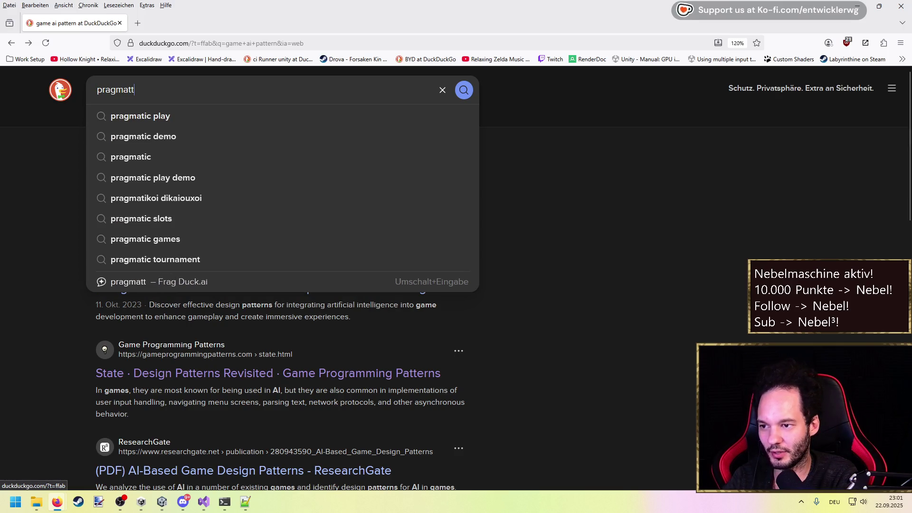
type("ic programmer")
key("Return")
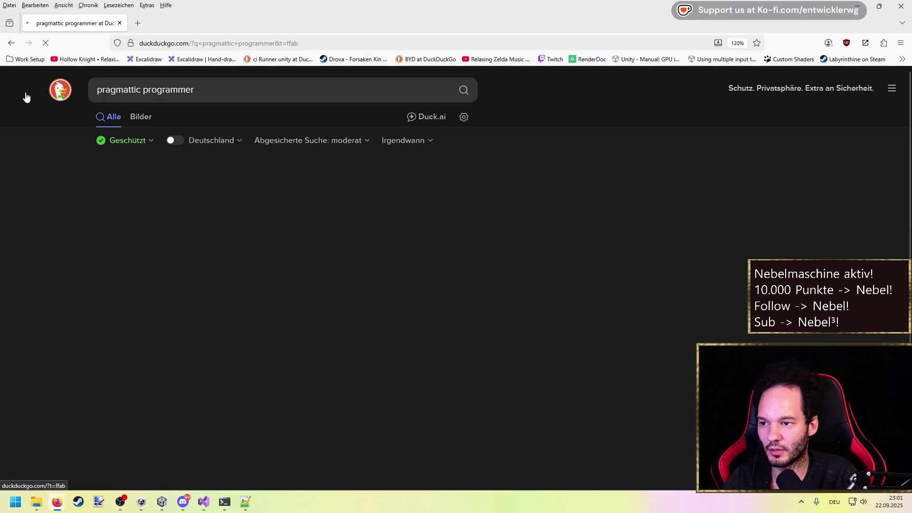
left_click(201, 222)
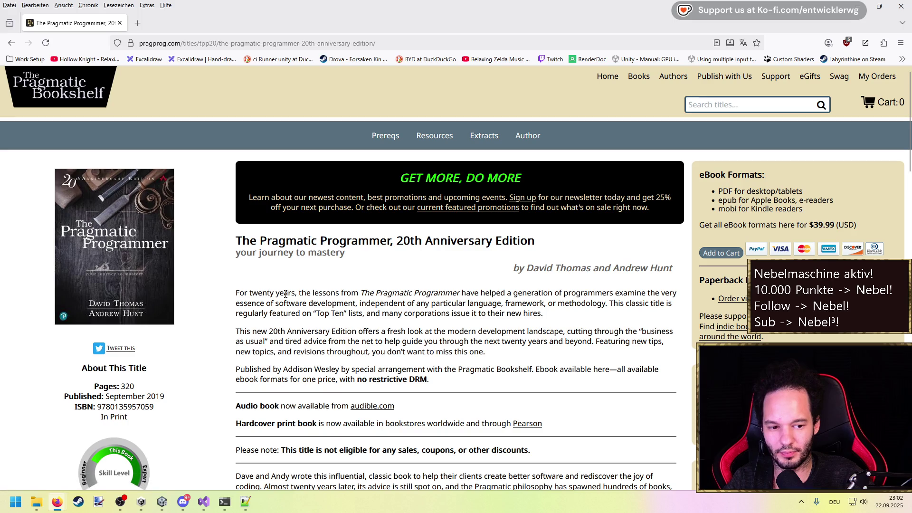
Read the book's title and publisher description, then open a new tab.
scroll(285, 294, "down", 1)
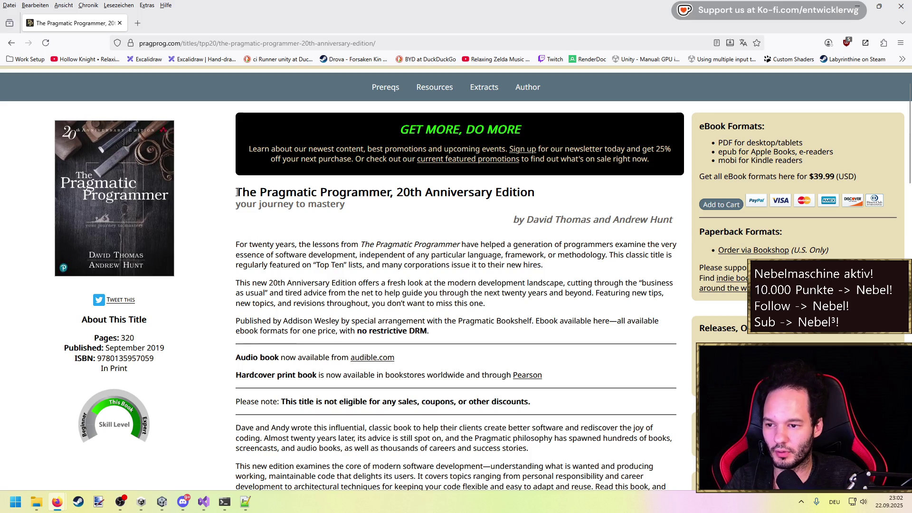
left_click_drag(237, 193, 579, 198)
left_click(348, 231)
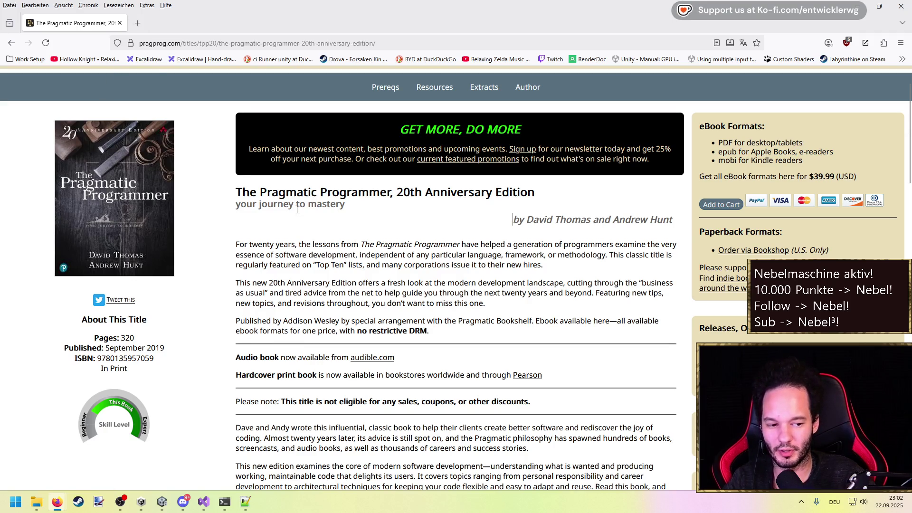
mouse_move(236, 197)
left_mouse_down()
mouse_move(617, 321)
mouse_move(456, 335)
left_mouse_up()
left_click(456, 335)
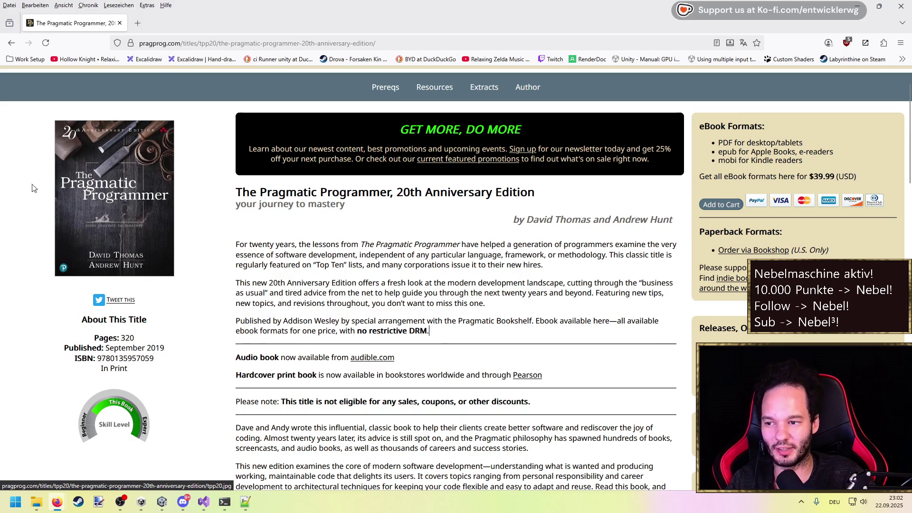
left_click(138, 23)
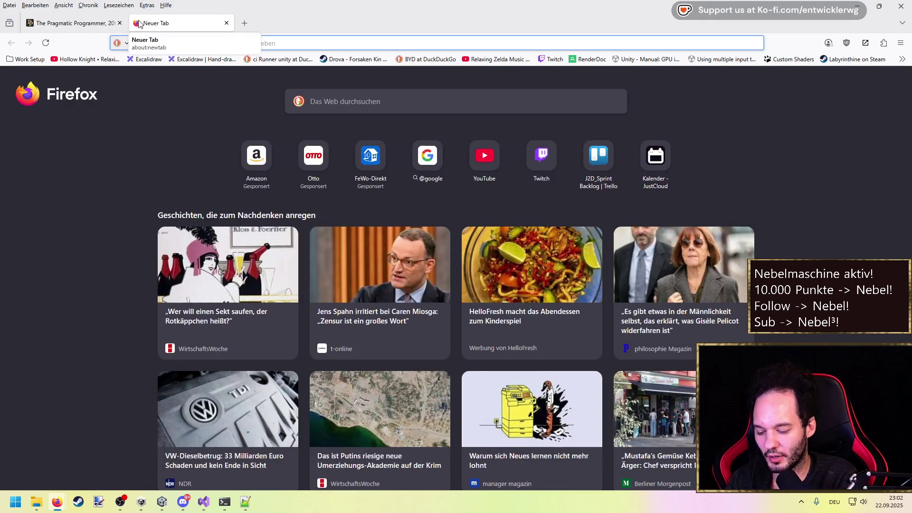
Search 'Uncle bob', skim Tech Lead Journal's Clean Craftsmanship episode #90, and go back.
type("U")
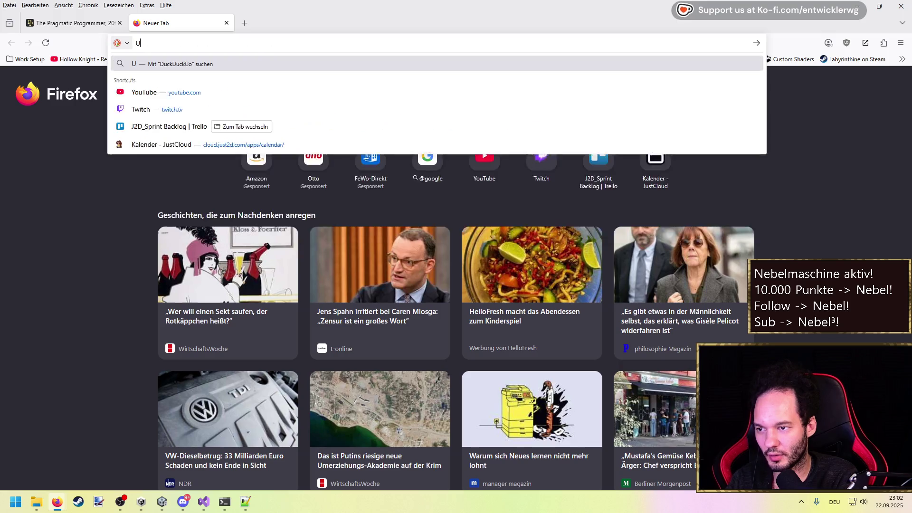
type("ncle bob")
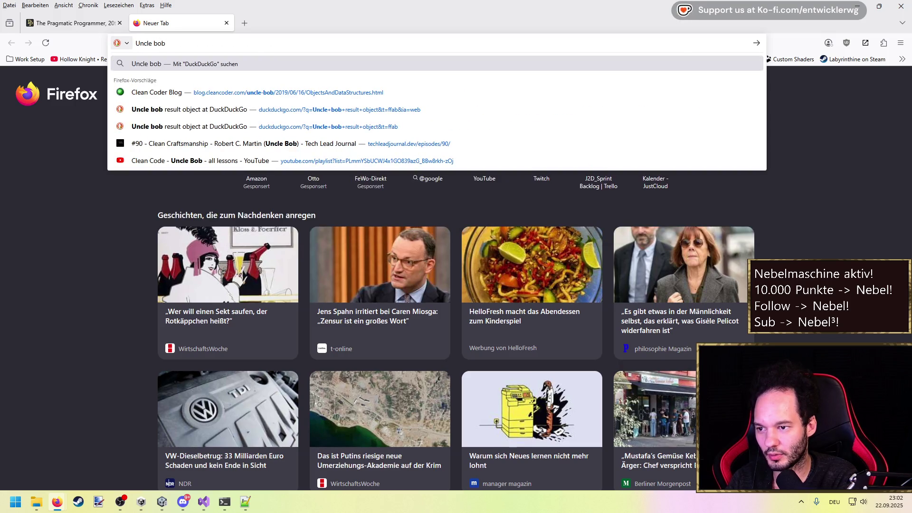
key("Down")
key("Down")
key("Down")
key("Return")
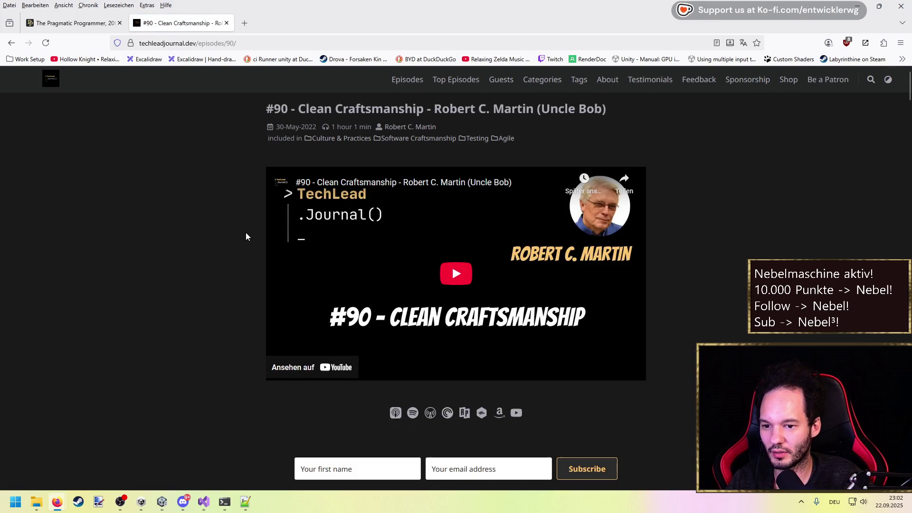
scroll(246, 233, "down", 5)
scroll(246, 236, "down", 5)
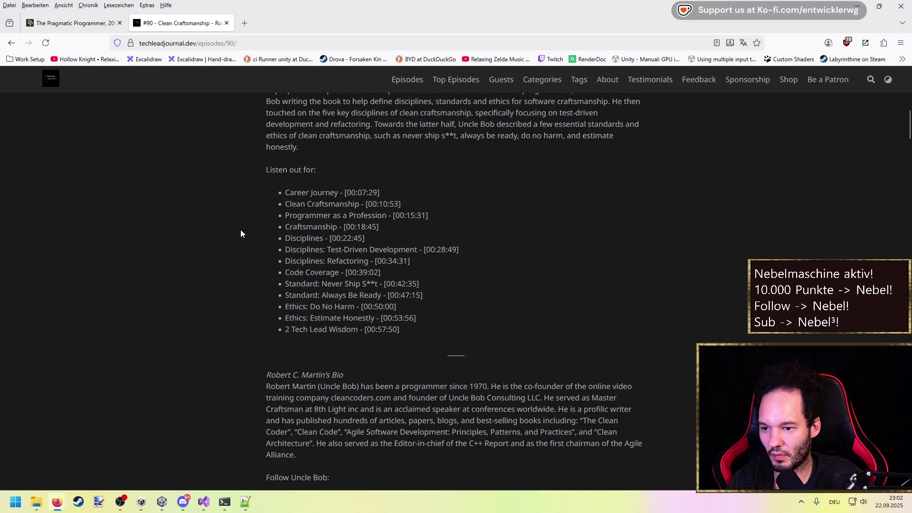
scroll(236, 229, "up", 10)
key("alt+Left")
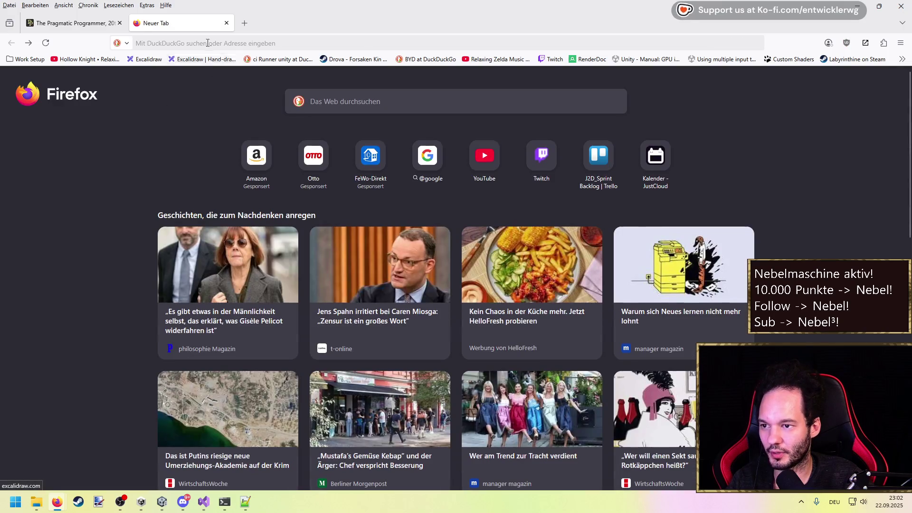
Search 'uncle bob books', open Robert C. Martin's Wikipedia article, and select the Clean Architecture title.
left_click(208, 42)
type("uncle book")
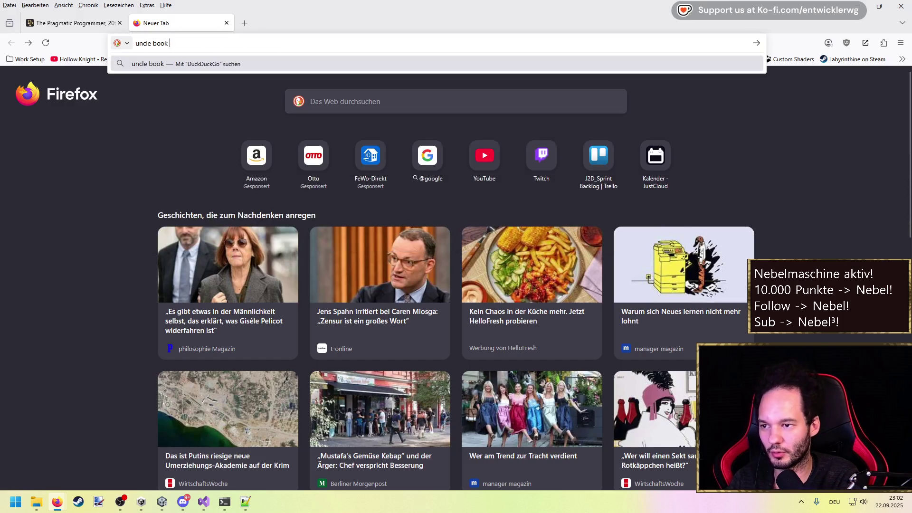
key("BackSpace")
key("BackSpace")
type("ob books")
key("Return")
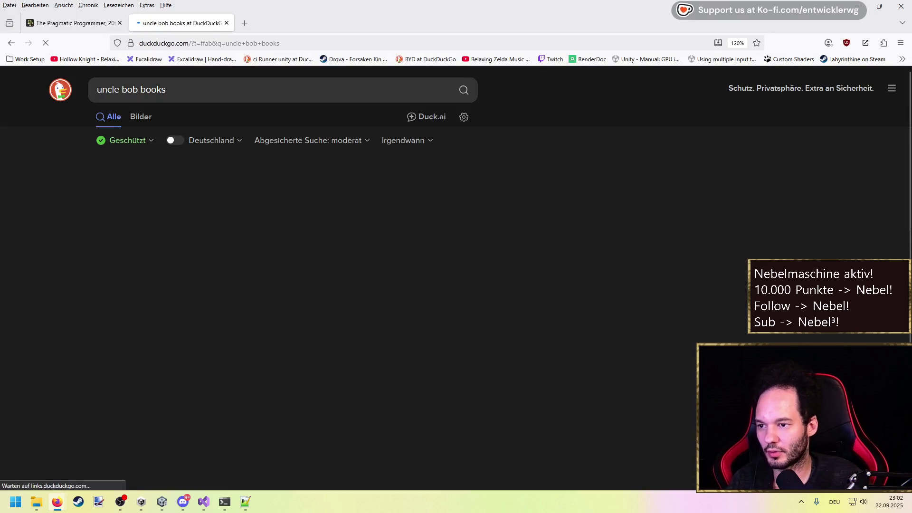
left_click(211, 190)
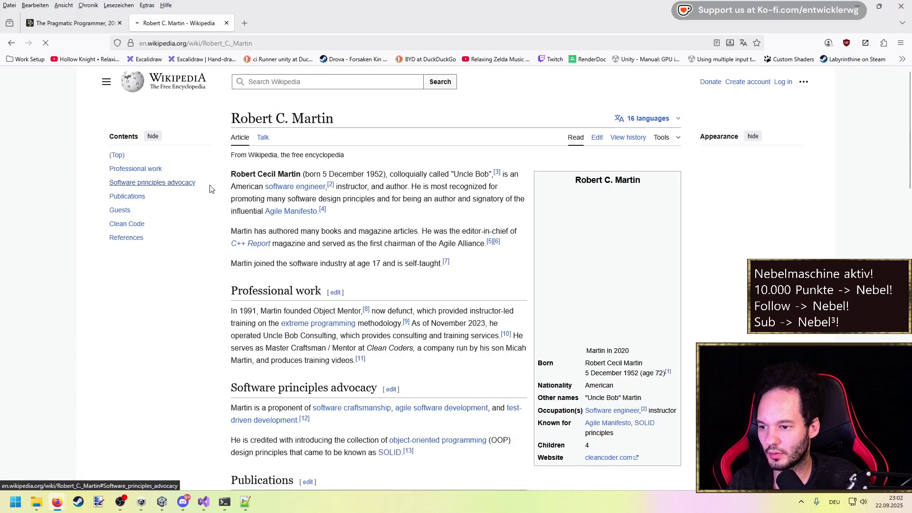
scroll(248, 270, "down", 7)
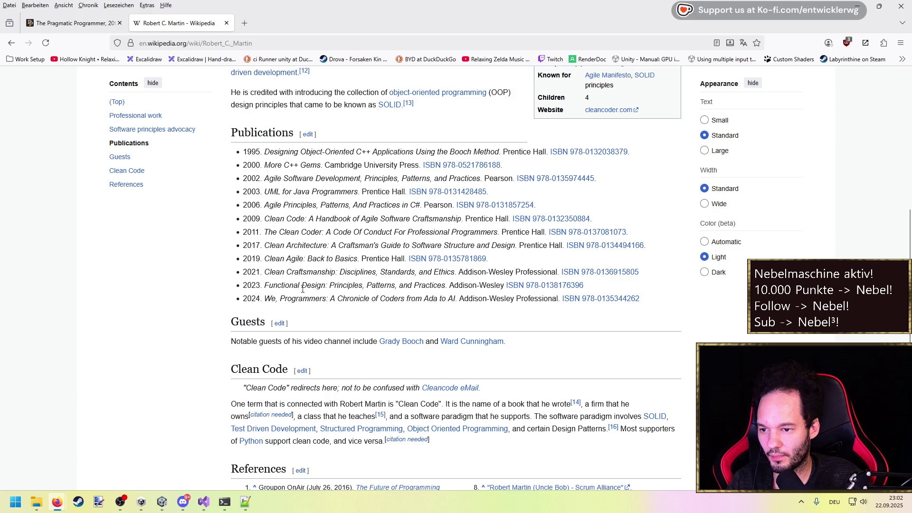
mouse_move(267, 248)
left_mouse_down()
mouse_move(461, 243)
mouse_move(522, 255)
left_mouse_up()
key("ctrl+c")
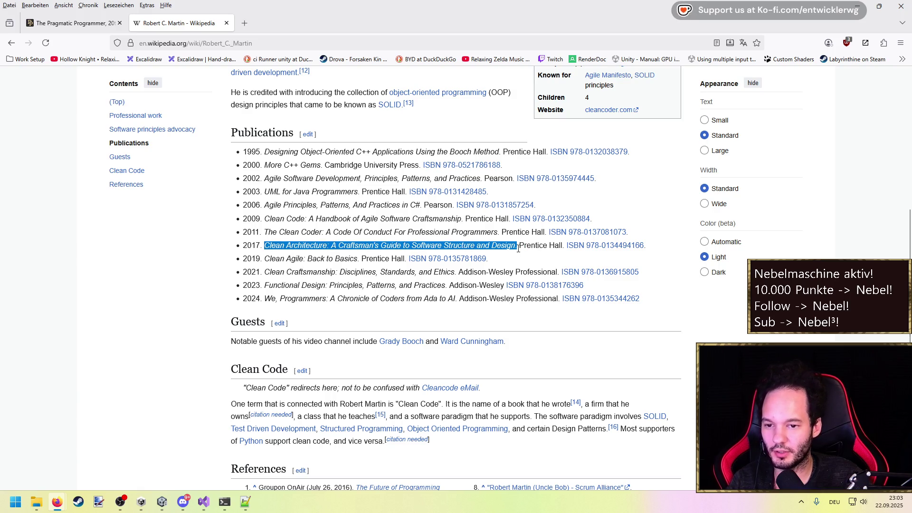
Search the book title in a new tab, refining the query to 'Clean Architecture book'.
left_click(244, 24)
key("ctrl+v")
key("Return")
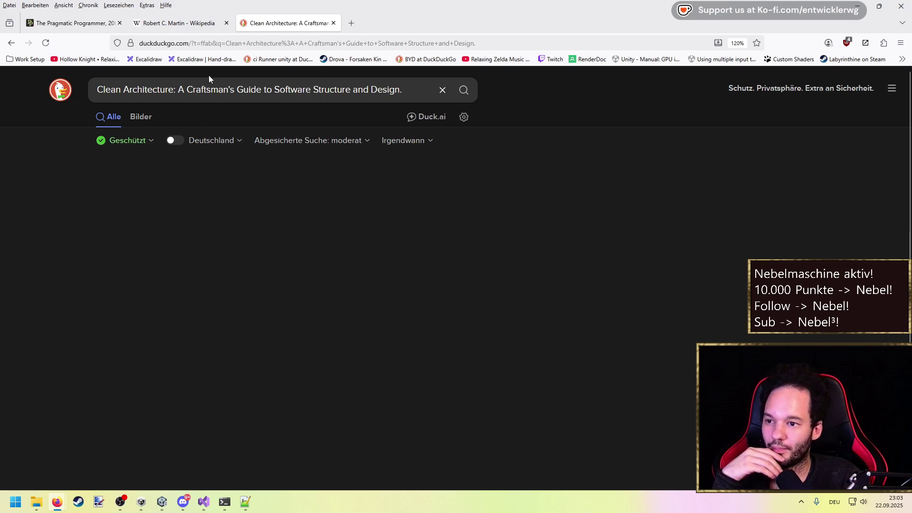
left_click(170, 89)
left_click_drag(172, 89, 402, 90)
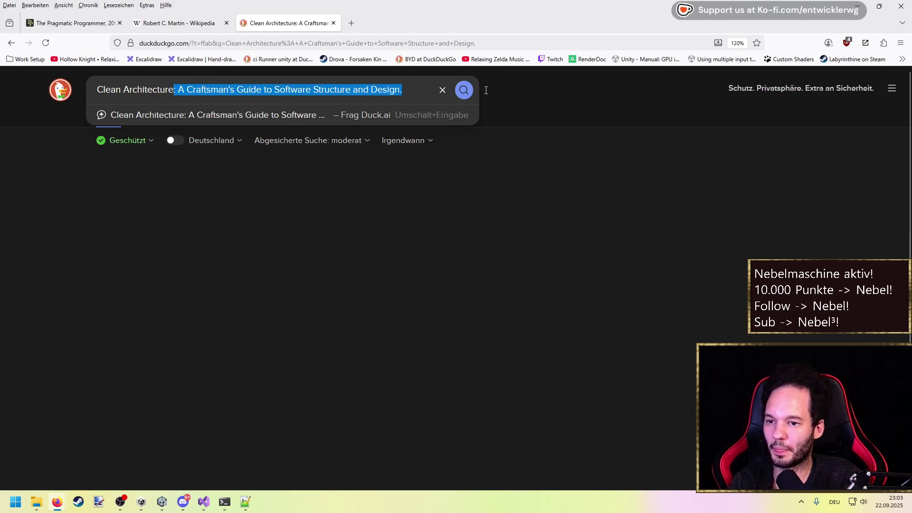
key("BackSpace")
key("Return")
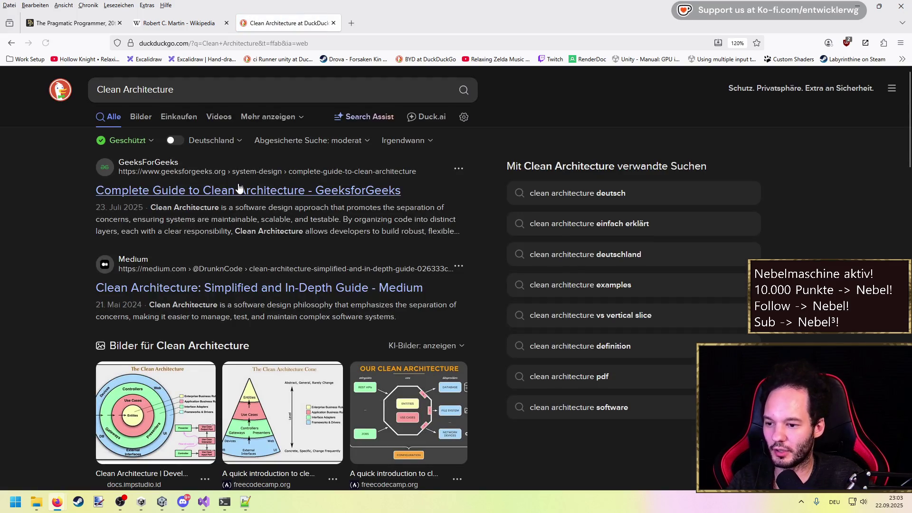
scroll(98, 258, "down", 2)
scroll(137, 134, "up", 2)
left_click(193, 87)
type("book")
key("Return")
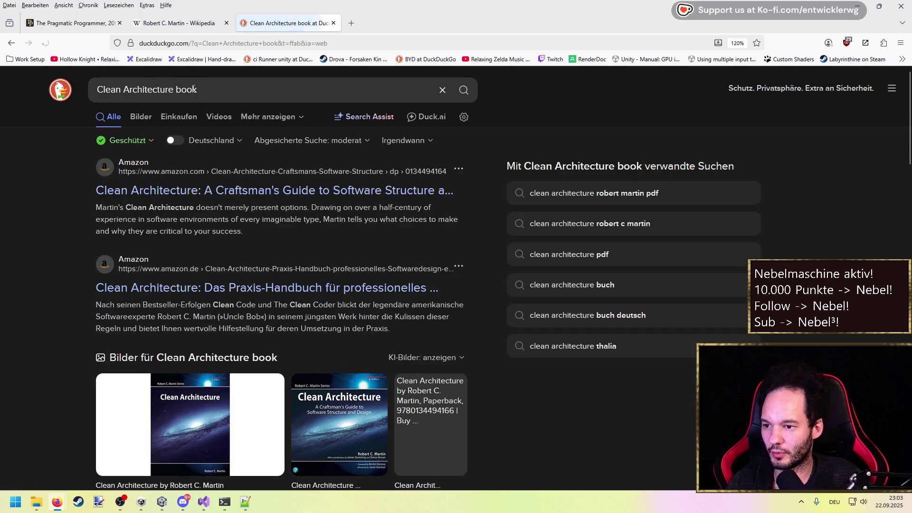
Open Amazon's Clean Architecture page, dismiss the delivery notice, and expand the full description.
left_click(192, 191)
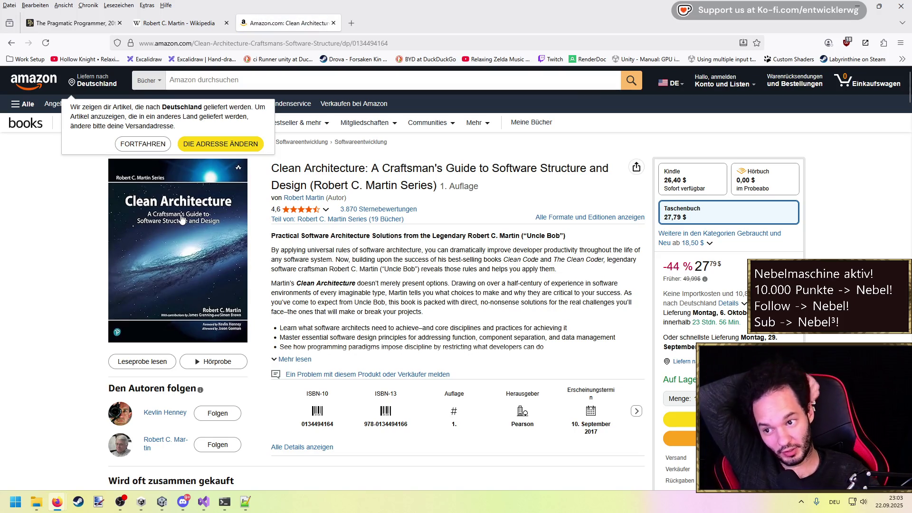
left_click(159, 146)
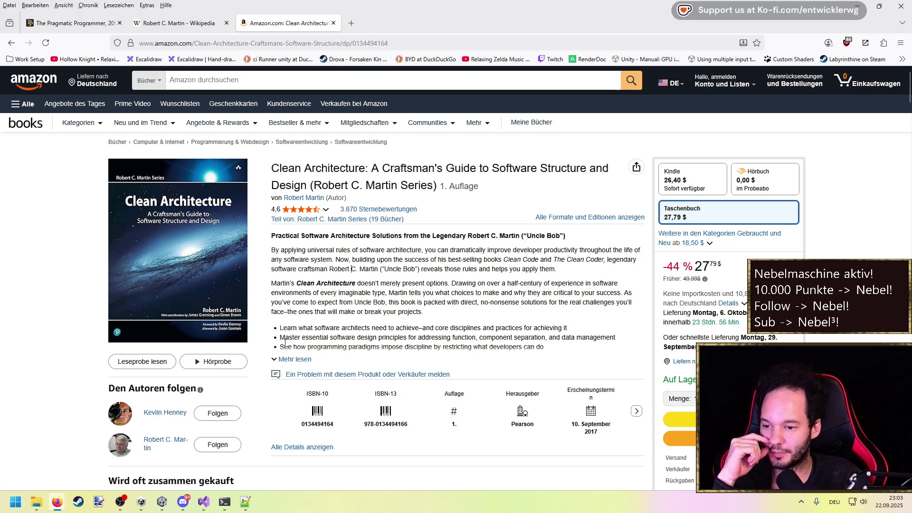
left_click(287, 359)
scroll(280, 328, "down", 2)
scroll(176, 202, "up", 3)
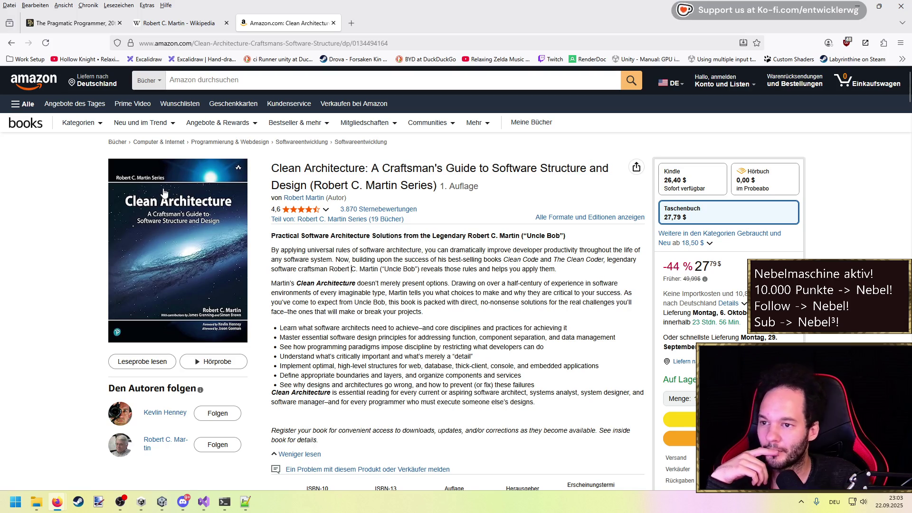
Close the Wikipedia tab and open a fresh new tab.
left_click(184, 28)
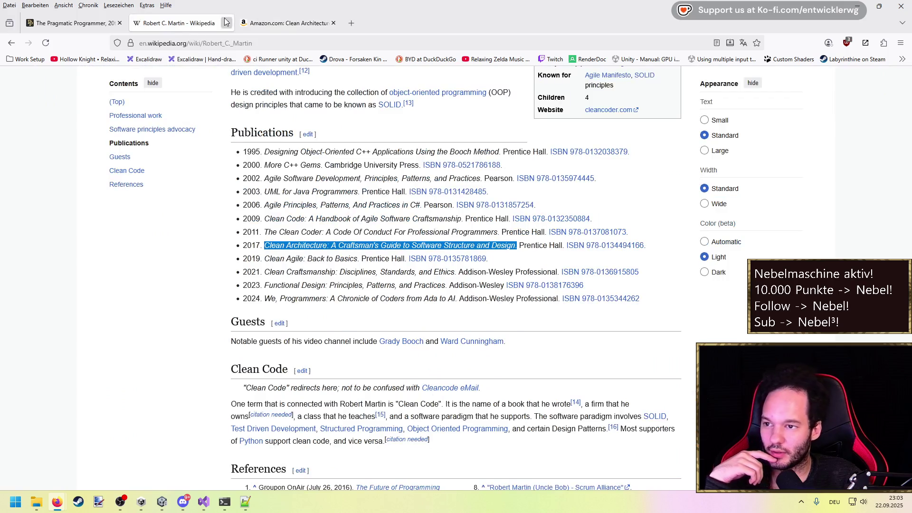
left_click(226, 23)
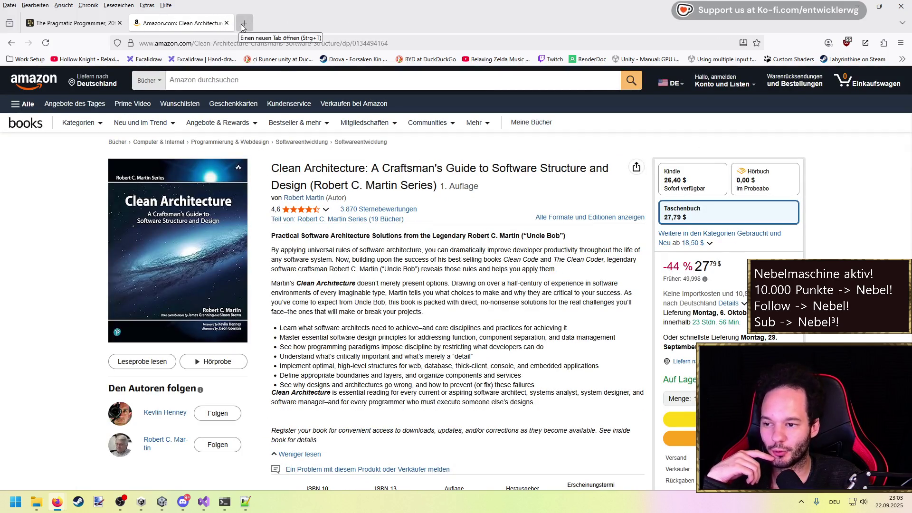
left_click(243, 24)
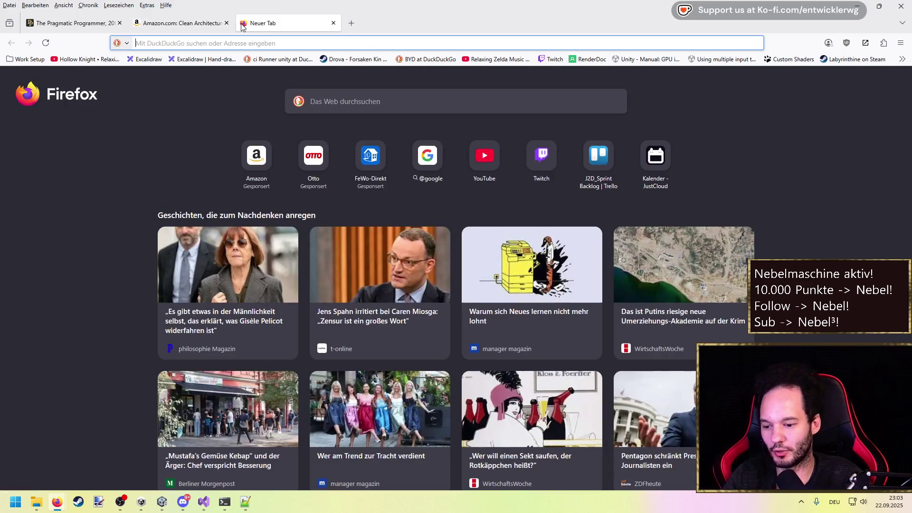
Search DuckDuckGo for 'Software architecture books'.
type("A")
key("BackSpace")
key("BackSpace")
type("Software ")
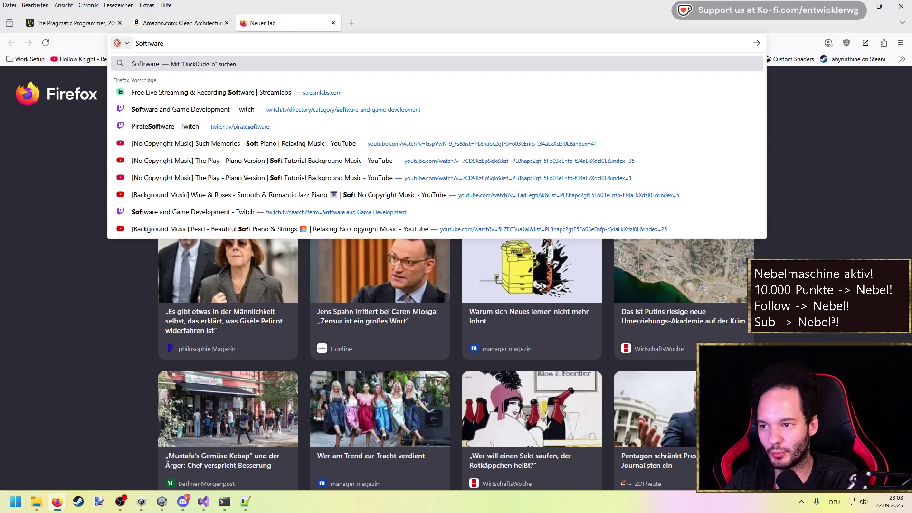
type("architecture")
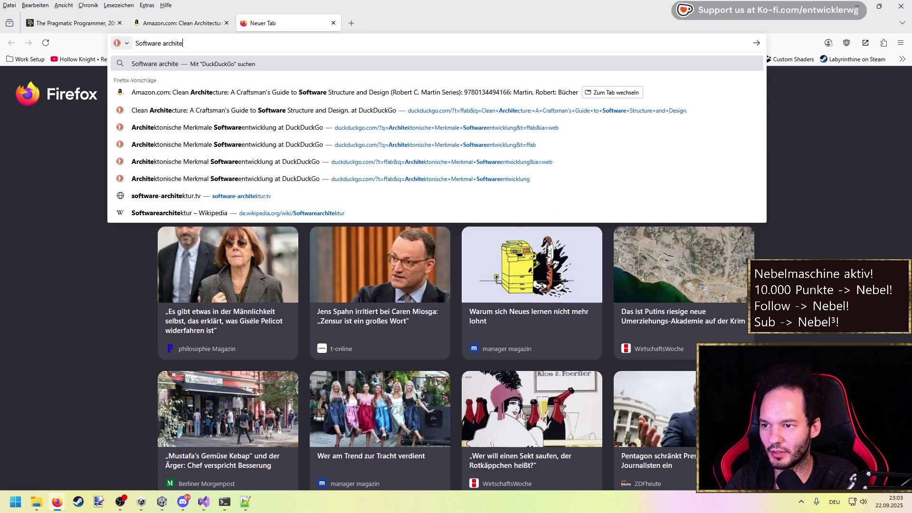
key("Return")
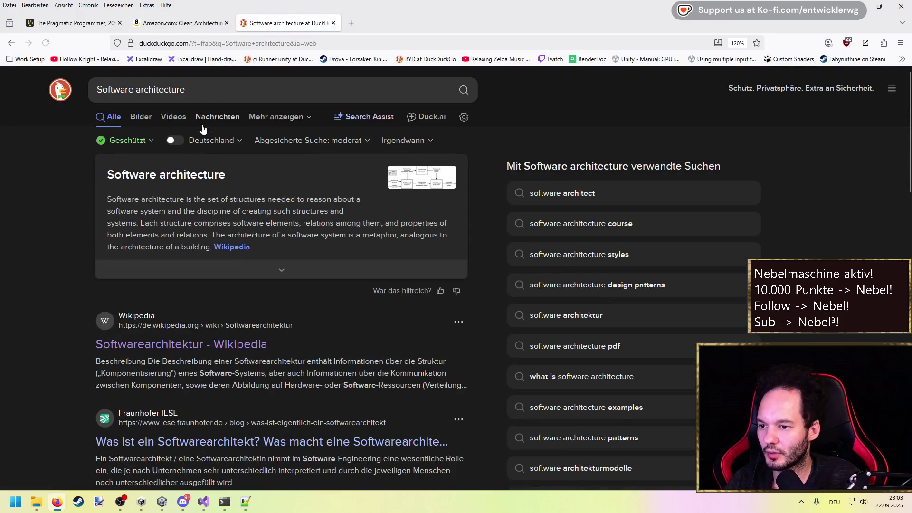
left_click(222, 97)
type("books")
key("Return")
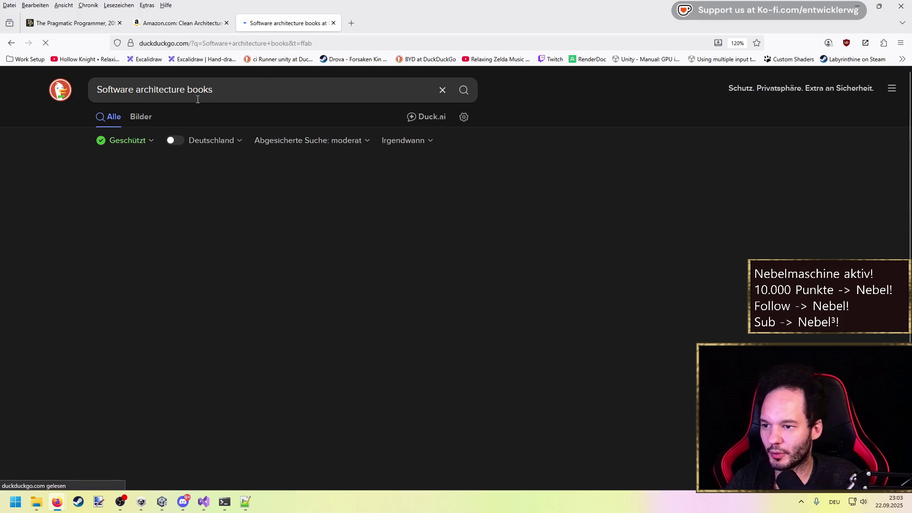
Open the Fundamentals of Software Architecture offer from the image results, browse it, then close it.
left_click(141, 117)
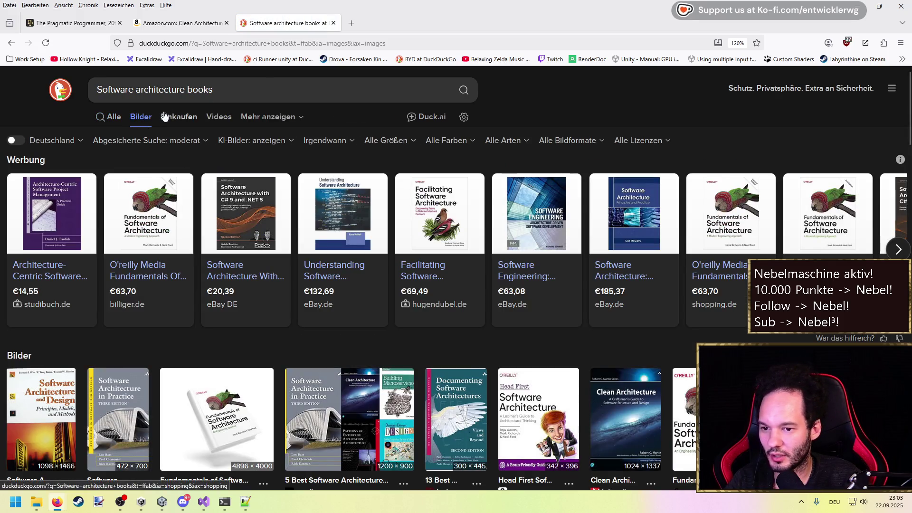
left_click(140, 225)
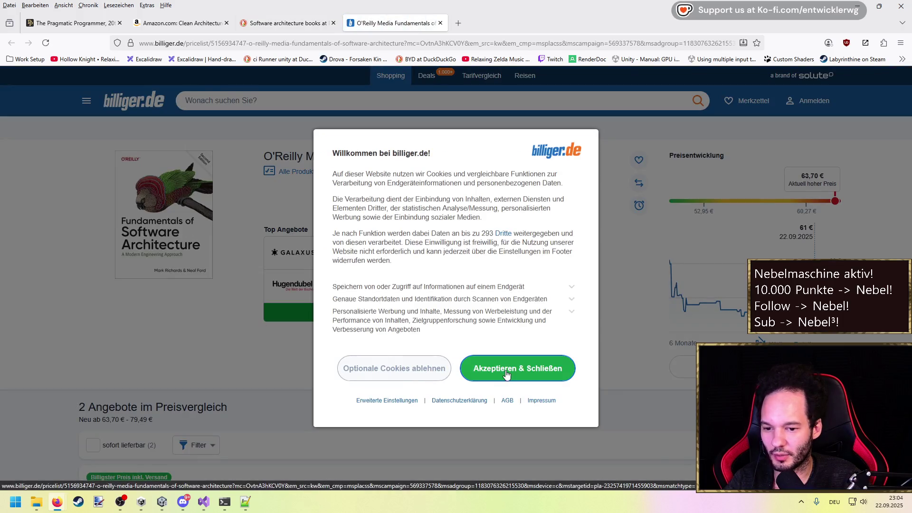
left_click(506, 375)
mouse_move(157, 205)
scroll(82, 248, "down", 10)
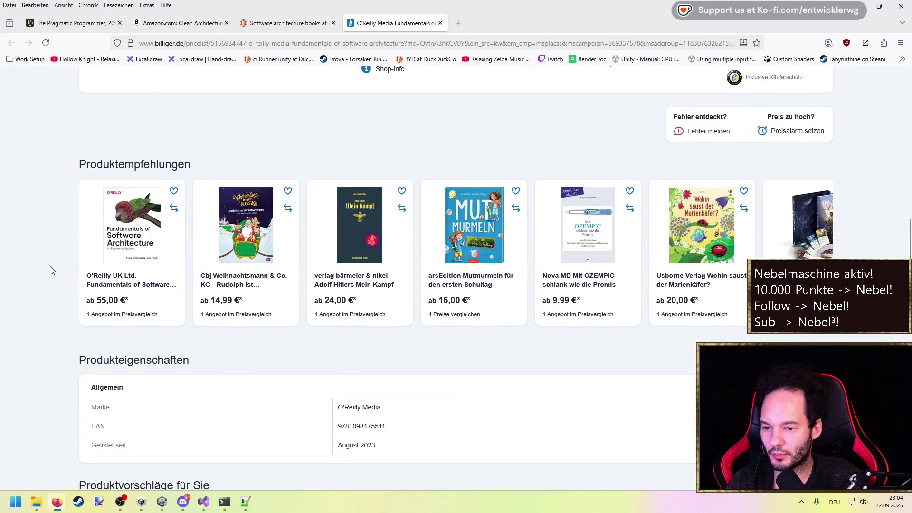
scroll(51, 271, "up", 8)
scroll(51, 270, "up", 2)
mouse_move(171, 223)
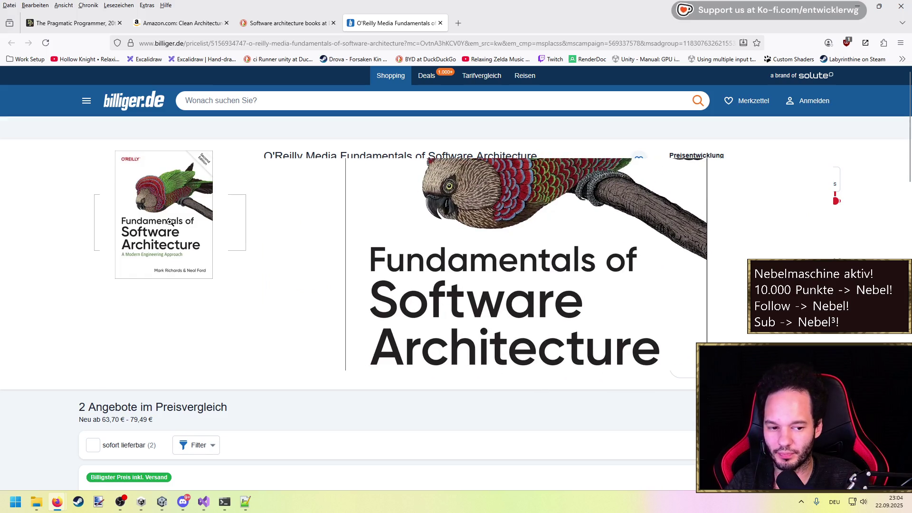
left_click(440, 24)
Return to the web results, then close the DuckDuckGo and Amazon tabs.
scroll(293, 338, "down", 4)
scroll(280, 309, "up", 4)
left_click(449, 90)
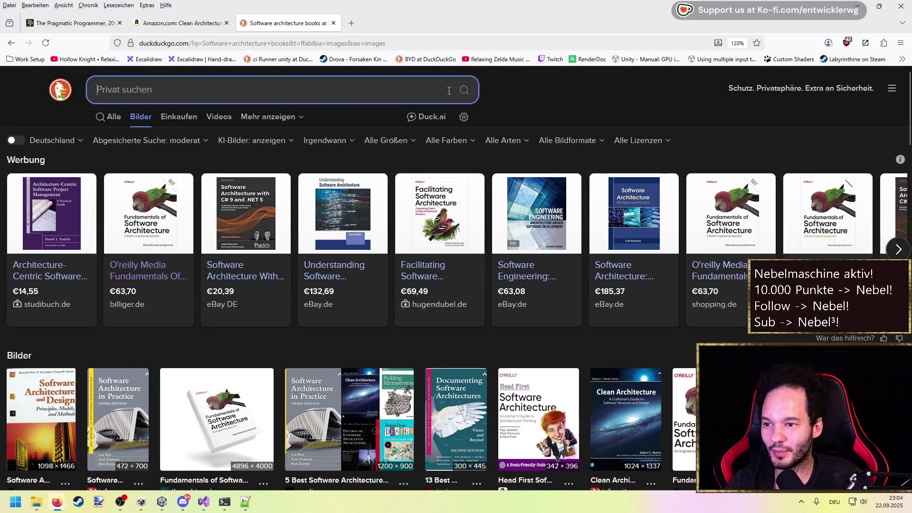
left_click(109, 117)
left_click(65, 239)
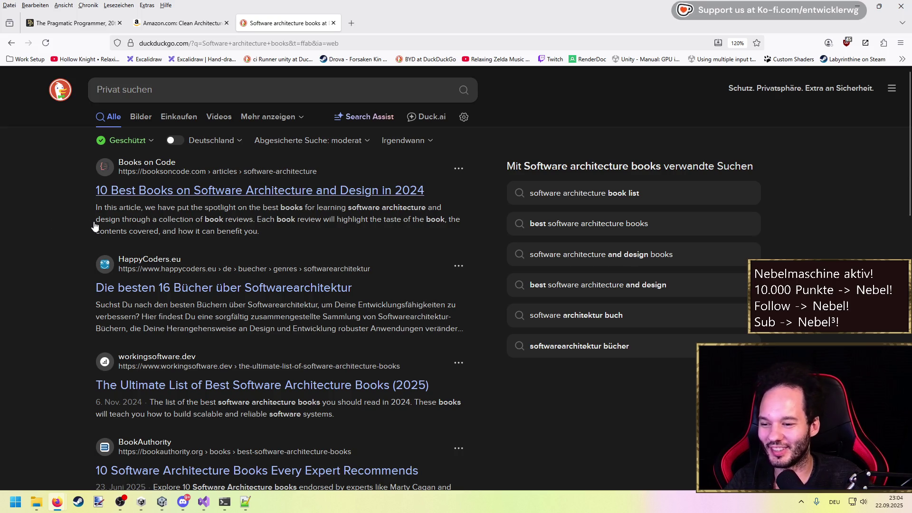
scroll(53, 238, "down", 1)
scroll(53, 238, "up", 1)
left_click(179, 90)
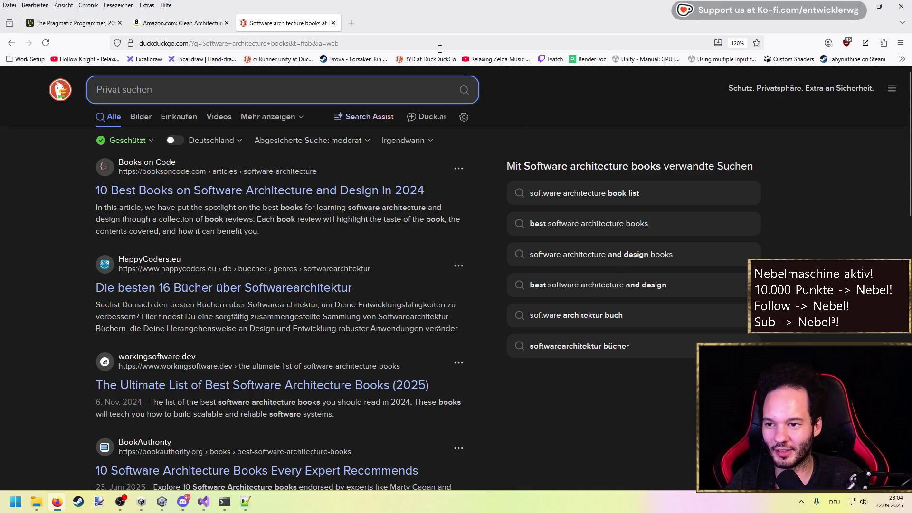
key("ctrl+w")
key("ctrl+w")
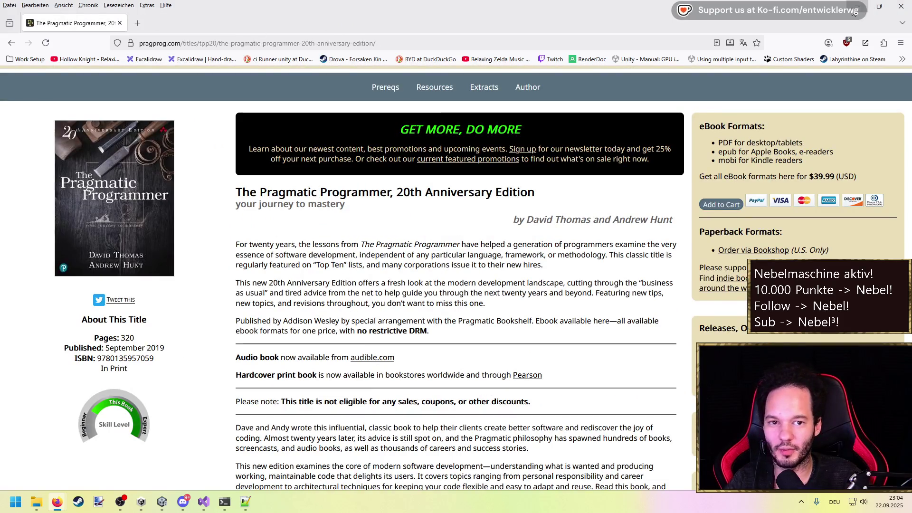
Minimize Firefox and bring the Visual Studio Actor.cs window forward.
left_click(853, 12)
mouse_move(203, 501)
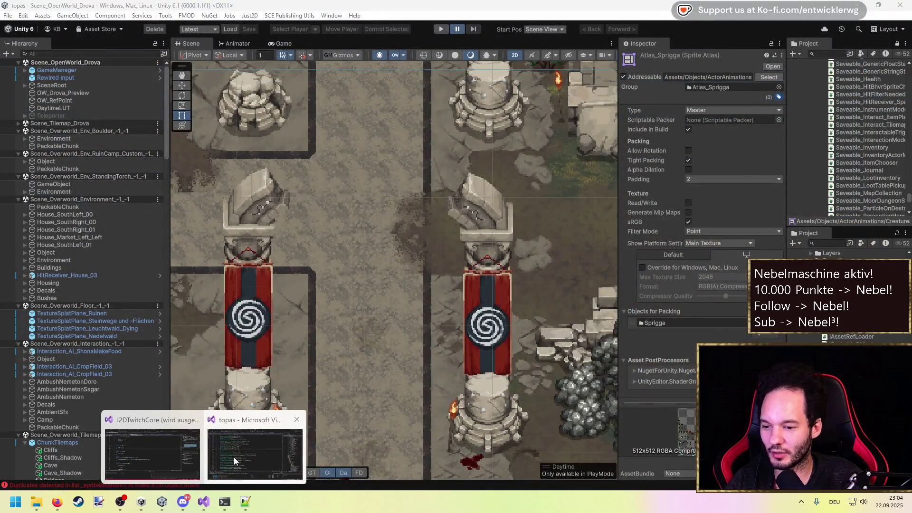
left_click(234, 457)
Inspect GetInventory's Obsolete attribute and GetInventoryActorModule usages in Actor.cs, then return to Unity.
left_click_drag(256, 211, 195, 209)
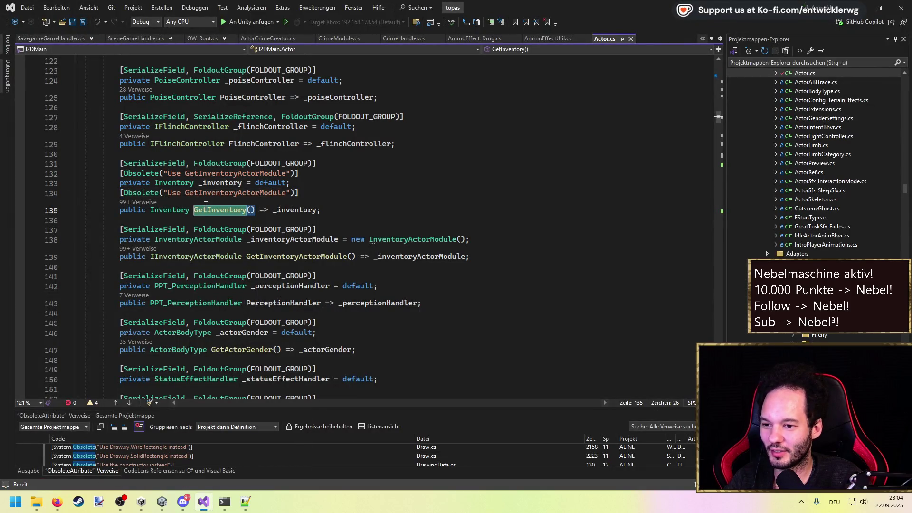
left_click(161, 191)
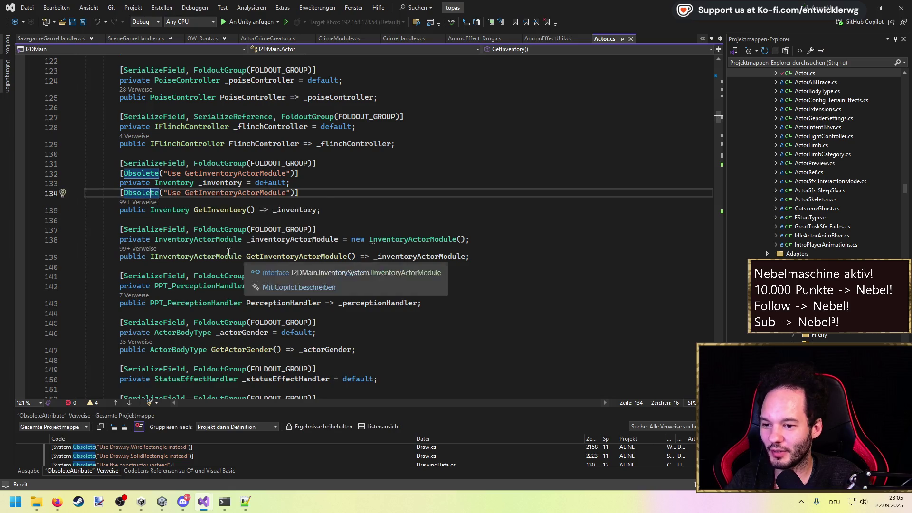
left_click(288, 266)
double_click(287, 256)
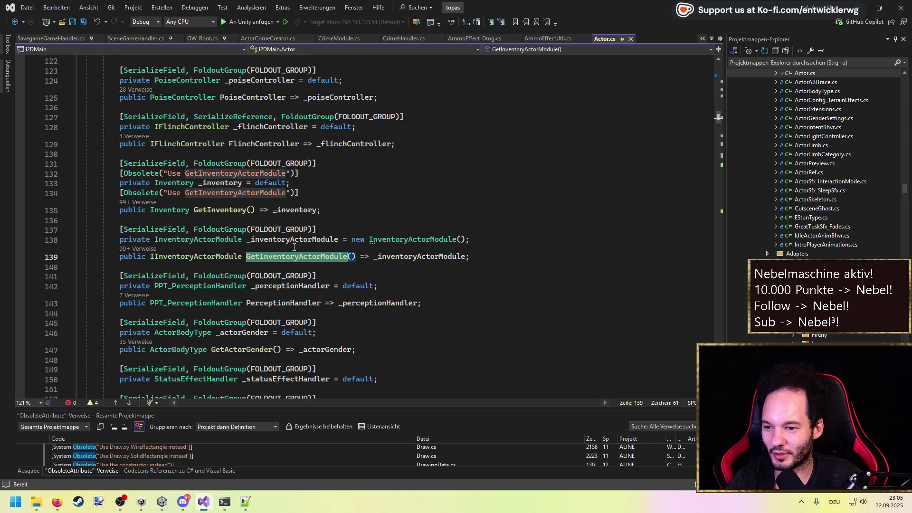
left_click(337, 221)
key("alt+Tab")
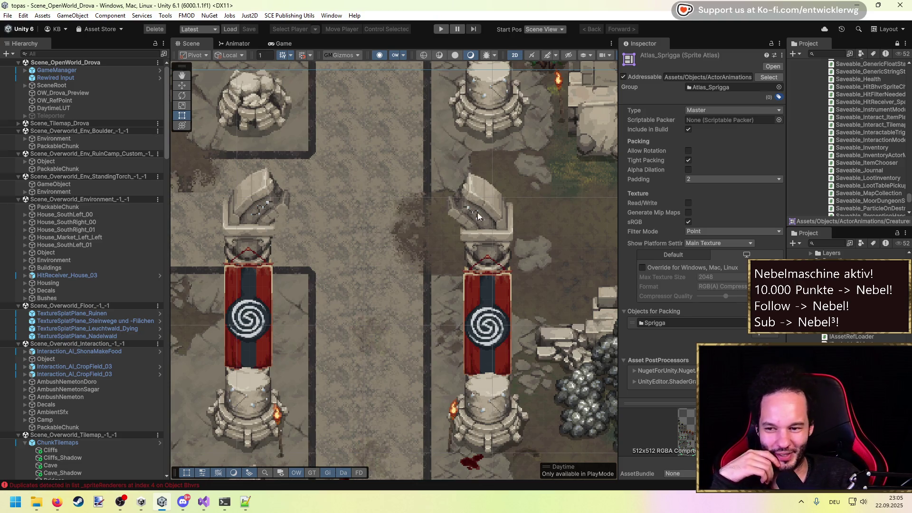
Start Play mode and walk the character across town to the torch camp and back to the ruins.
mouse_move(208, 506)
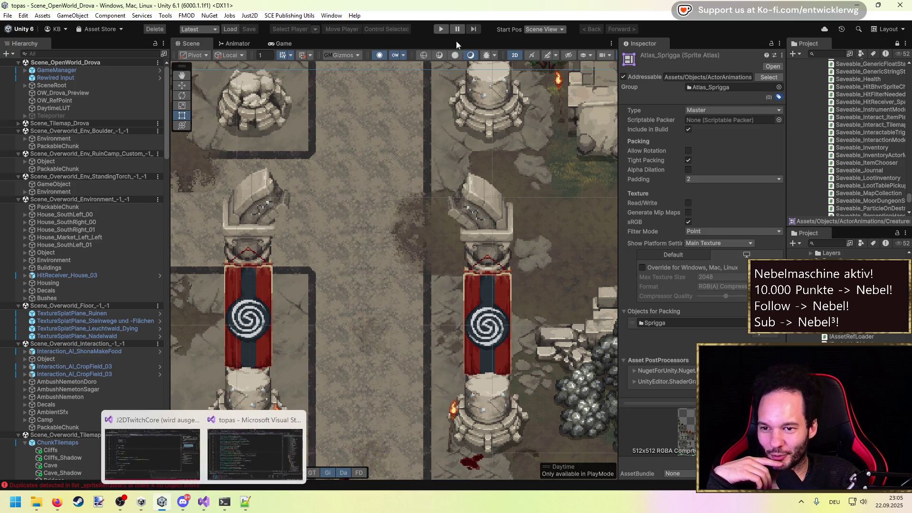
left_click(441, 29)
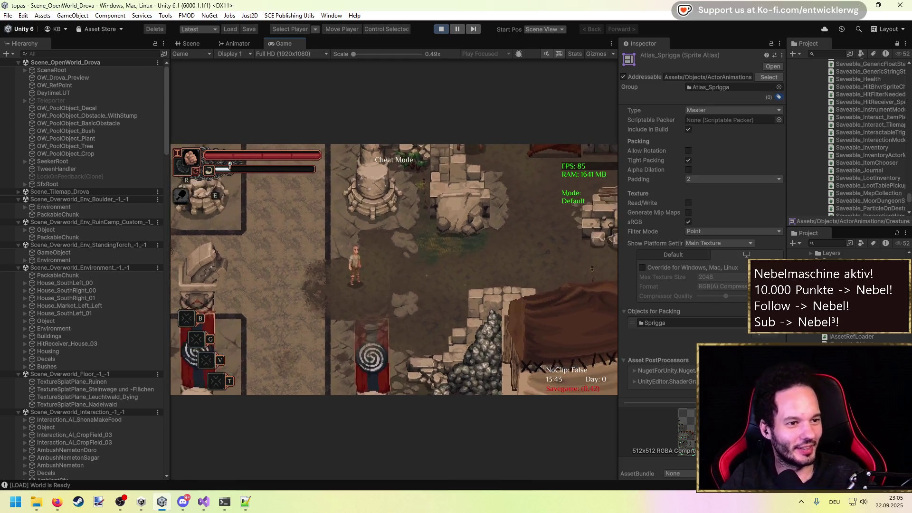
key("d")
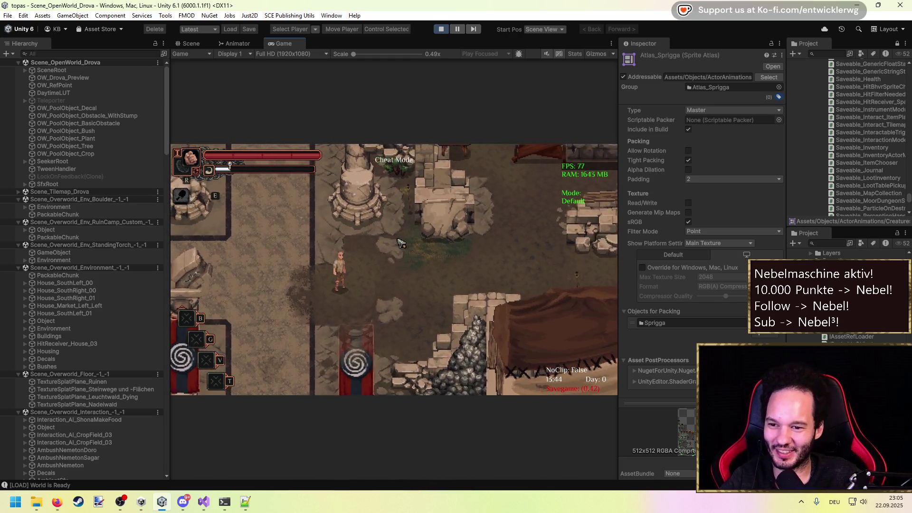
key("a")
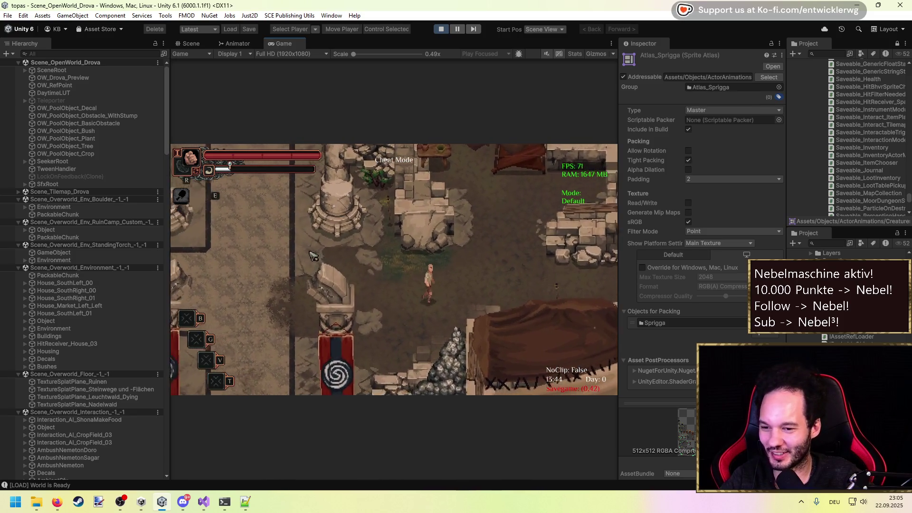
key("a")
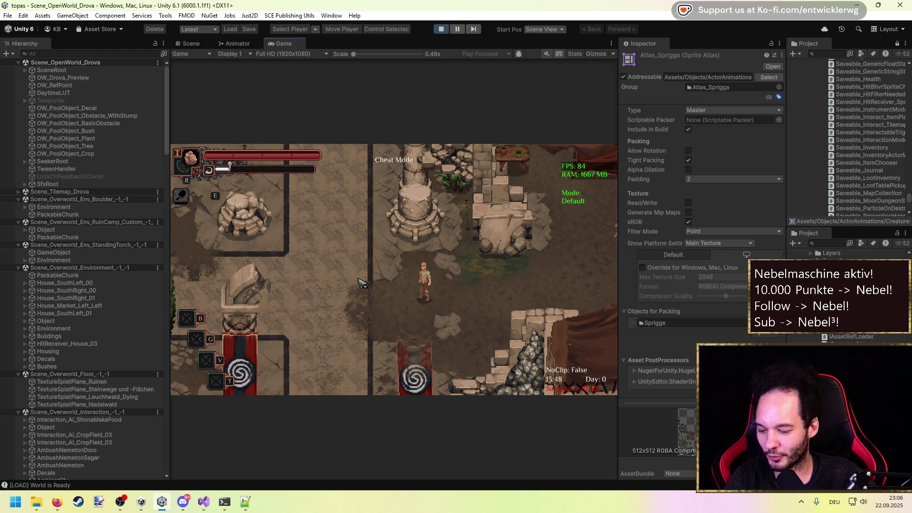
key("s")
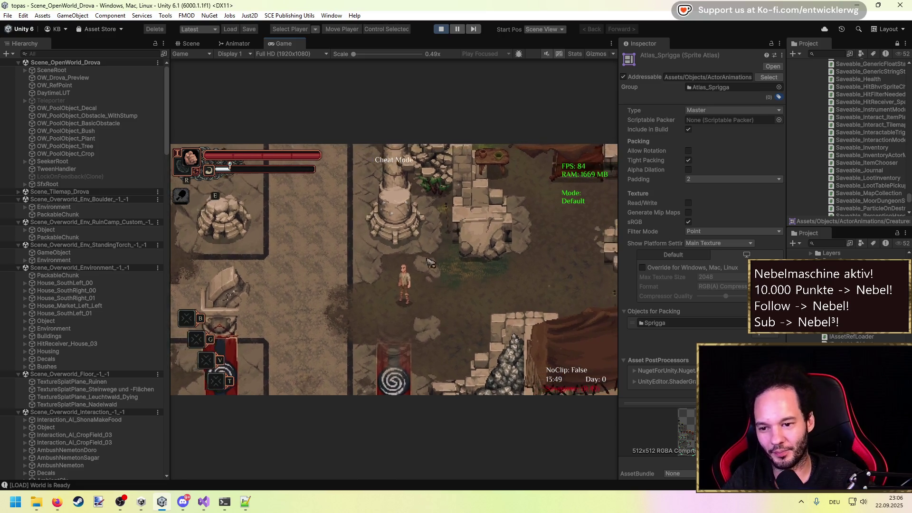
key("w")
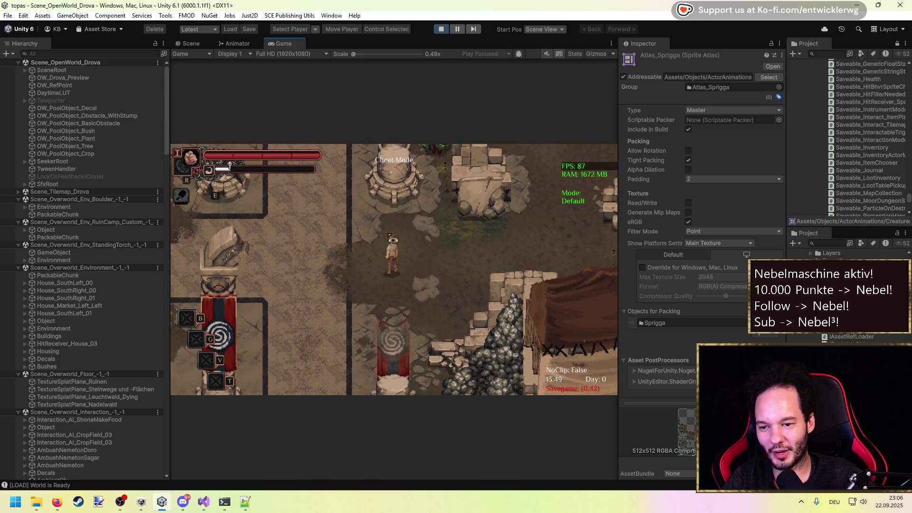
key("d")
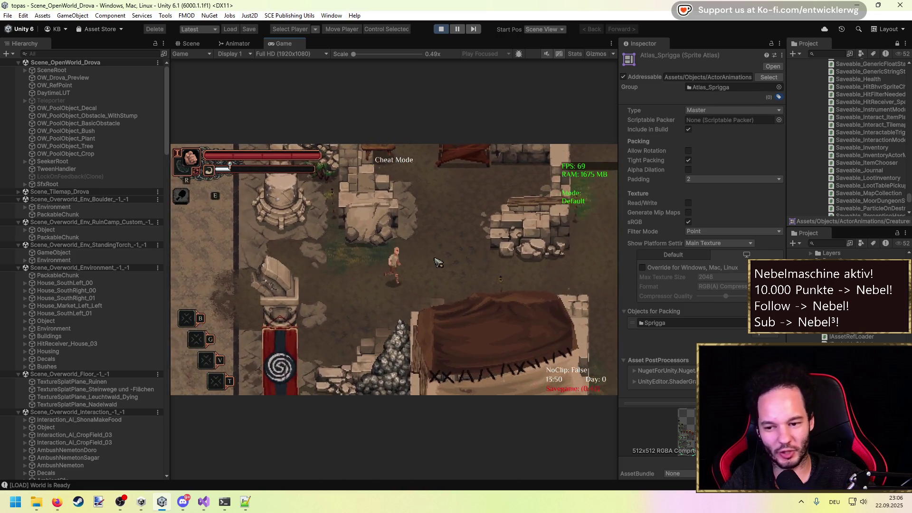
key("d")
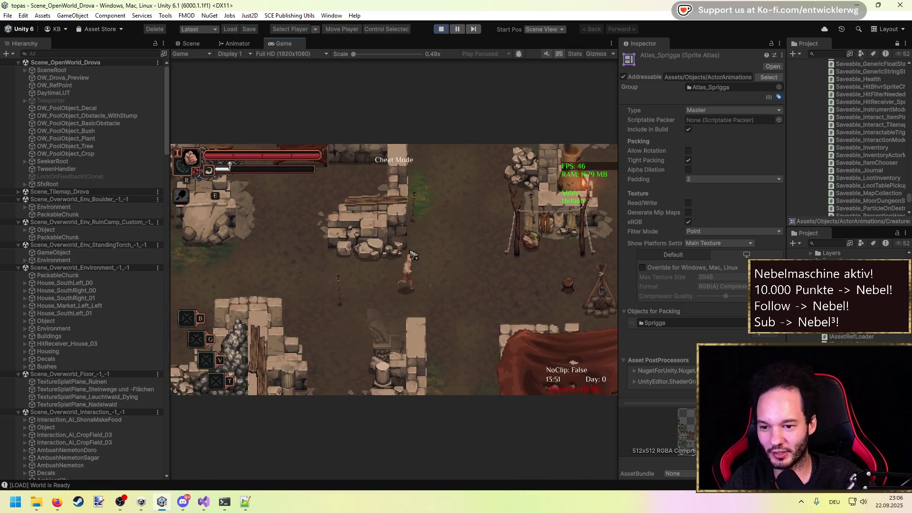
key("d")
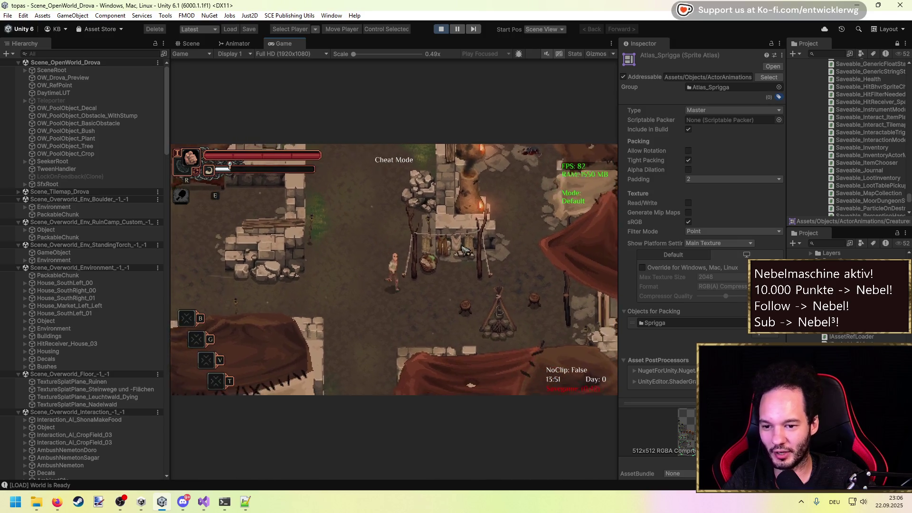
key("d")
key("s")
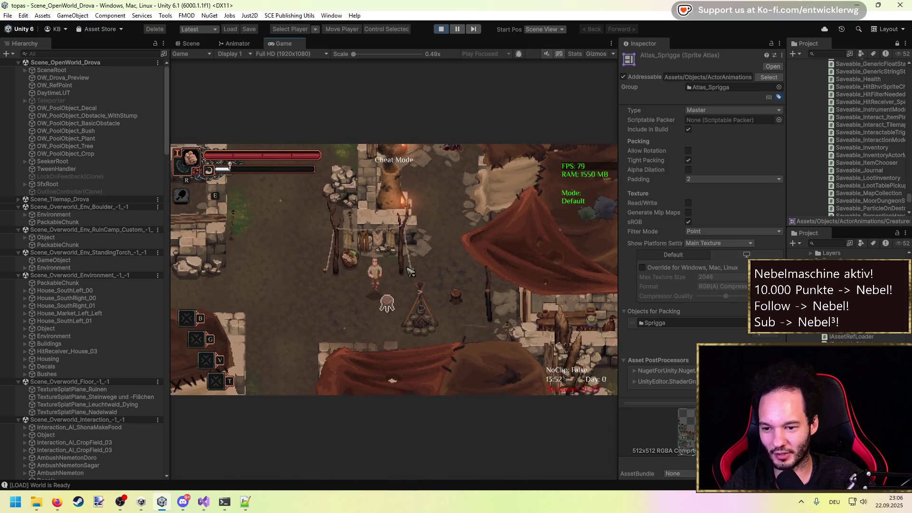
key("a")
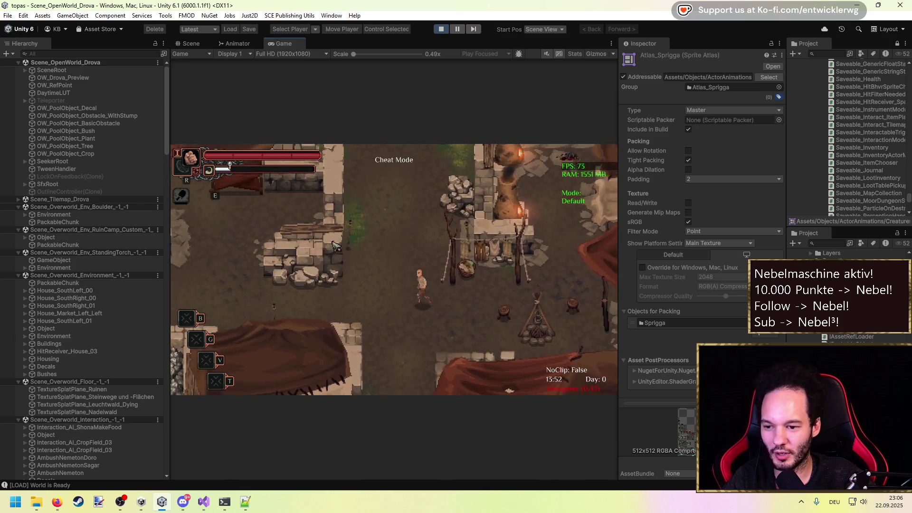
key("a")
key("s")
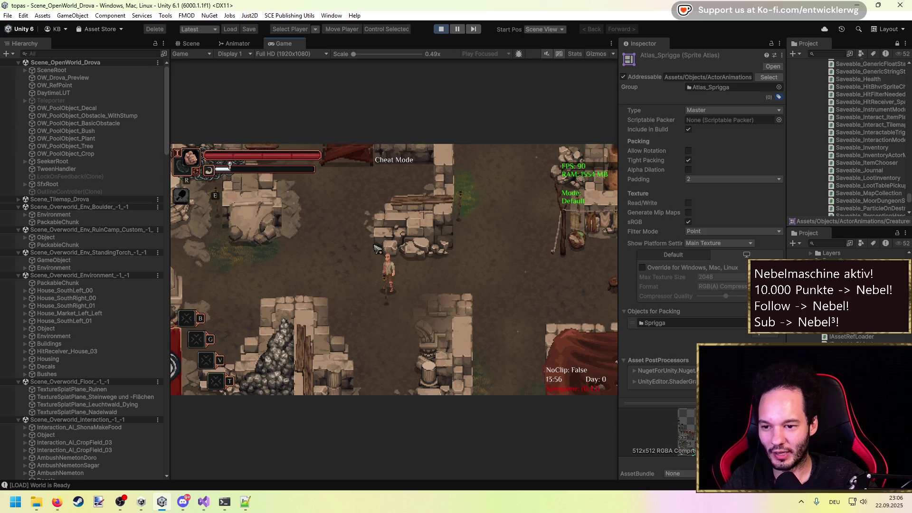
Walk the character west through town, back east to the camp, then south-west into town.
key("a")
key("a")
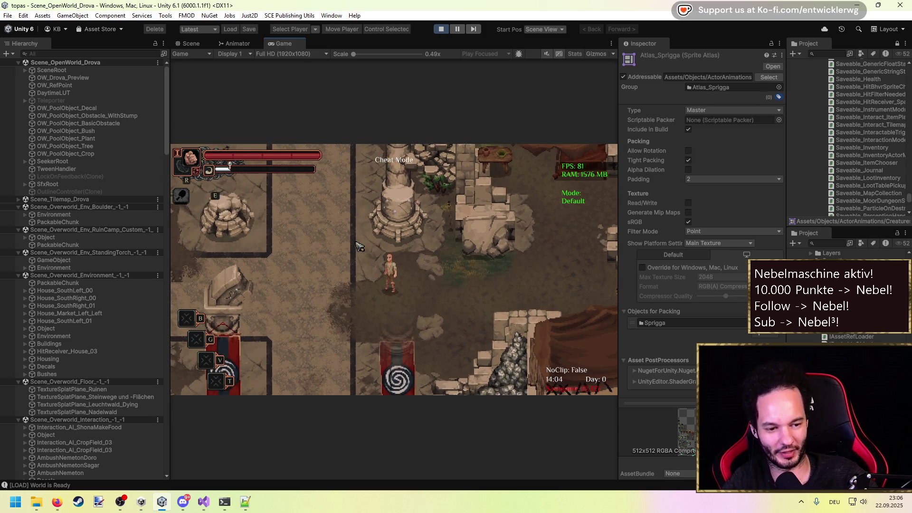
key("a")
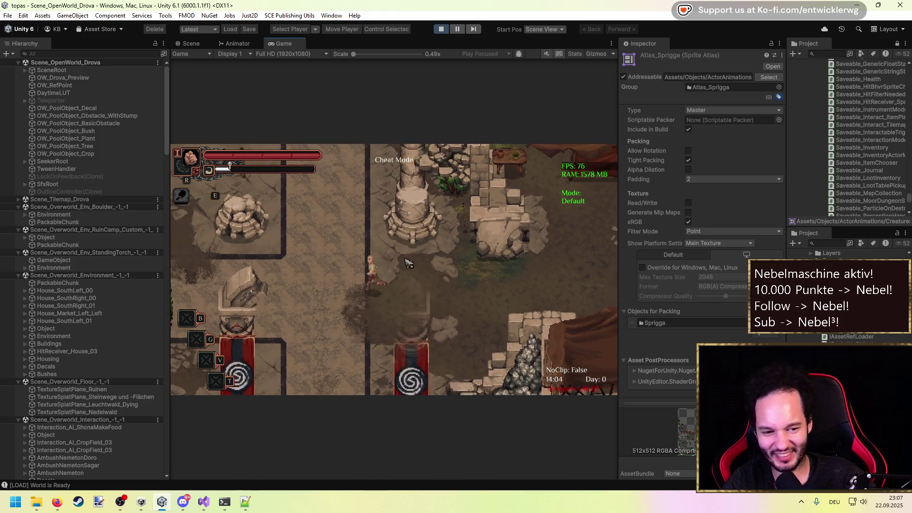
key("d")
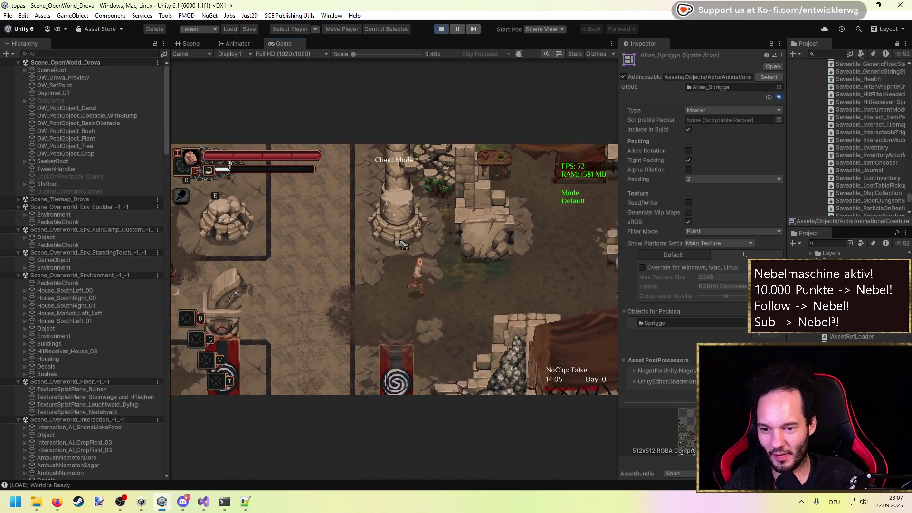
key("d")
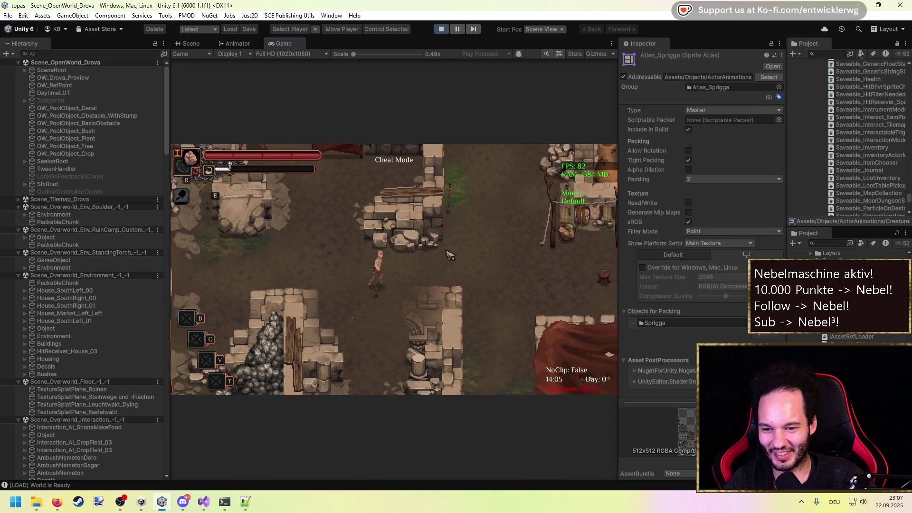
key("s")
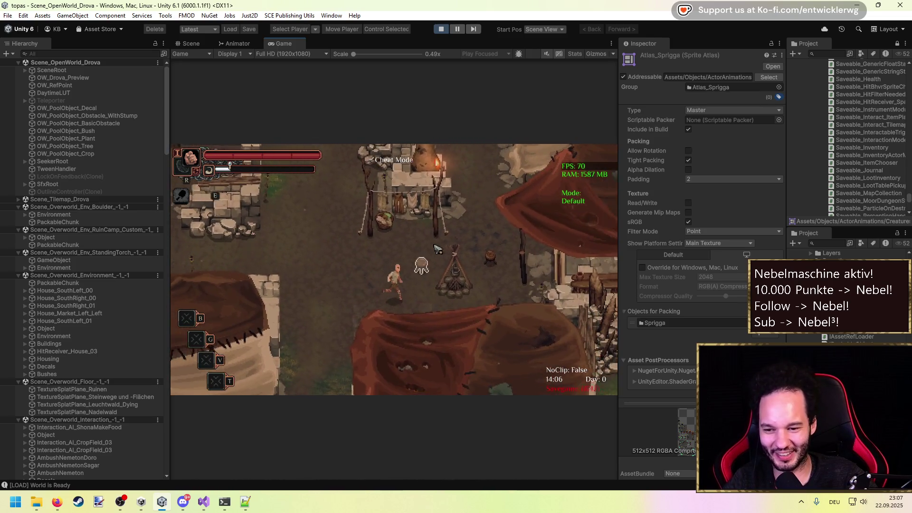
key("w")
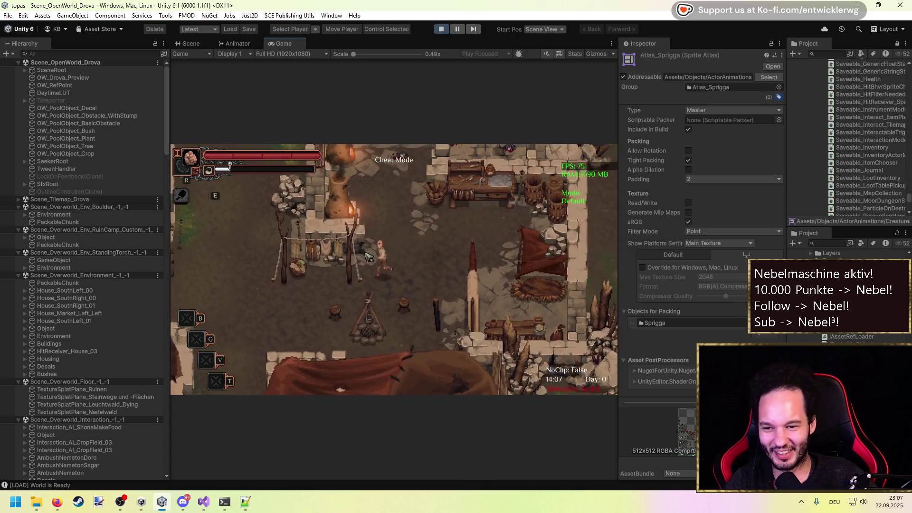
key("a")
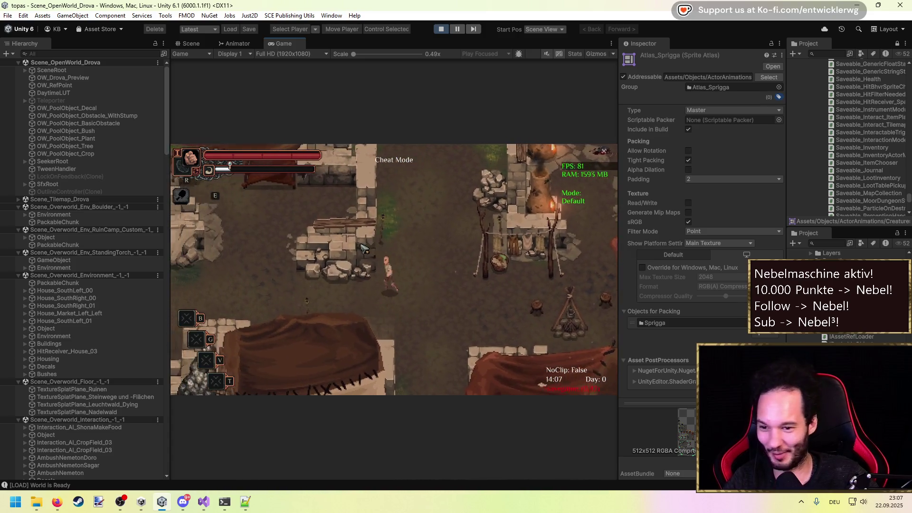
key("a")
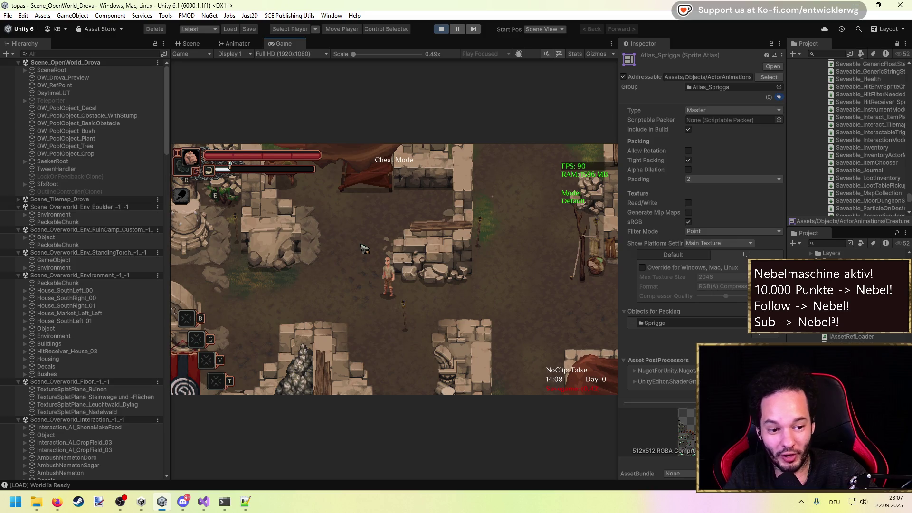
key("a")
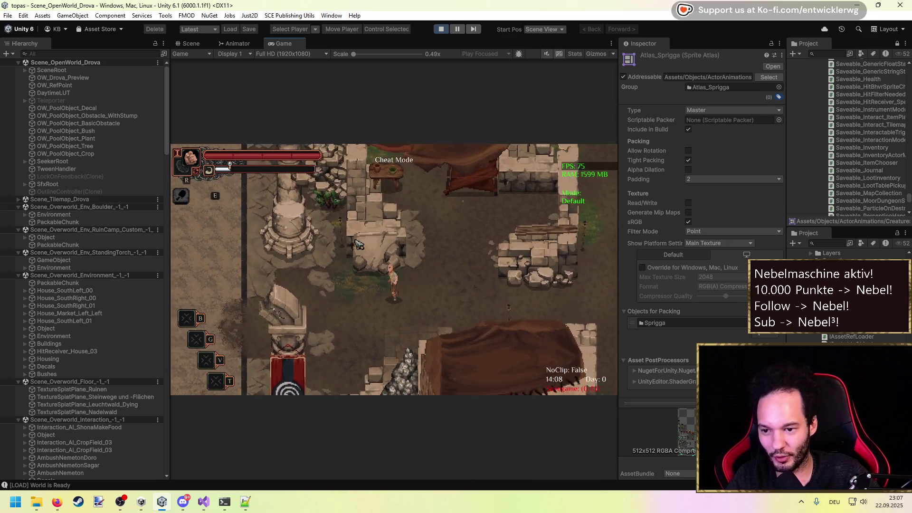
key("a")
key("s")
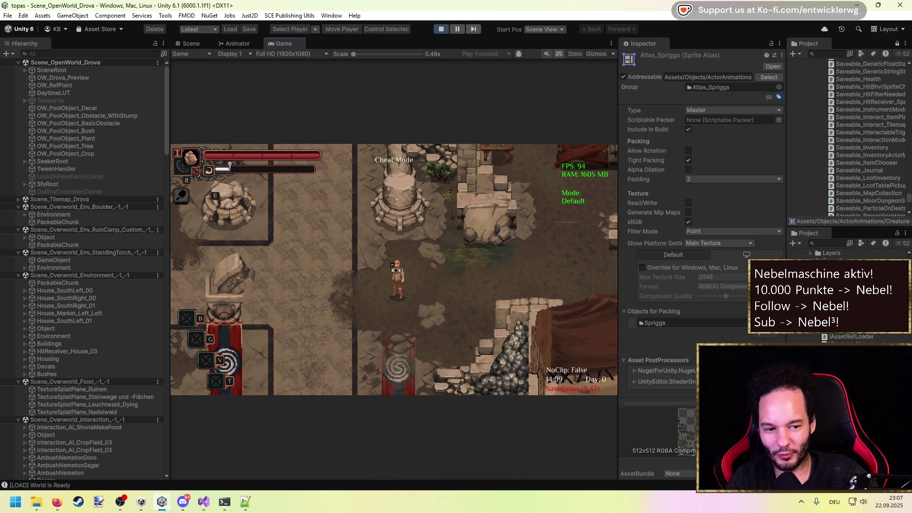
Walk the character around the stairs and red canopy until the autosave message appears.
key("s")
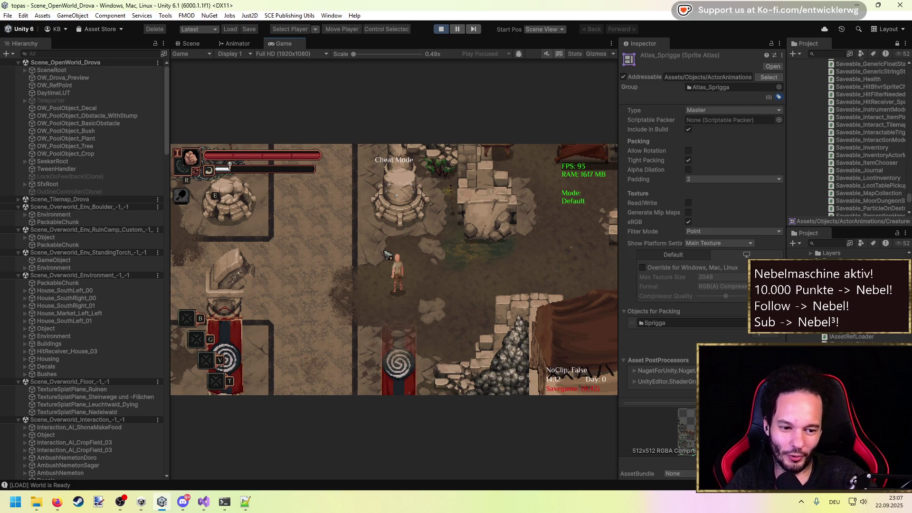
key("a")
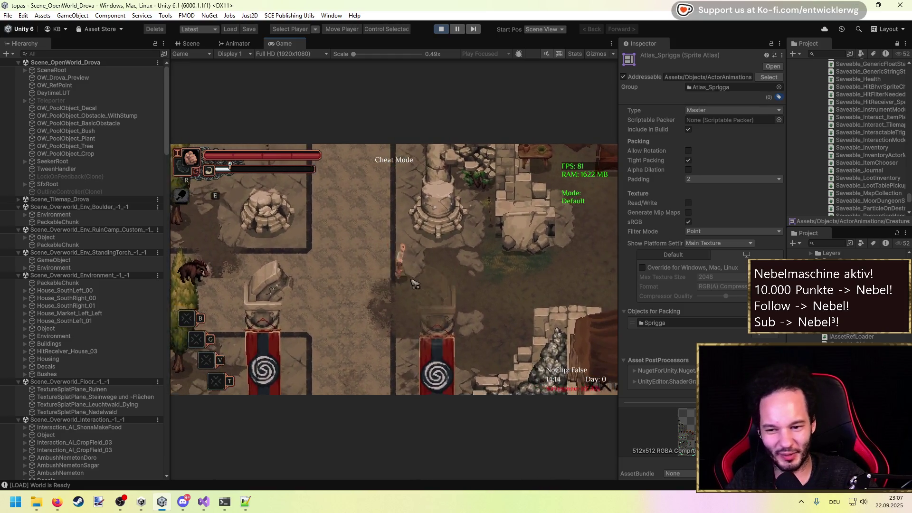
key("d")
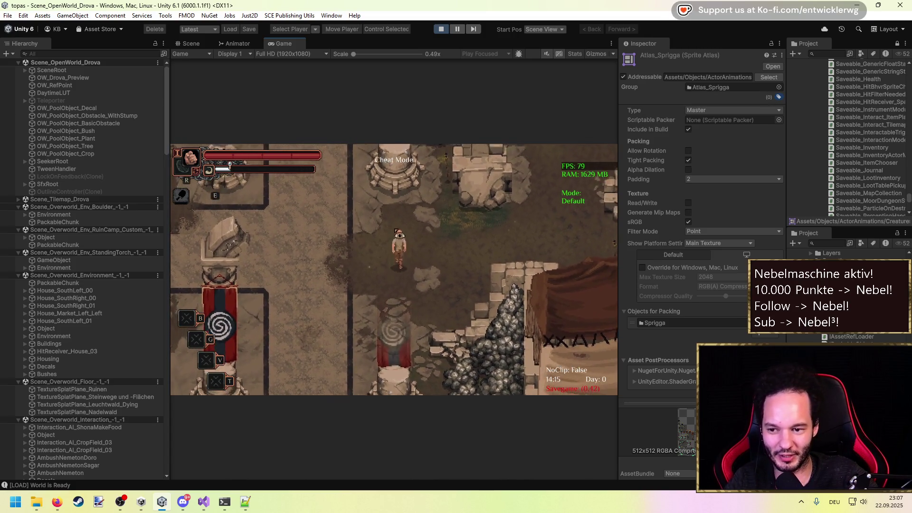
key("w")
key("w")
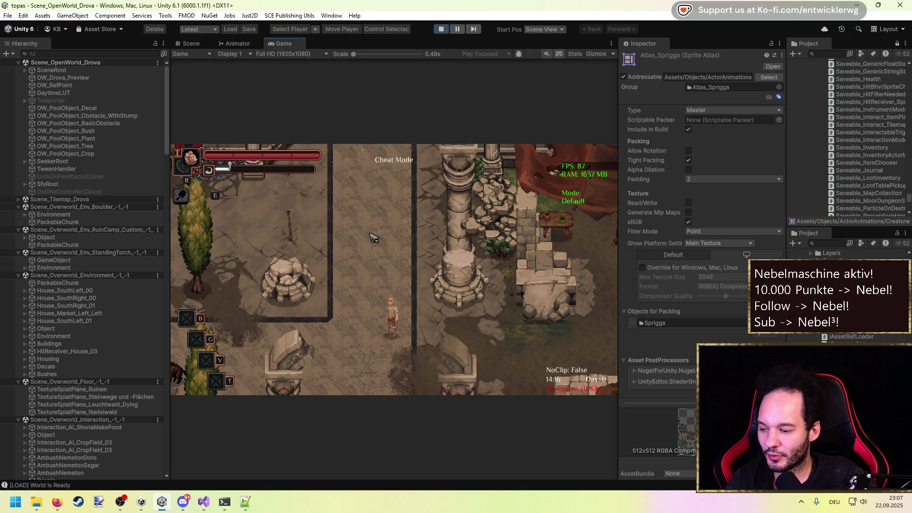
key("s")
key("d")
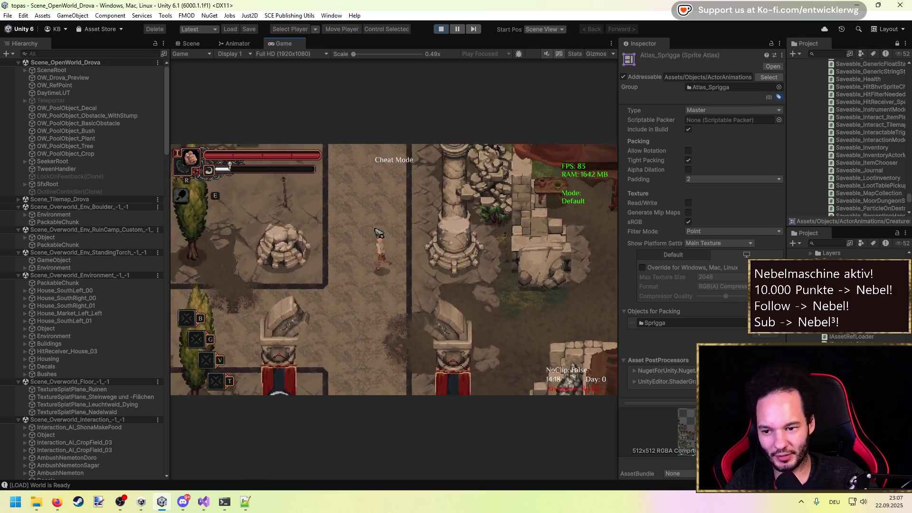
key("w")
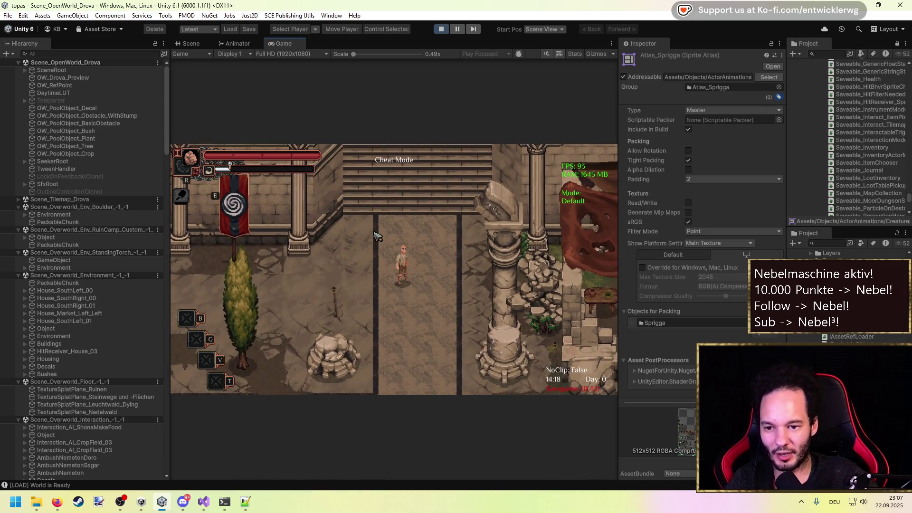
key("d")
key("w")
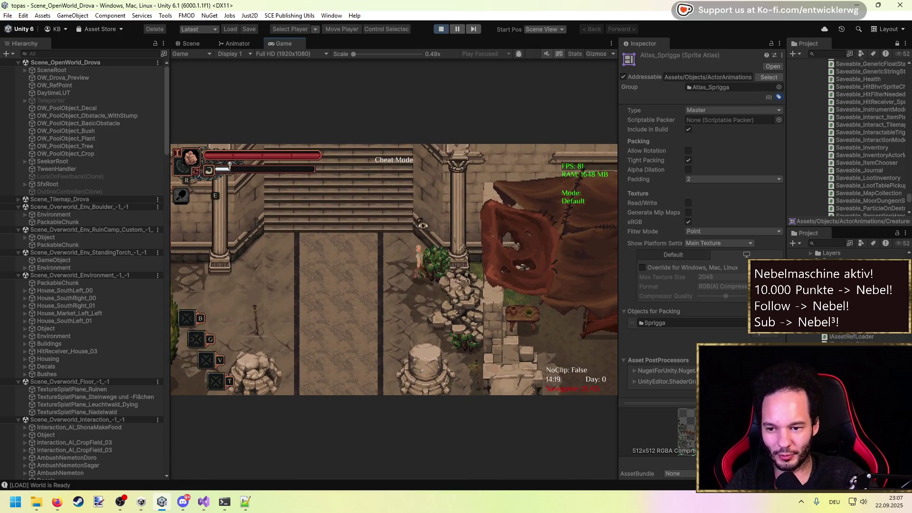
key("s")
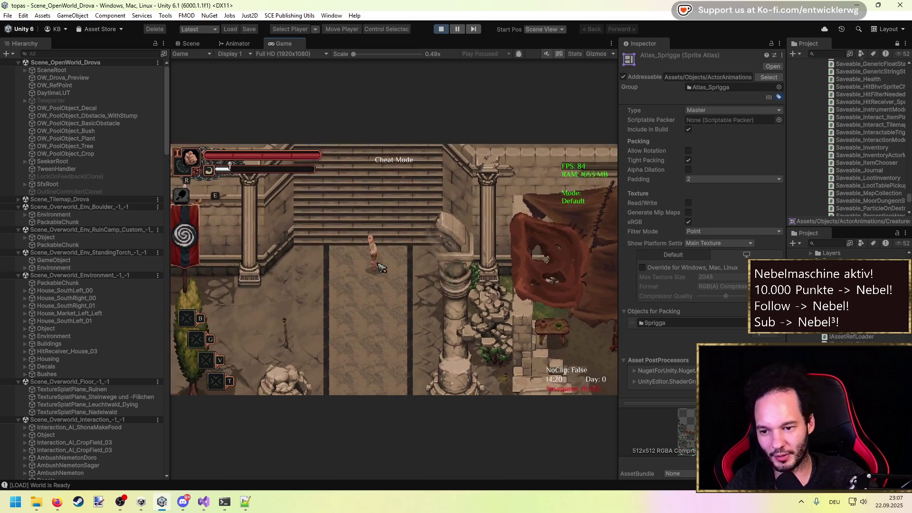
key("d")
key("s")
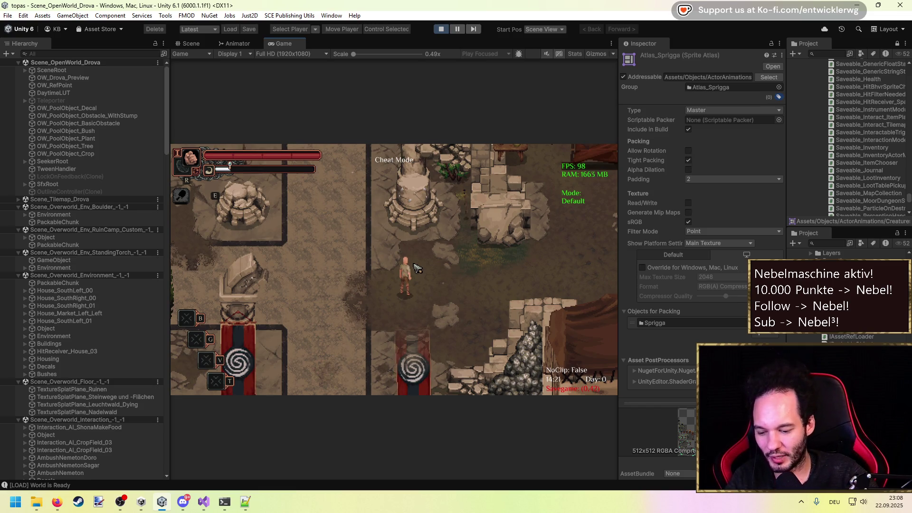
Walk the character north to the staircase, then east past the pillar toward the tent.
key("d")
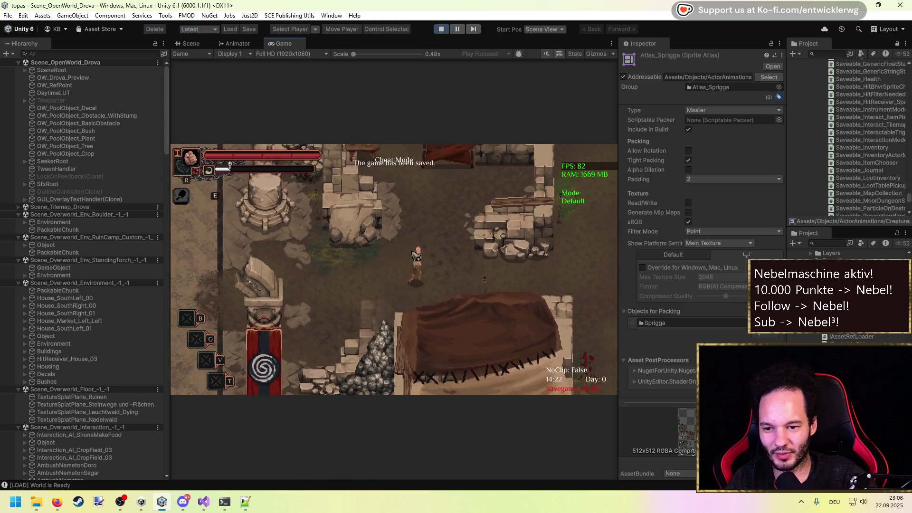
key("w")
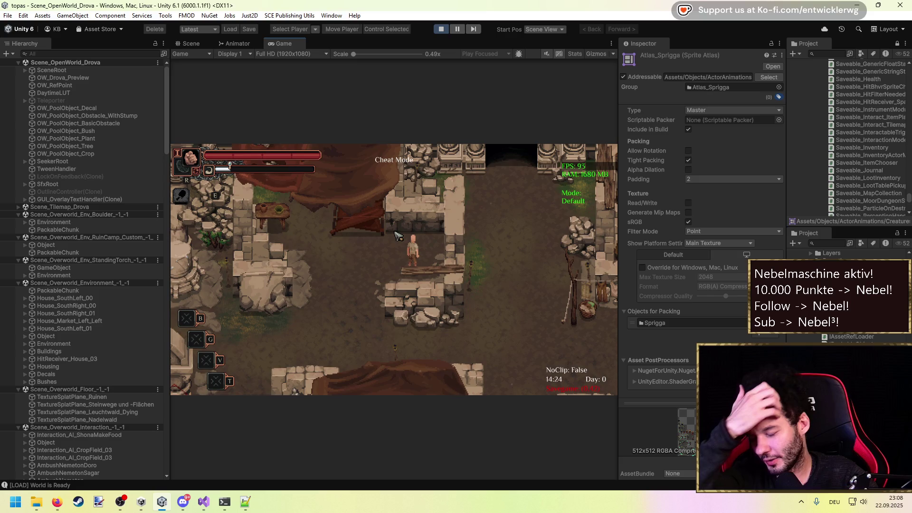
key("s")
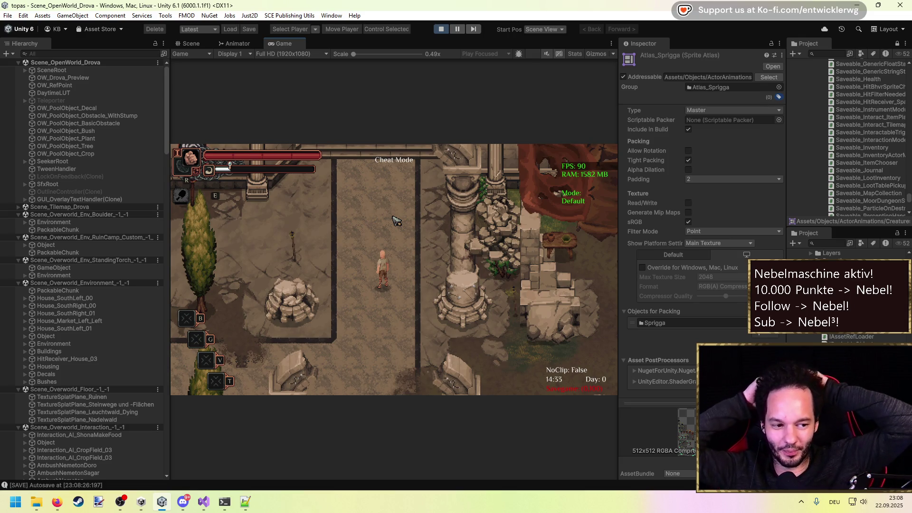
key("w")
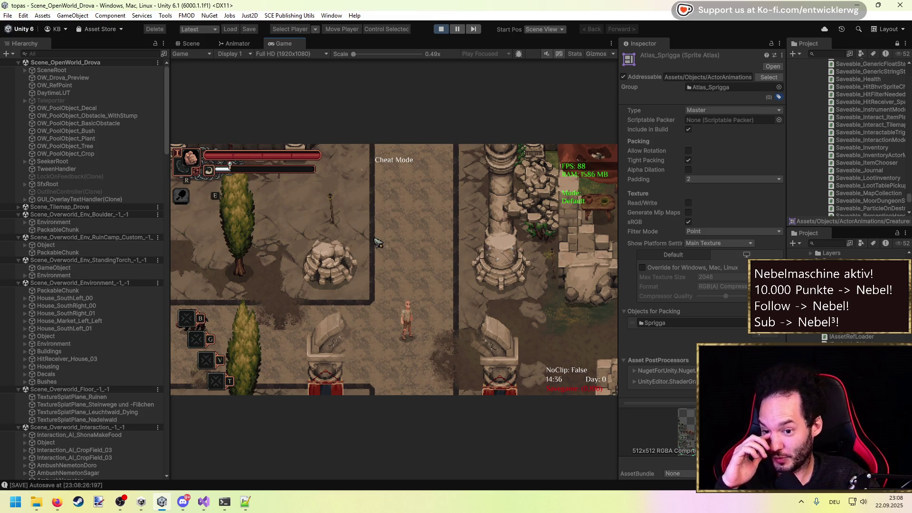
key("d")
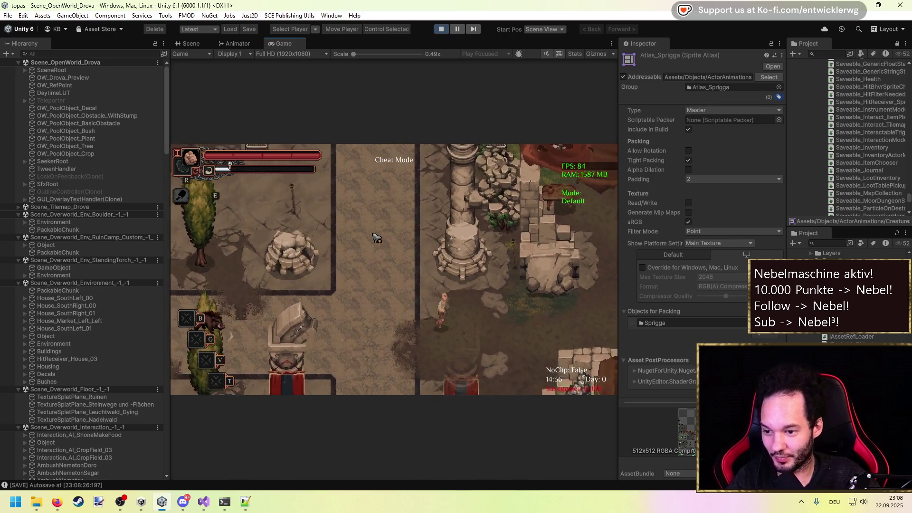
key("d")
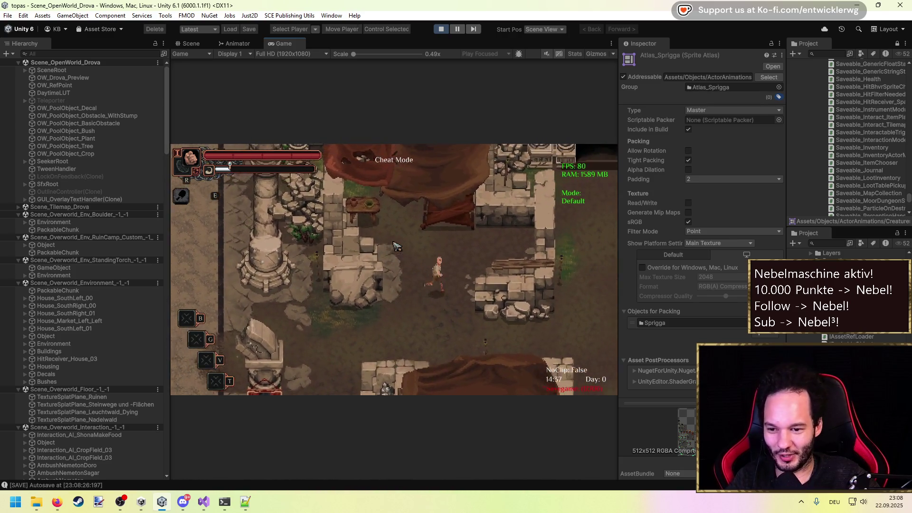
key("d")
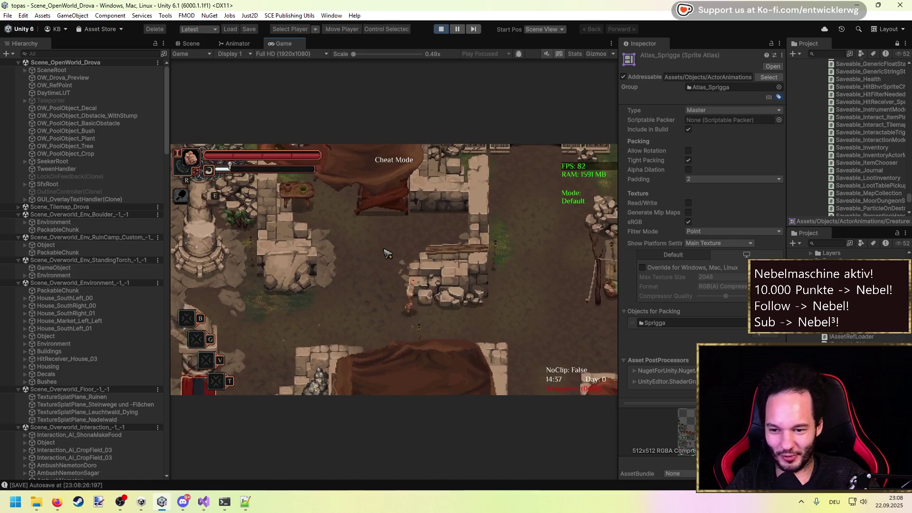
Walk the character back west to the pillar and north to the stairs, then switch to Visual Studio.
key("a")
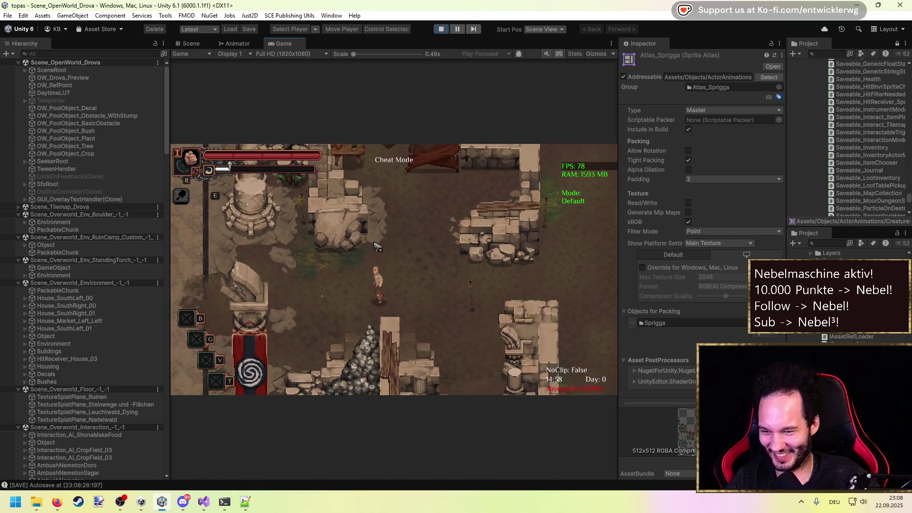
key("a")
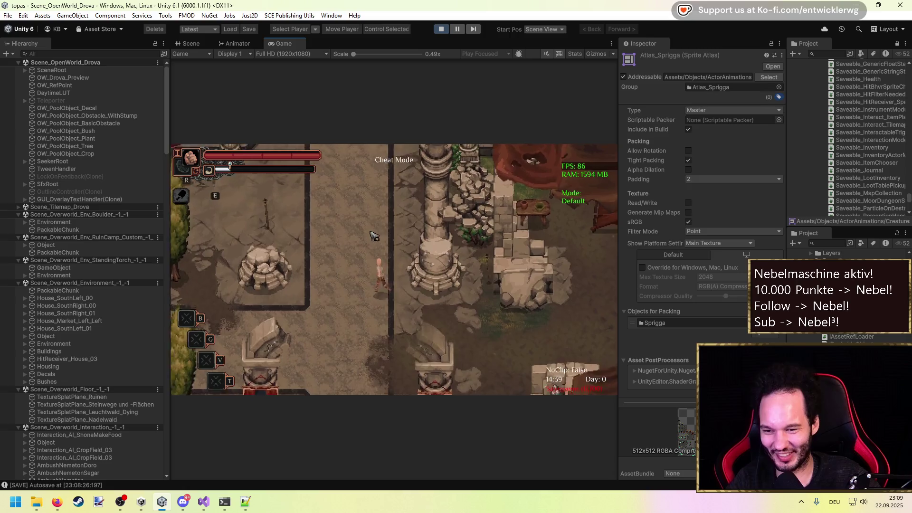
key("a")
key("w")
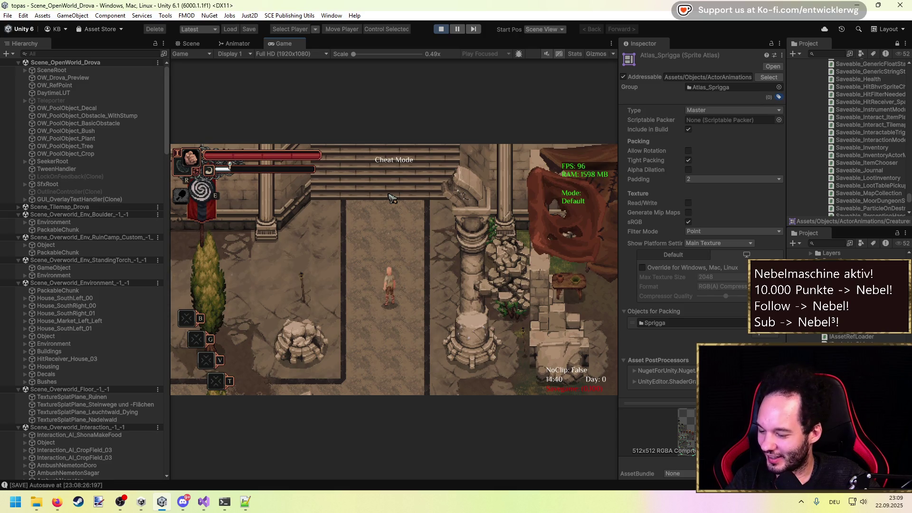
key("w")
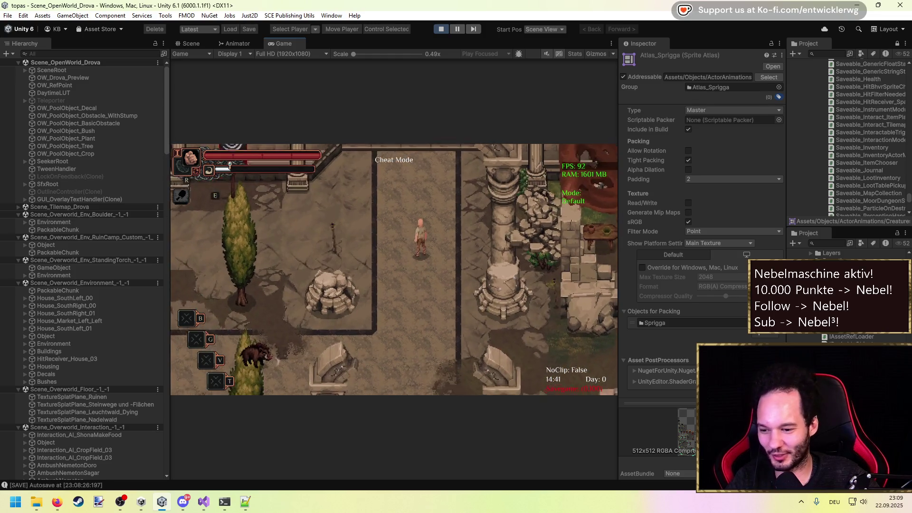
mouse_move(197, 492)
left_click(185, 442)
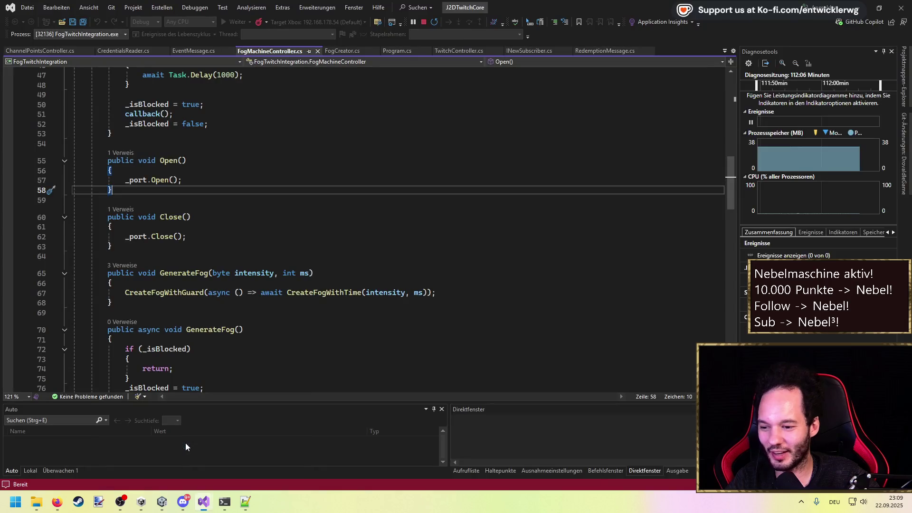
Glance at the PoiseController field in Actor.cs, then minimize both Visual Studio windows.
left_click(255, 453)
scroll(155, 244, "up", 3)
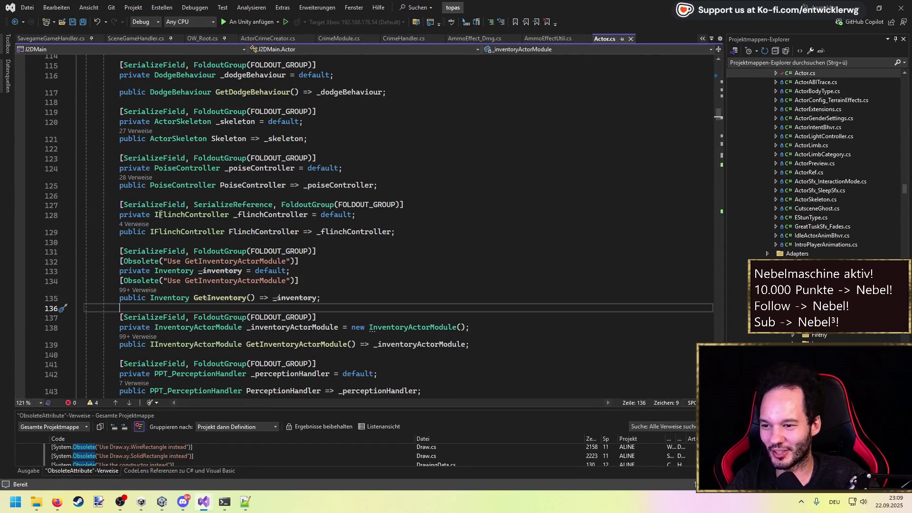
left_click(335, 159)
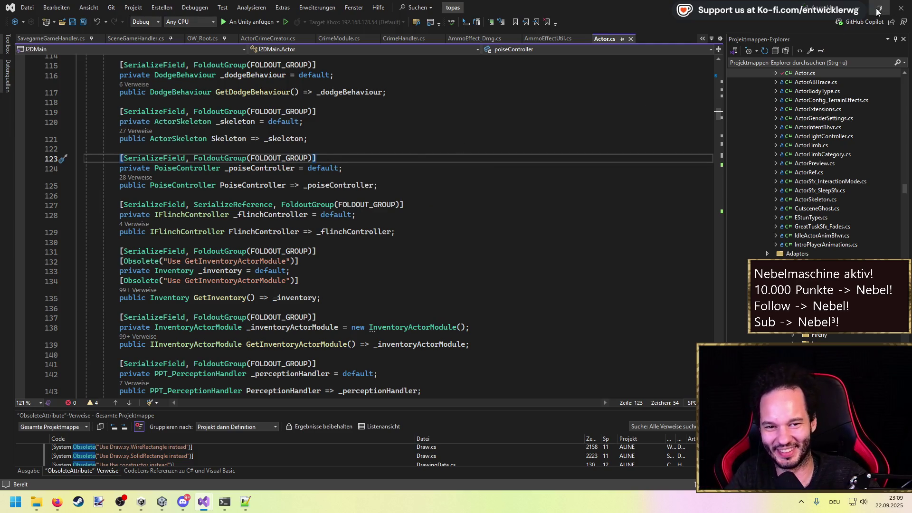
left_click(856, 8)
left_click(855, 9)
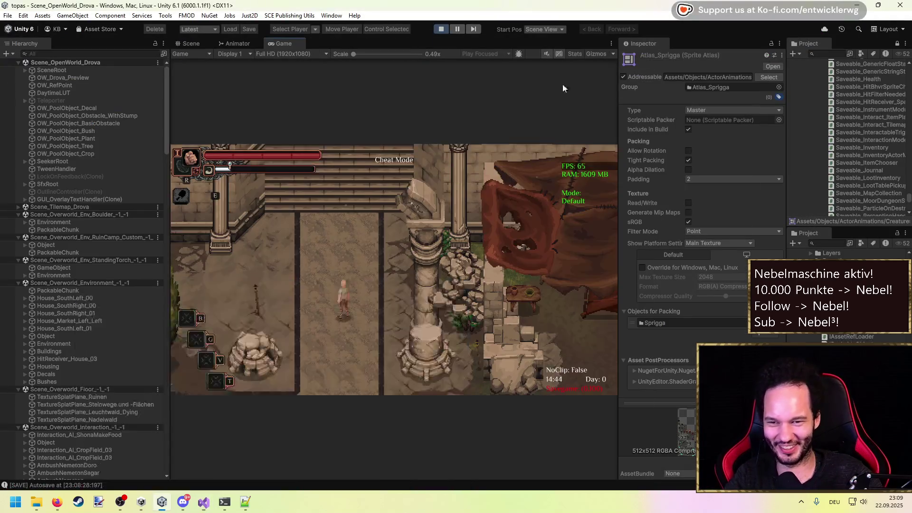
Stop play mode, pan the Scene view over the overworld ruins, and search the Project for 't:scene'.
left_click(442, 29)
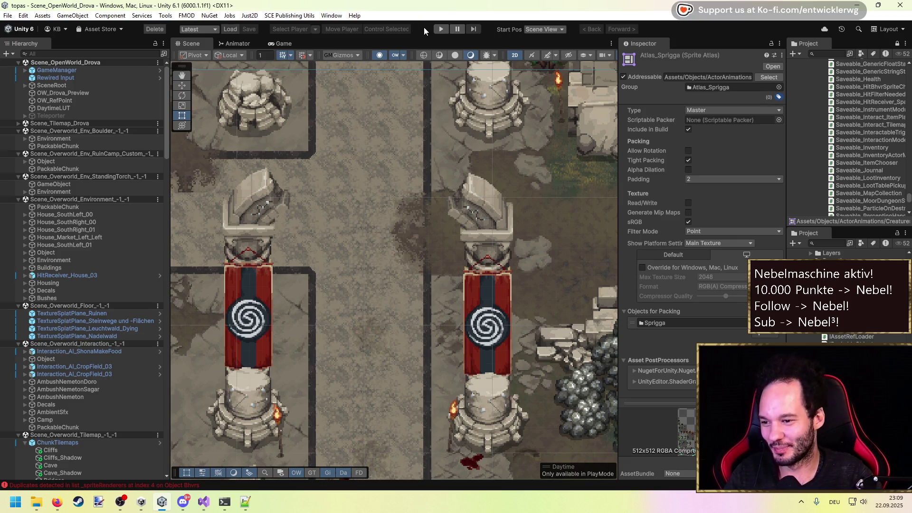
scroll(365, 219, "down", 2)
left_click_drag(364, 221, 372, 206)
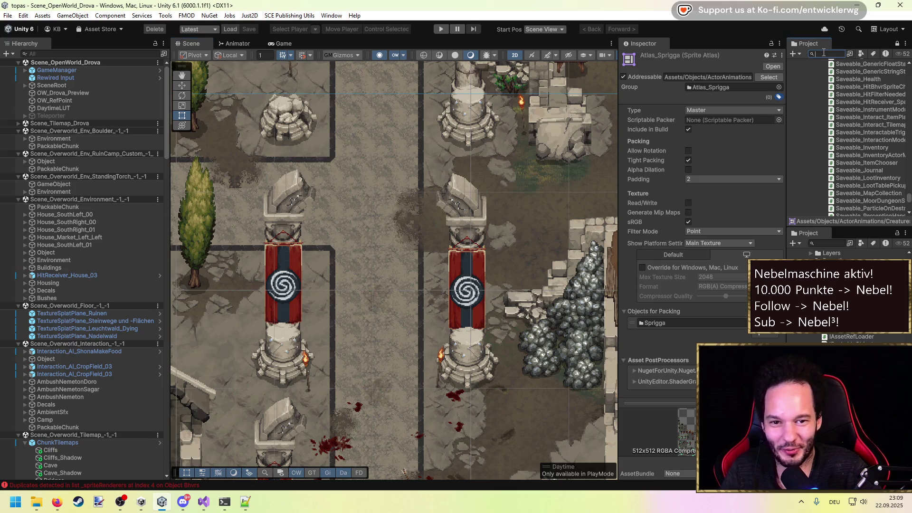
type("t:scene")
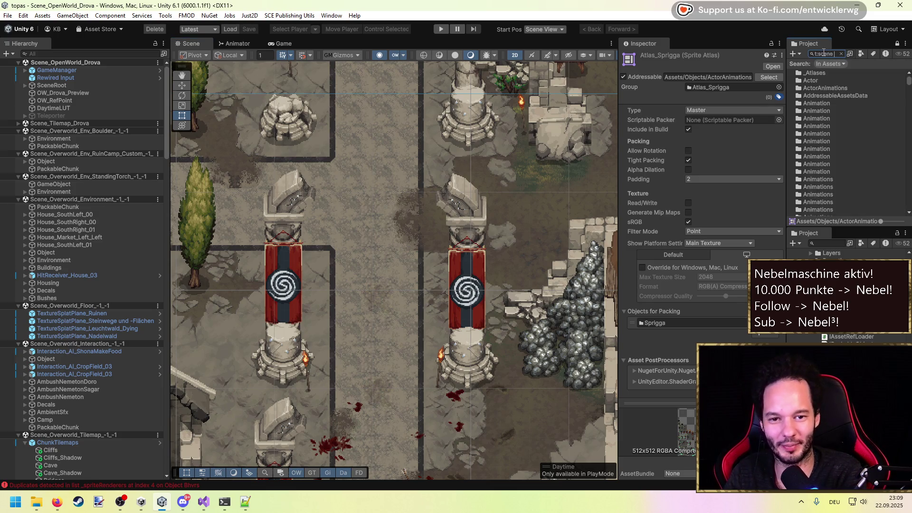
Open Scene_Dev_Han from the search results and remove its empty GameObject.
scroll(841, 76, "down", 10)
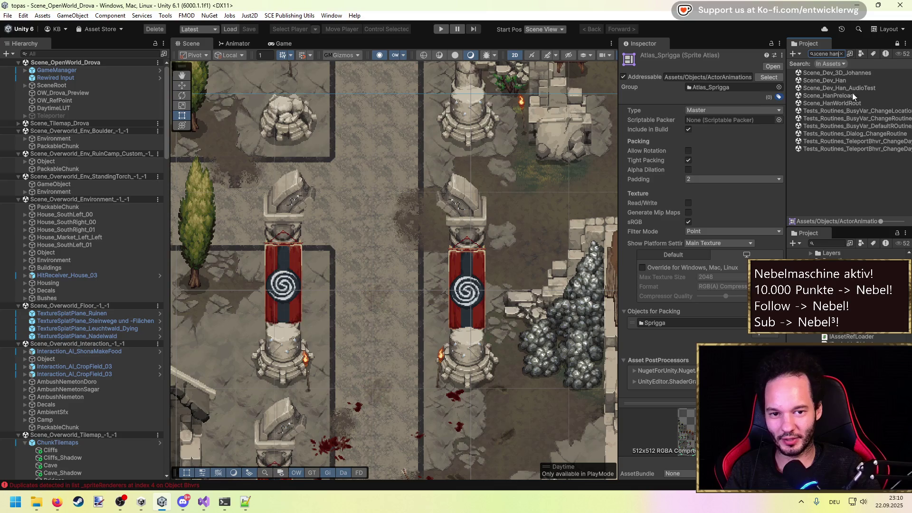
double_click(843, 80)
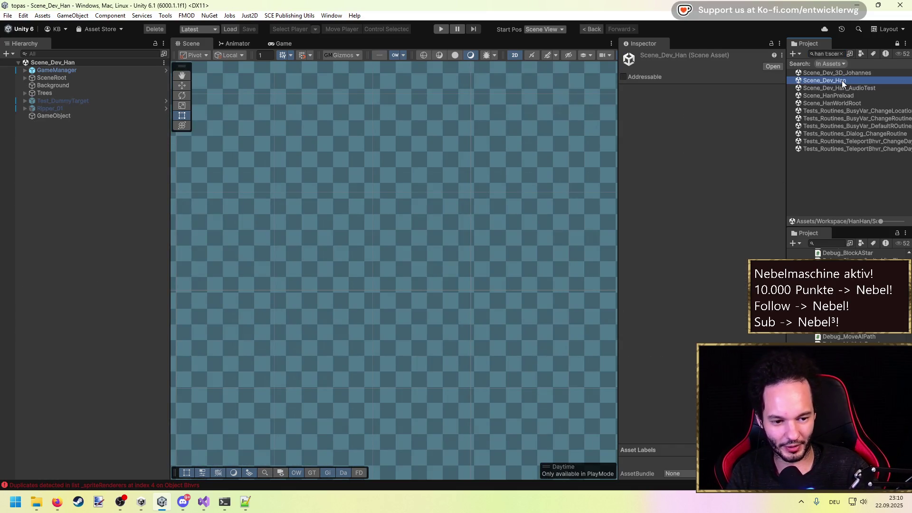
double_click(45, 116)
scroll(404, 195, "down", 5)
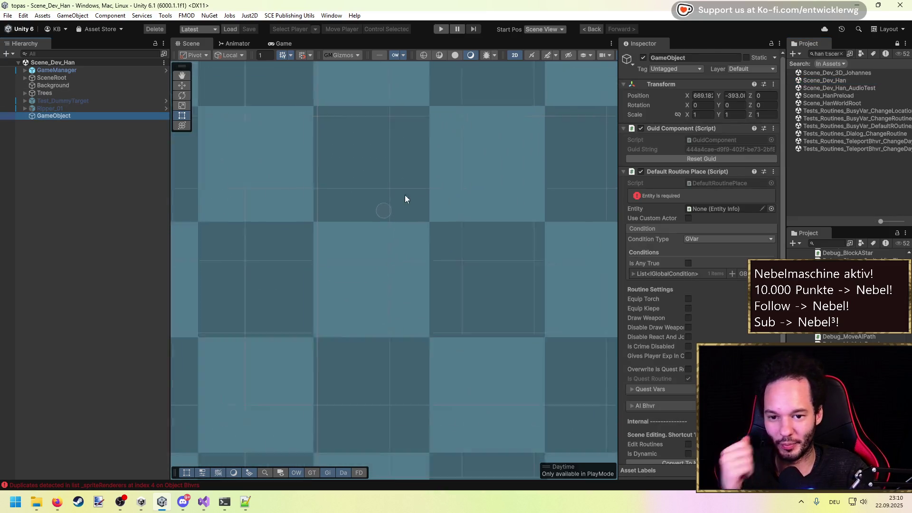
left_click(362, 237)
key("ctrl+z")
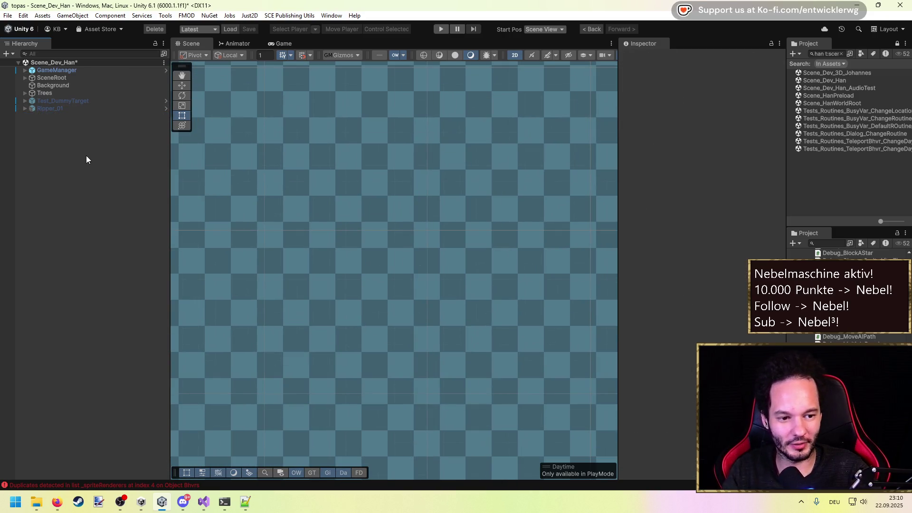
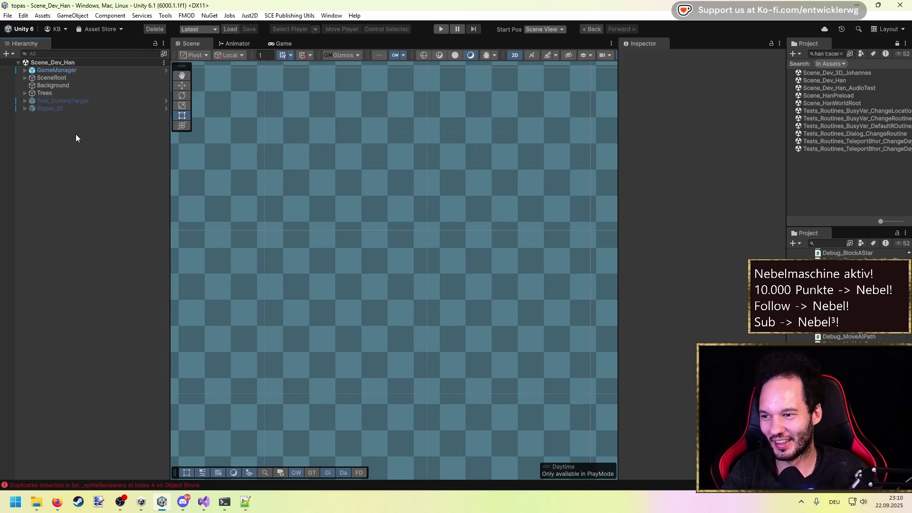
Open the content balancing overview from the custom tools menu and expand Consumable > Potion.
scroll(397, 215, "up", 3)
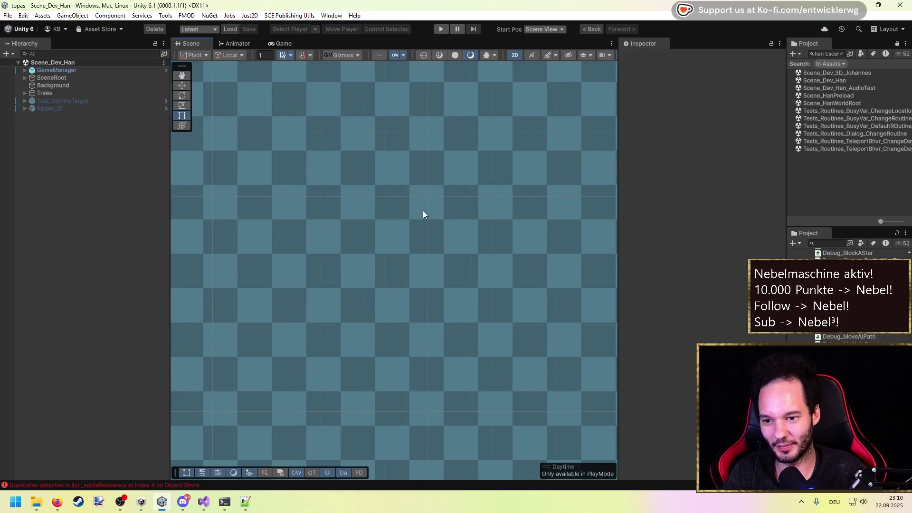
scroll(423, 214, "up", 5)
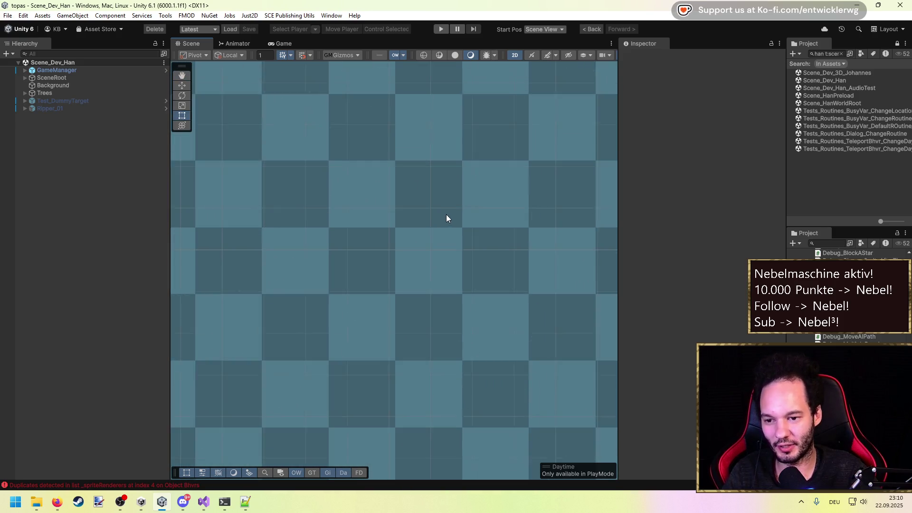
scroll(446, 218, "down", 6)
scroll(444, 212, "up", 3)
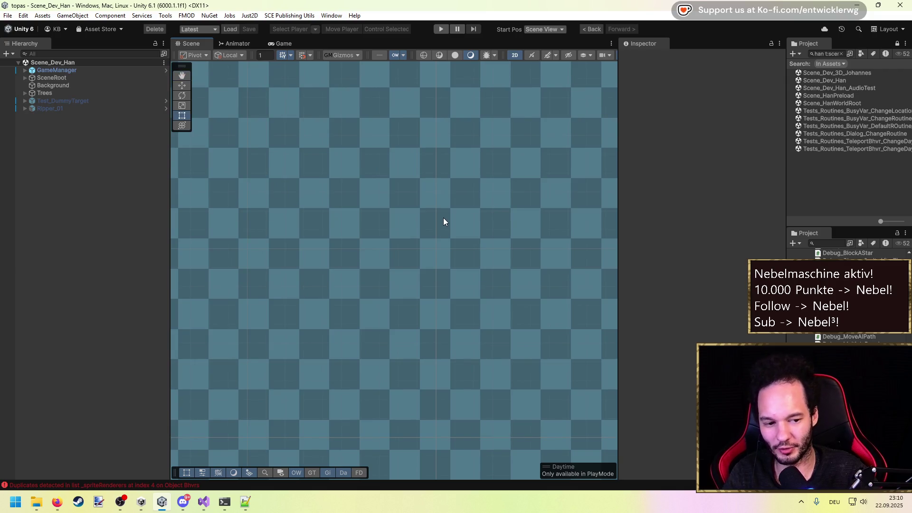
scroll(443, 221, "up", 2)
left_click(331, 16)
mouse_move(257, 17)
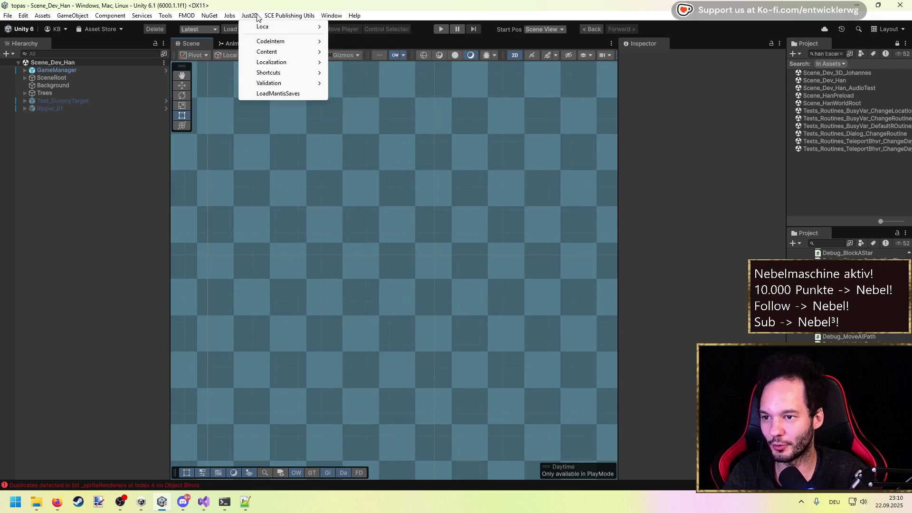
mouse_move(276, 51)
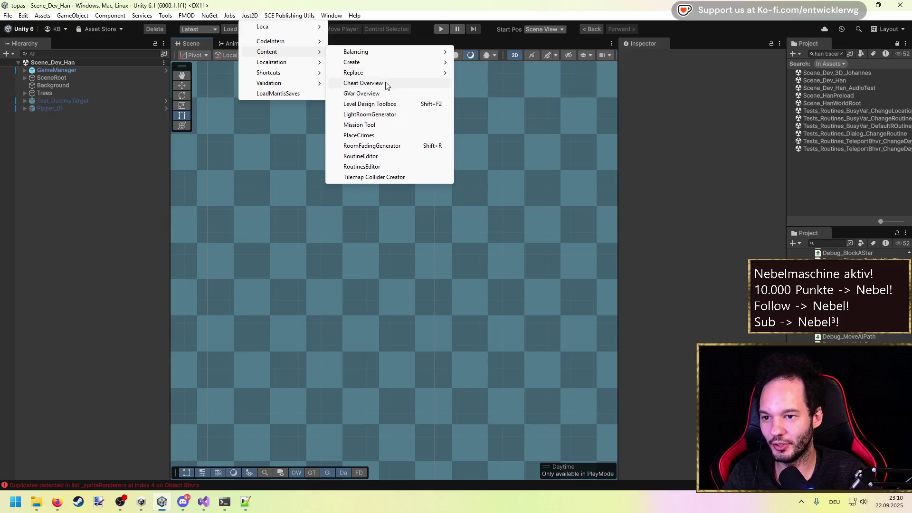
mouse_move(392, 52)
left_click(499, 63)
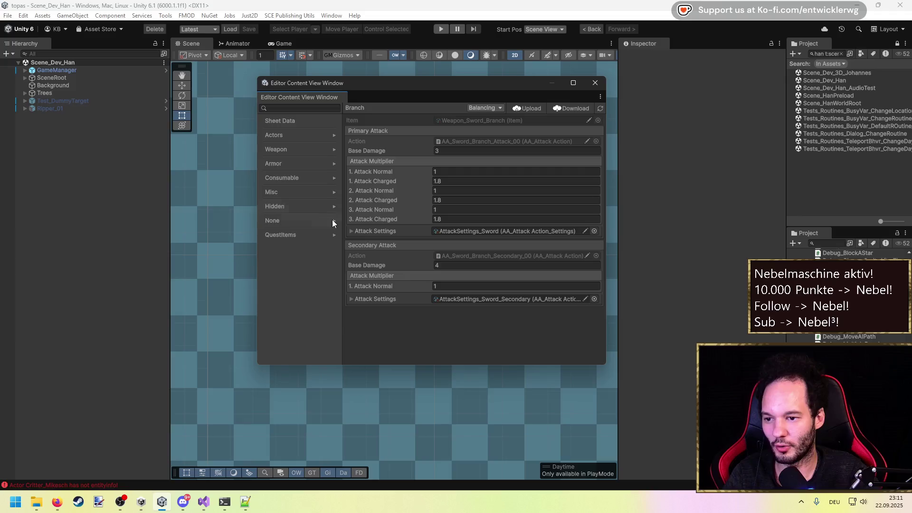
left_click(335, 177)
left_click(334, 193)
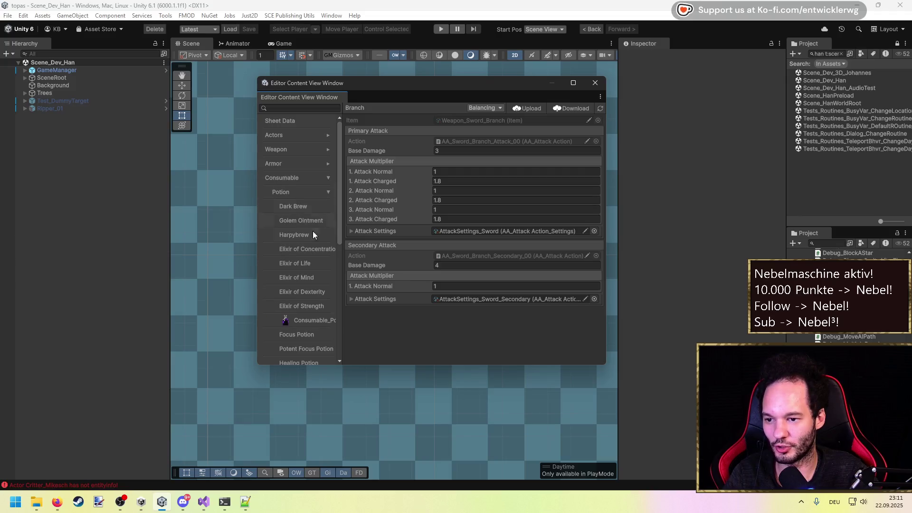
Review the potion entries from Dark Brew to Rustmoss, expand Armor, then close the overview.
left_click(303, 210)
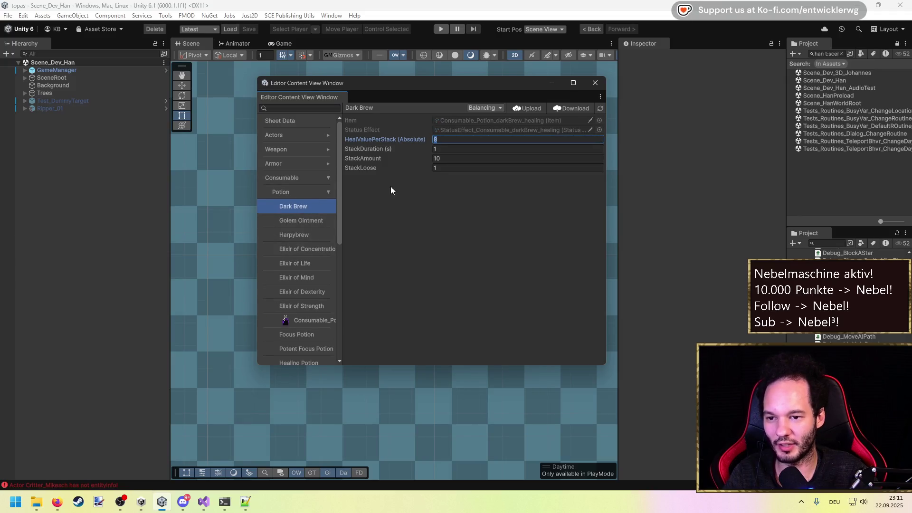
left_click(310, 233)
left_click(309, 259)
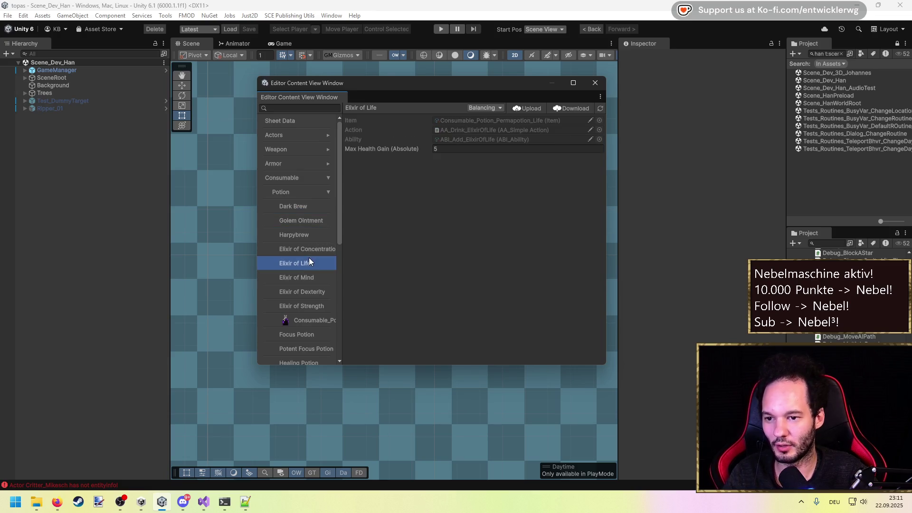
left_click(306, 275)
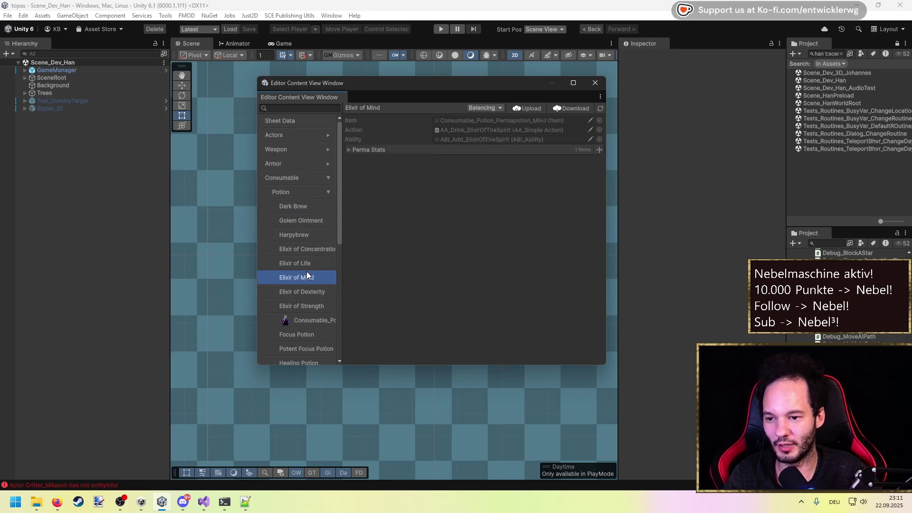
left_click(370, 148)
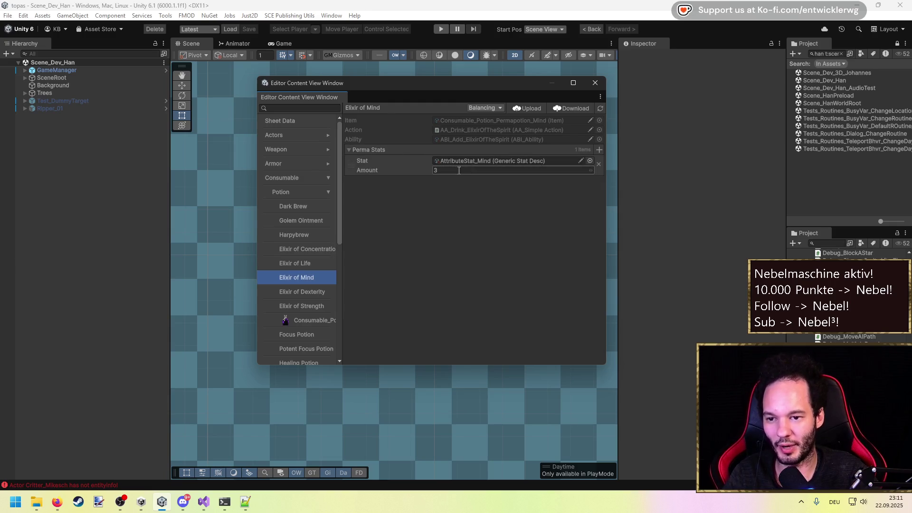
left_click(312, 304)
left_click(314, 291)
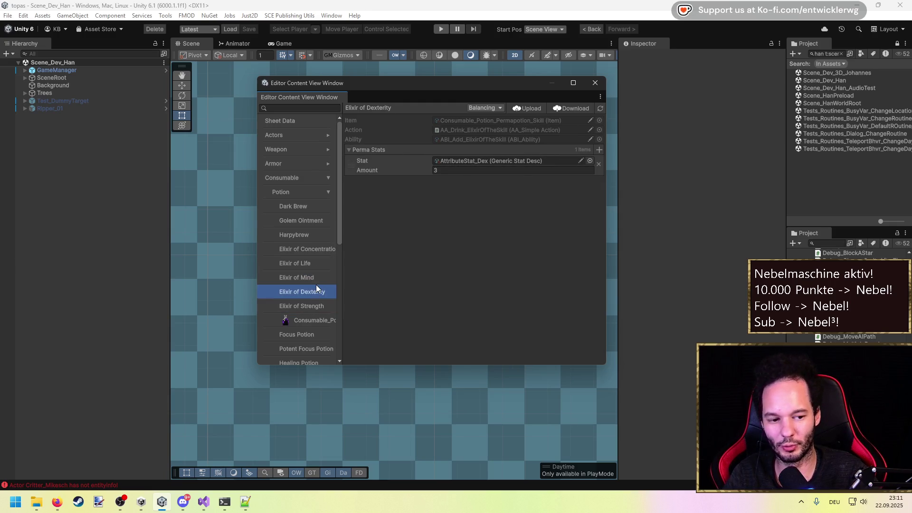
scroll(315, 278, "down", 7)
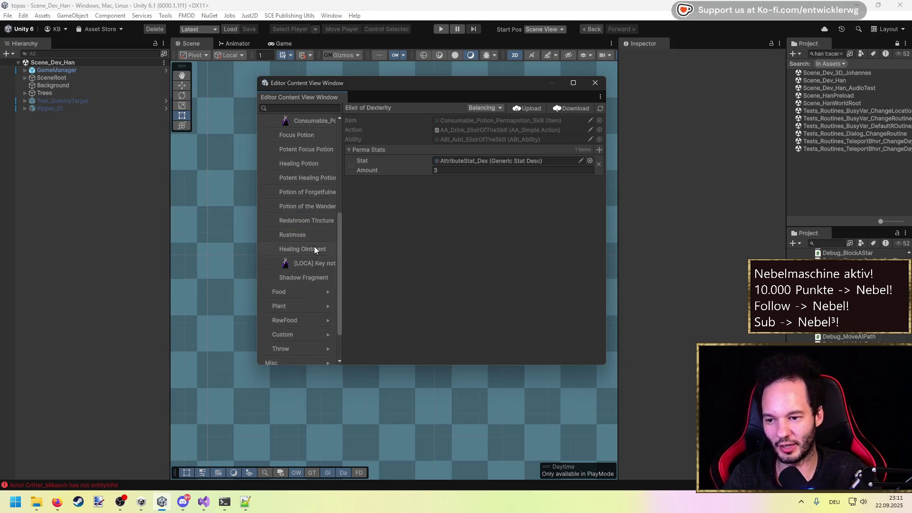
left_click(315, 248)
left_click(309, 236)
scroll(308, 231, "up", 7)
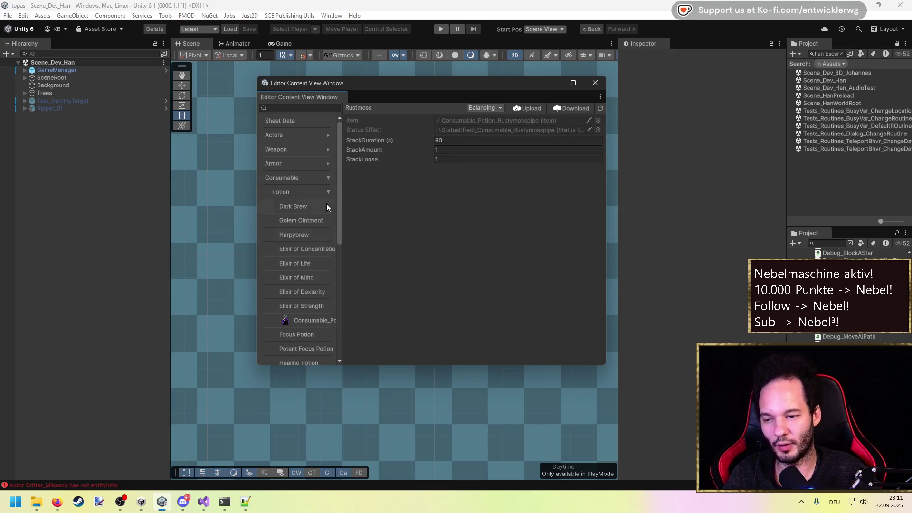
left_click(328, 164)
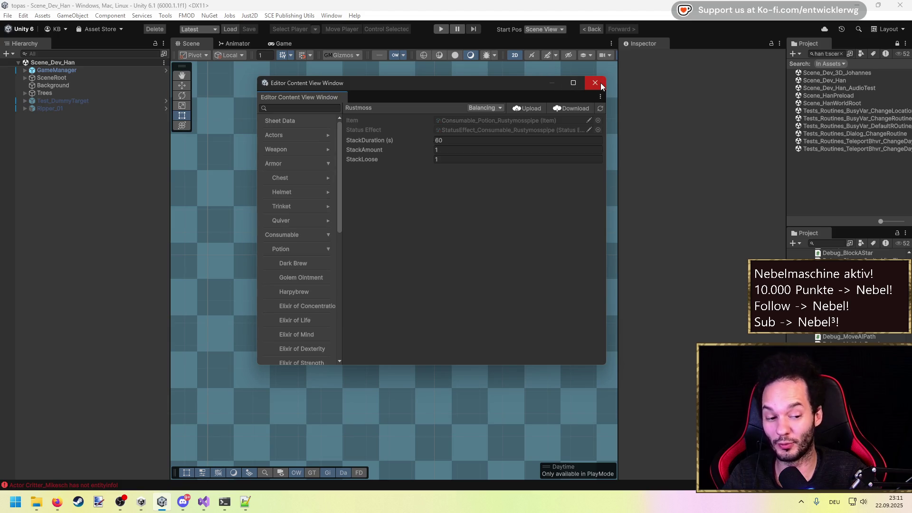
left_click(599, 83)
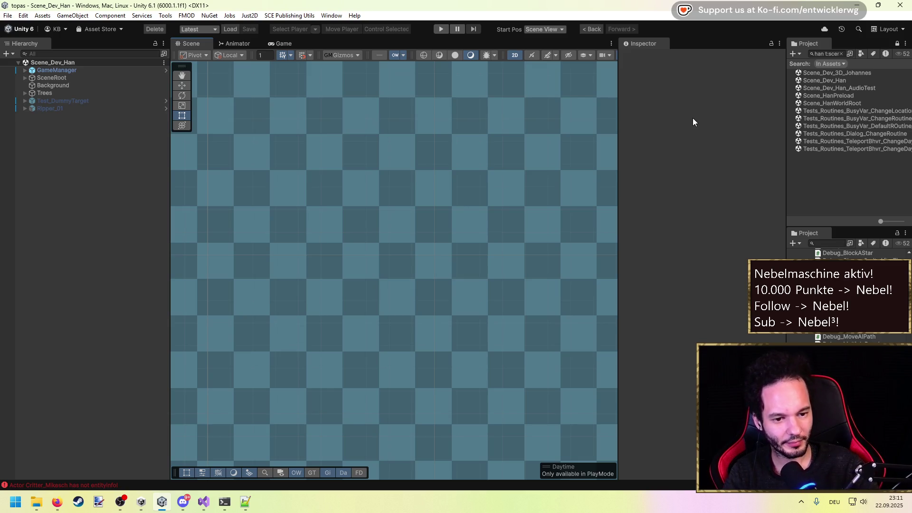
Delete the Ripper_01, Test_DummyTarget and Trees objects from the scene.
left_click(76, 108)
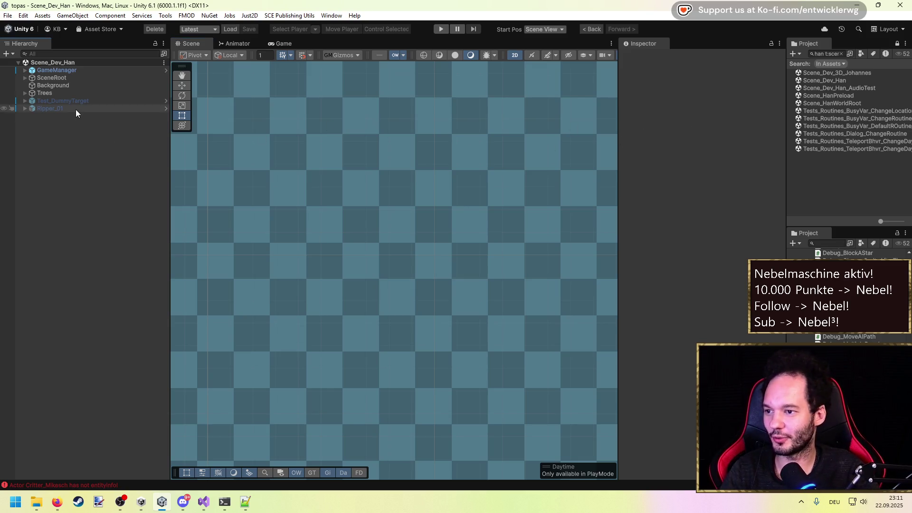
left_click(68, 100, "shift")
left_click(64, 95, "shift")
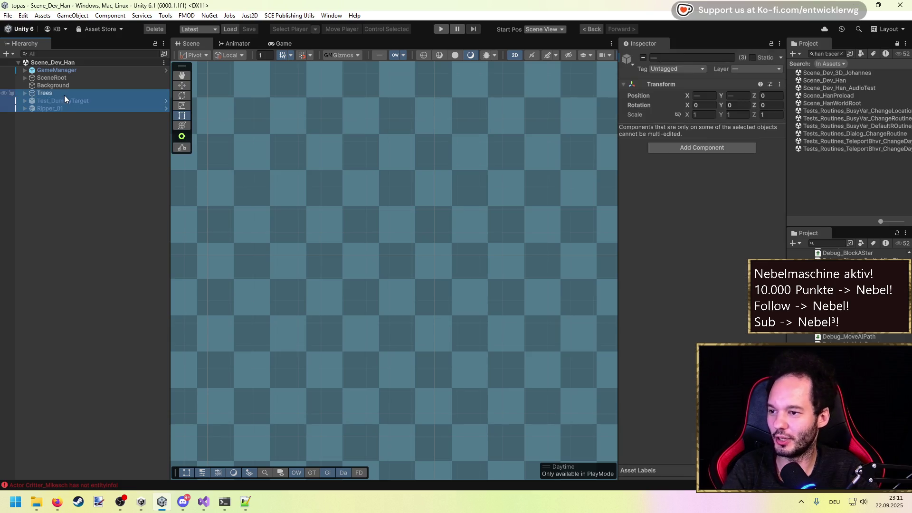
key("Delete")
Create two empty GameObjects in the Hierarchy, naming the second one Foreach.
right_click(63, 112)
left_click(116, 276)
left_click(101, 255)
right_click(62, 108)
left_click(114, 276)
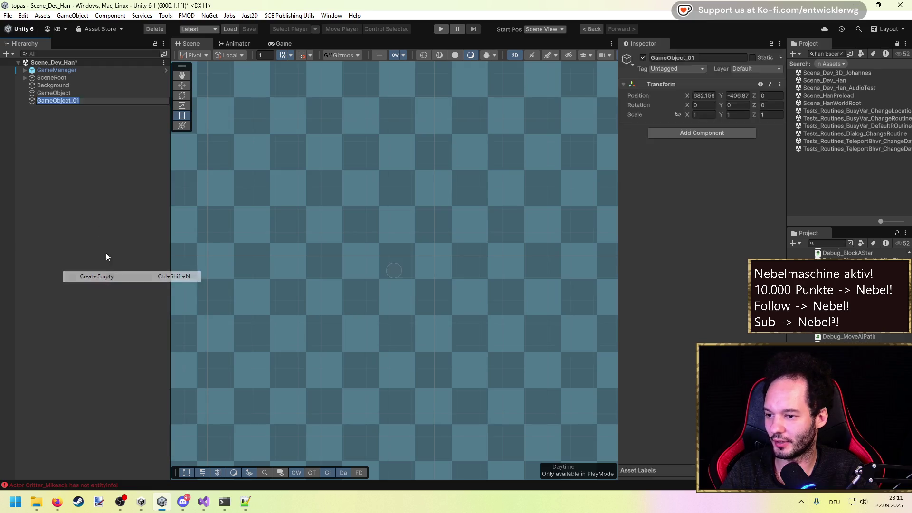
type("Foreach")
key("Return")
Rename the other empty GameObject to FOR.
left_click(84, 94)
key("F2")
type("FOR")
key("Return")
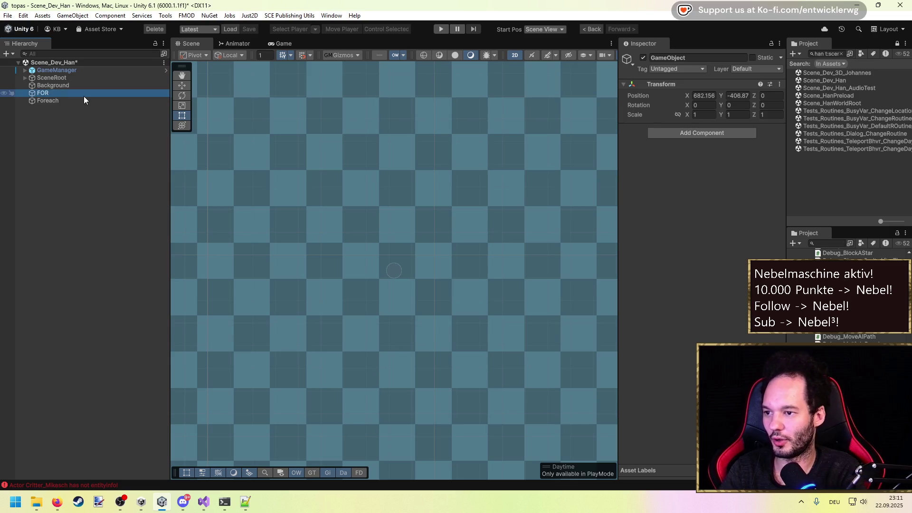
left_click(675, 133)
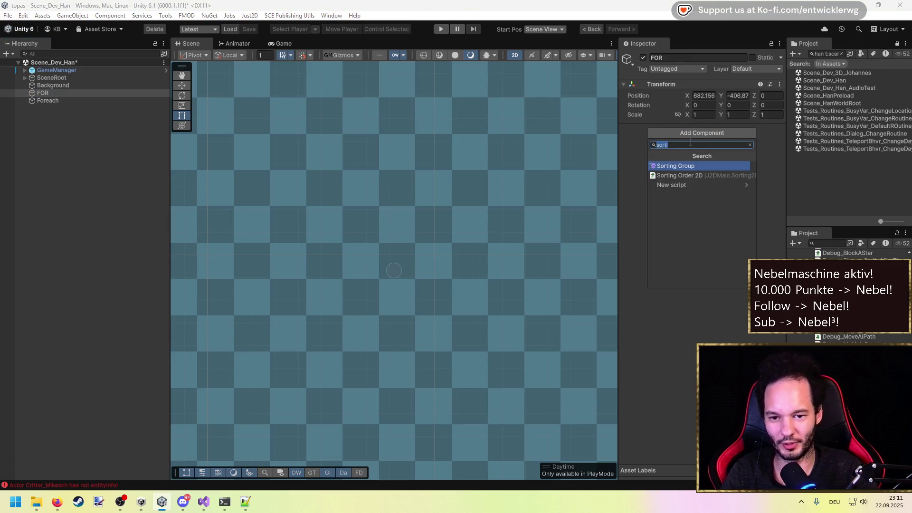
key("Escape")
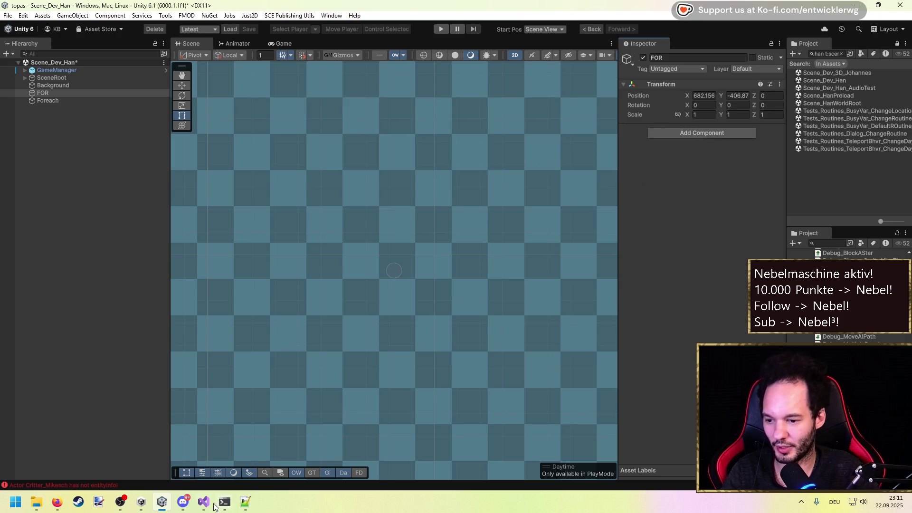
In Visual Studio, find Debug_AIActive.cs by searching 'Workspace', open it, and select it in Solution Explorer.
mouse_move(203, 502)
left_click(224, 447)
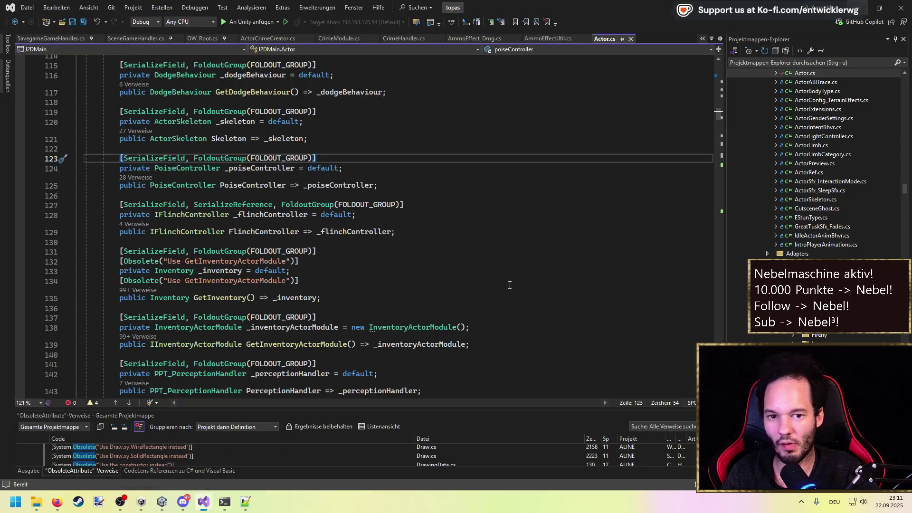
left_click_drag(906, 192, 906, 285)
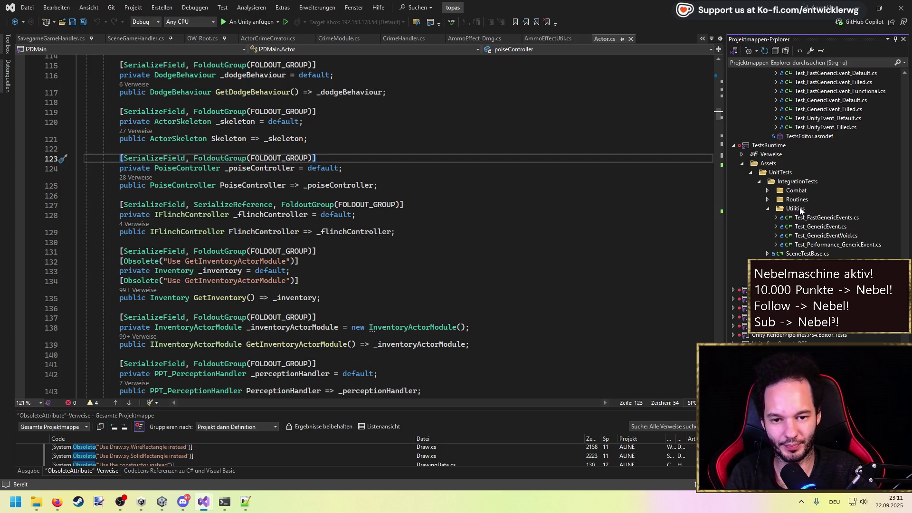
scroll(814, 190, "down", 10)
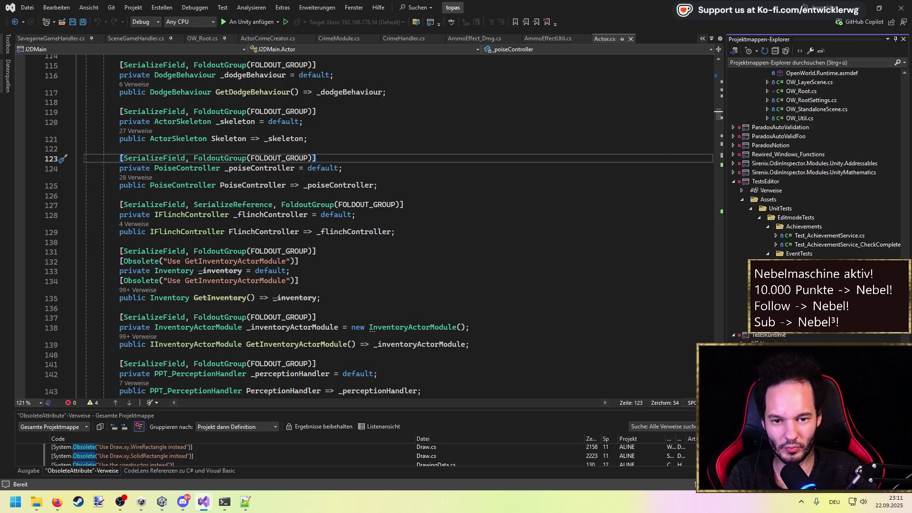
scroll(788, 240, "down", 15)
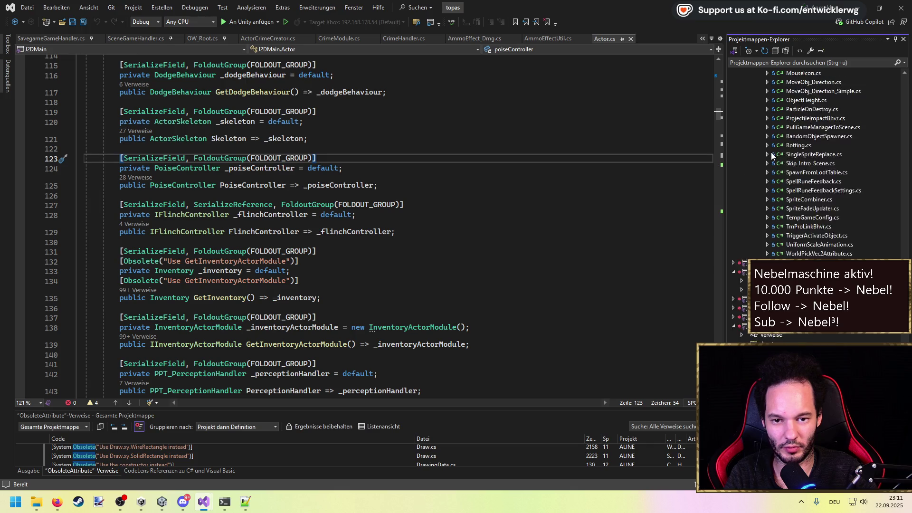
left_click(577, 185)
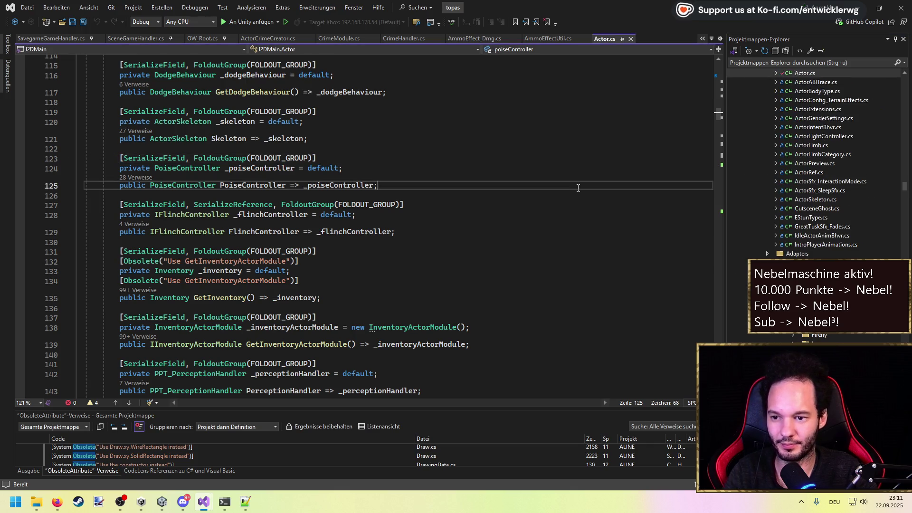
key("ctrl+t")
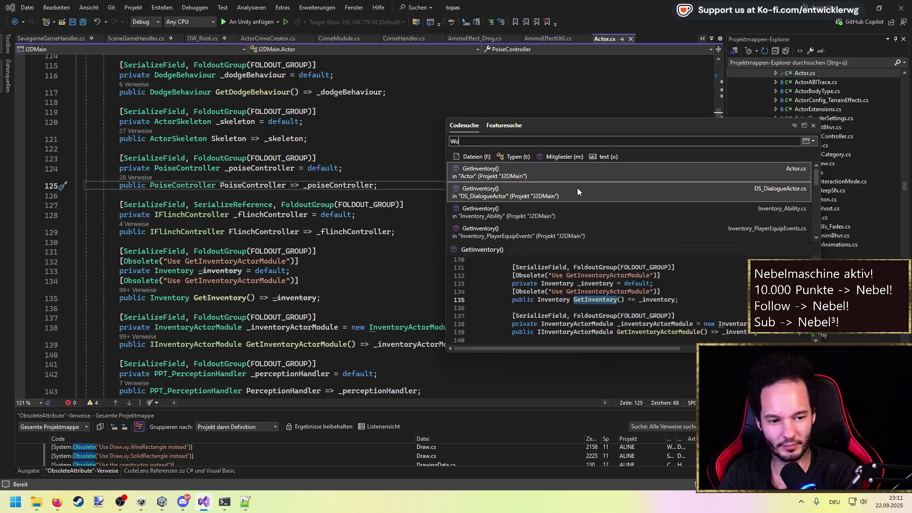
type("Workspace")
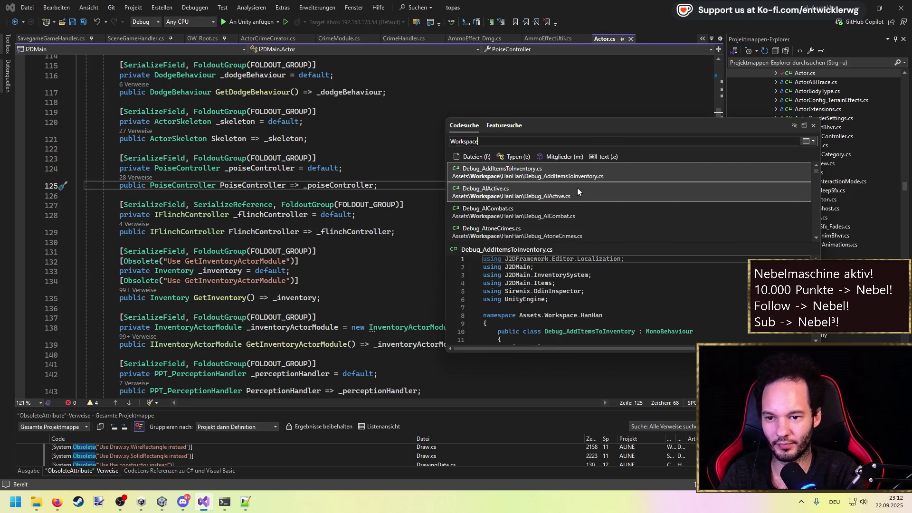
left_click(577, 187)
key("Return")
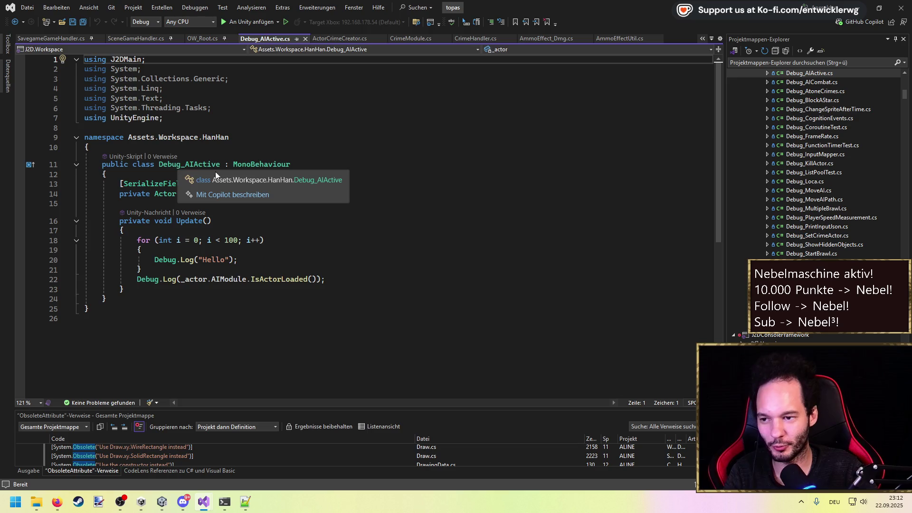
scroll(830, 189, "up", 1)
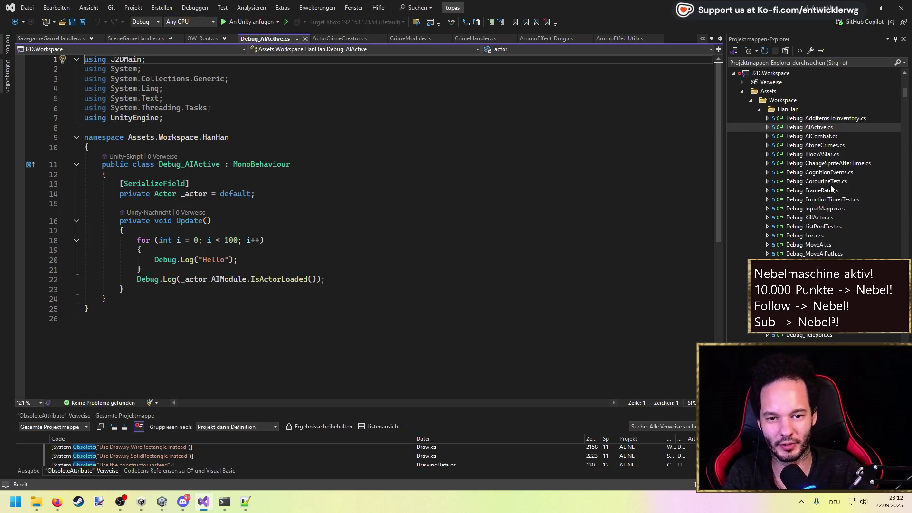
left_click(800, 102)
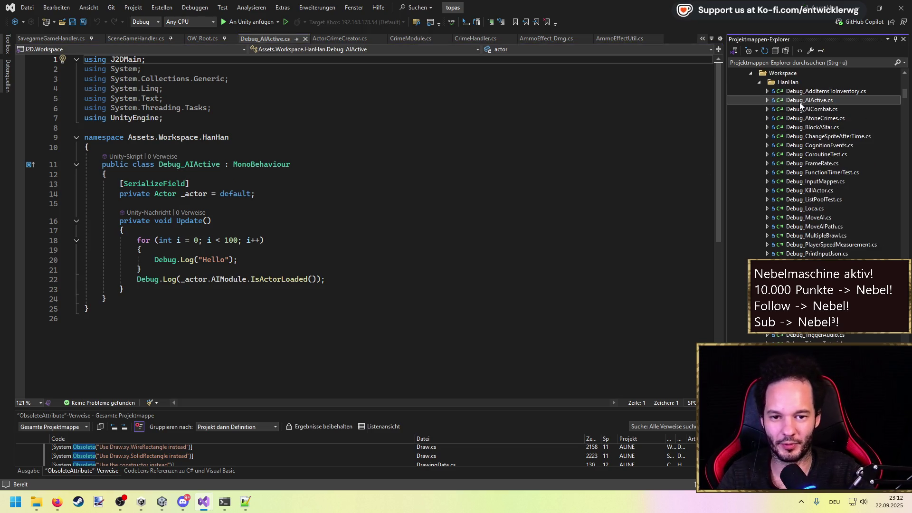
Duplicate Debug_AIActive.cs and rename the copy to Debug_Foreach.cs.
key("ctrl+c")
key("ctrl+v")
key("F2")
left_click_drag(804, 99, 855, 100)
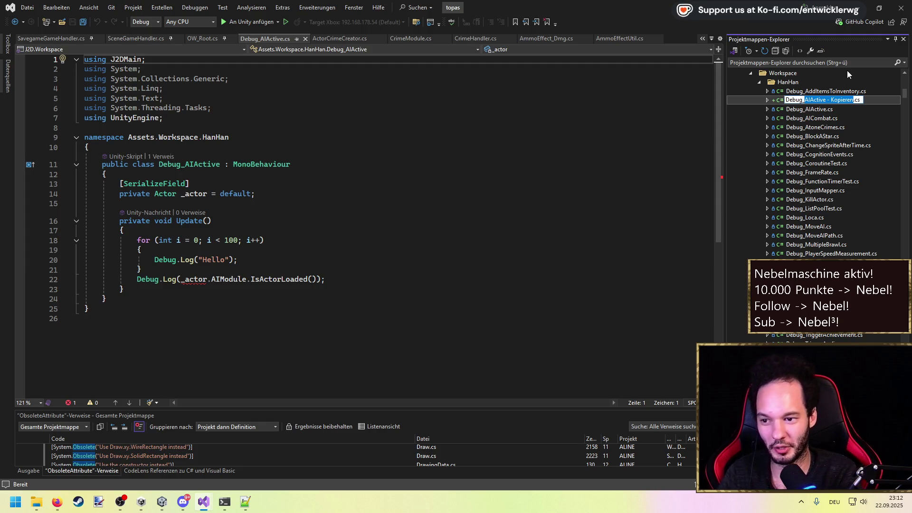
key("BackSpace")
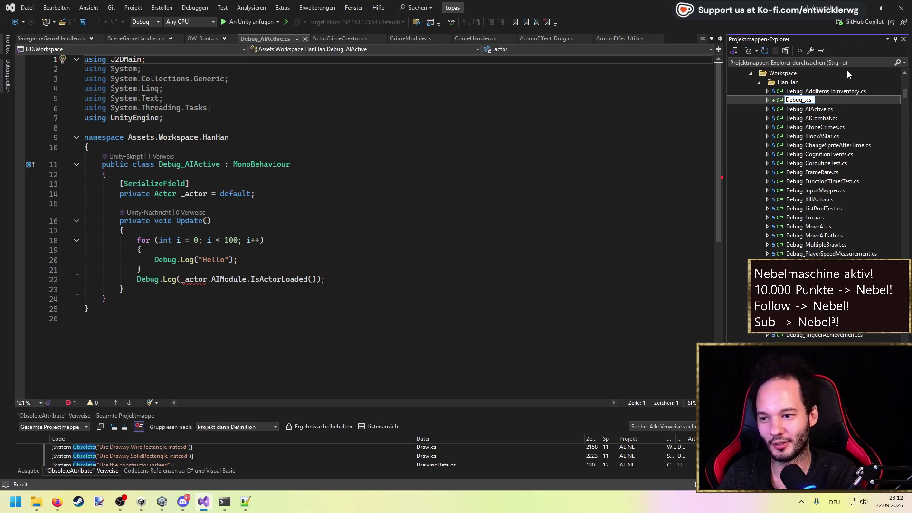
type("Foreach")
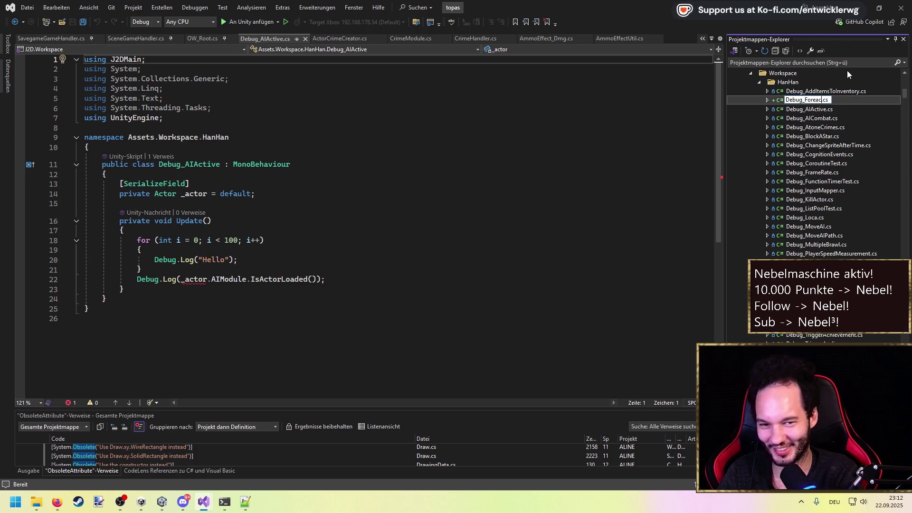
key("Return")
Duplicate Debug_Foreach.cs and rename that copy to Debug_For.cs.
key("ctrl+c")
key("ctrl+v")
key("F2")
left_click_drag(801, 162, 850, 163)
type("or")
key("Return")
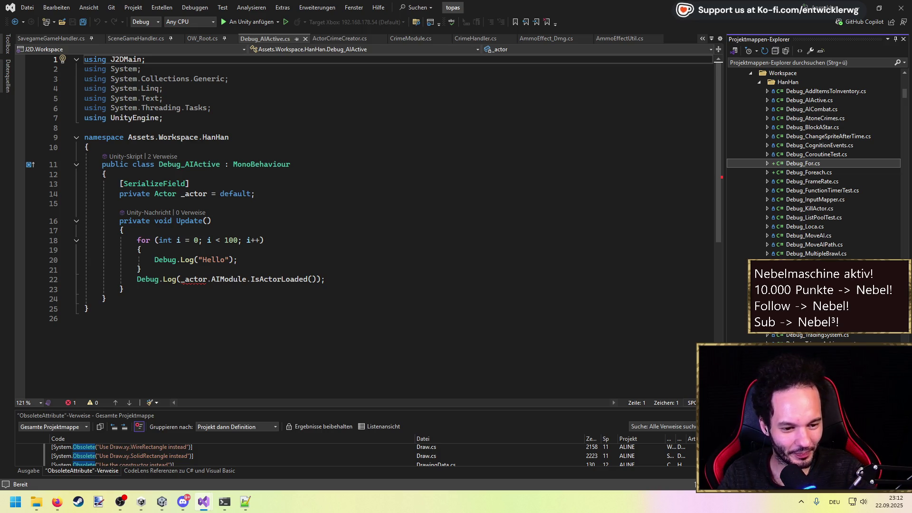
key("alt+Tab")
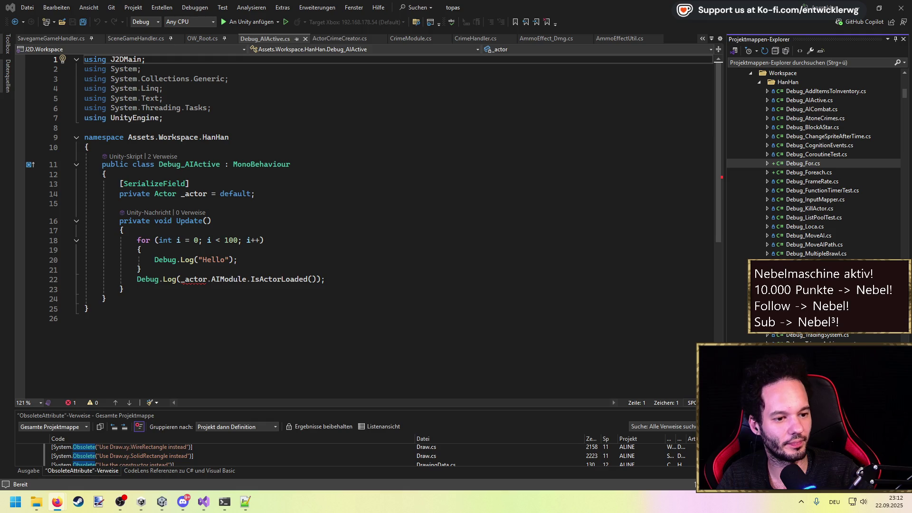
Read the 'FOR VS FOREACH PERFORMANCE' Reddit thread and comments, then minimize Firefox.
key("alt+Tab")
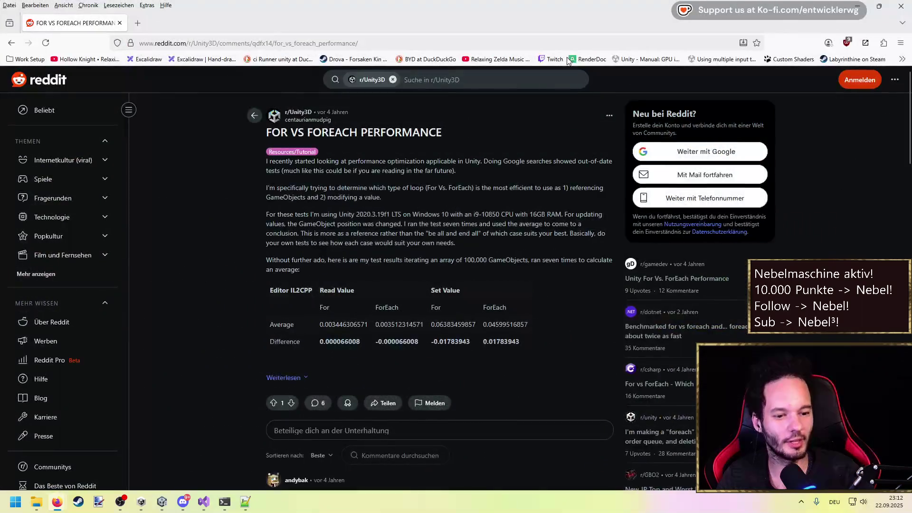
left_click(459, 246)
scroll(467, 246, "down", 6)
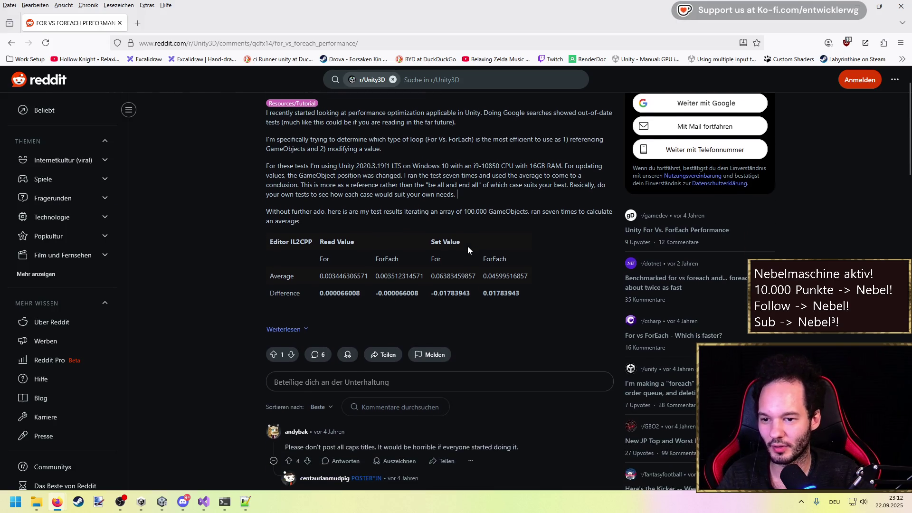
scroll(468, 250, "down", 3)
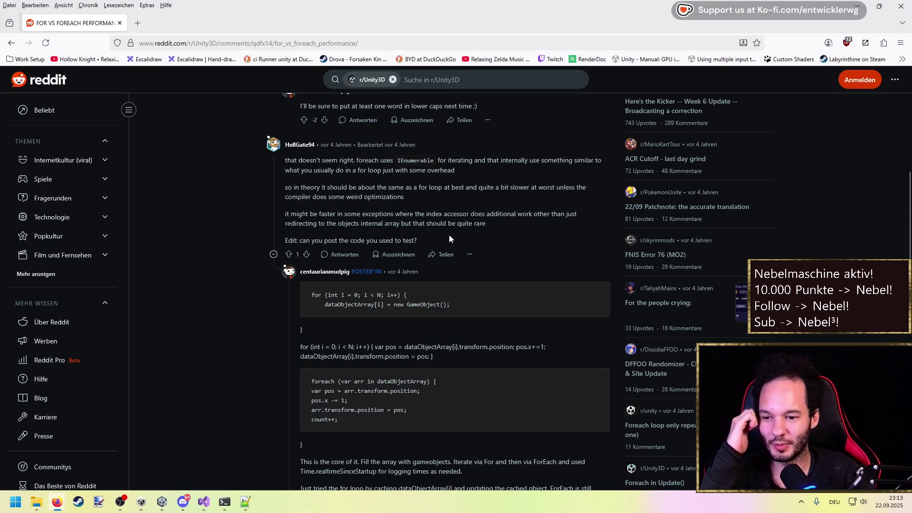
scroll(449, 237, "down", 3)
scroll(449, 235, "down", 2)
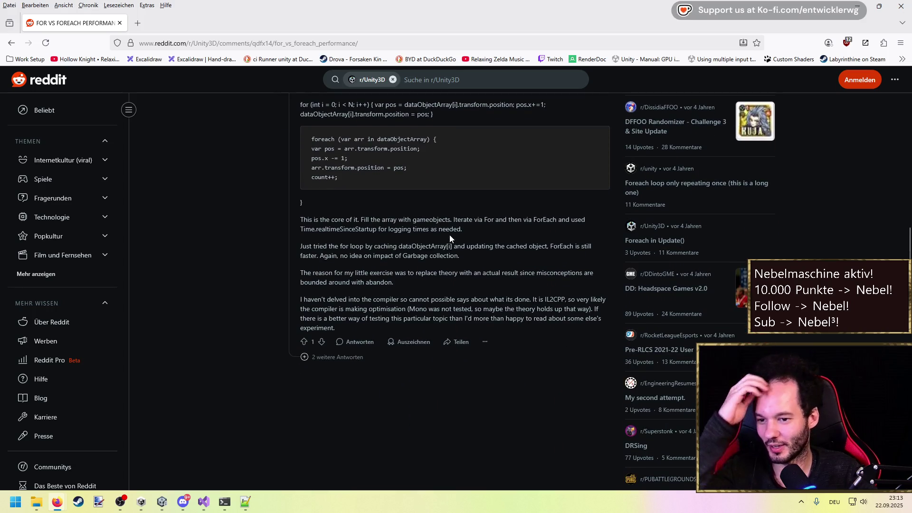
scroll(450, 233, "up", 15)
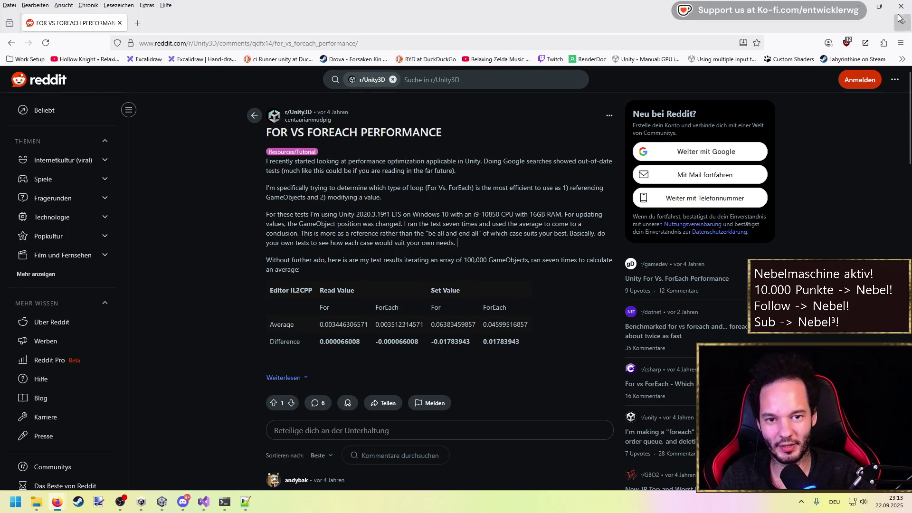
left_click(859, 5)
left_click(479, 180)
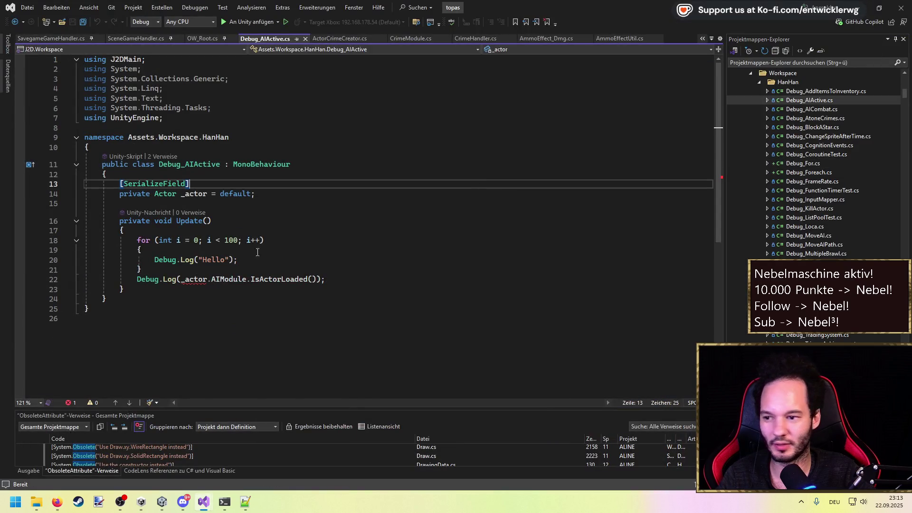
Rename the classes in Debug_For.cs and Debug_Foreach.cs to Debug_For and Debug_Foreach.
double_click(820, 164)
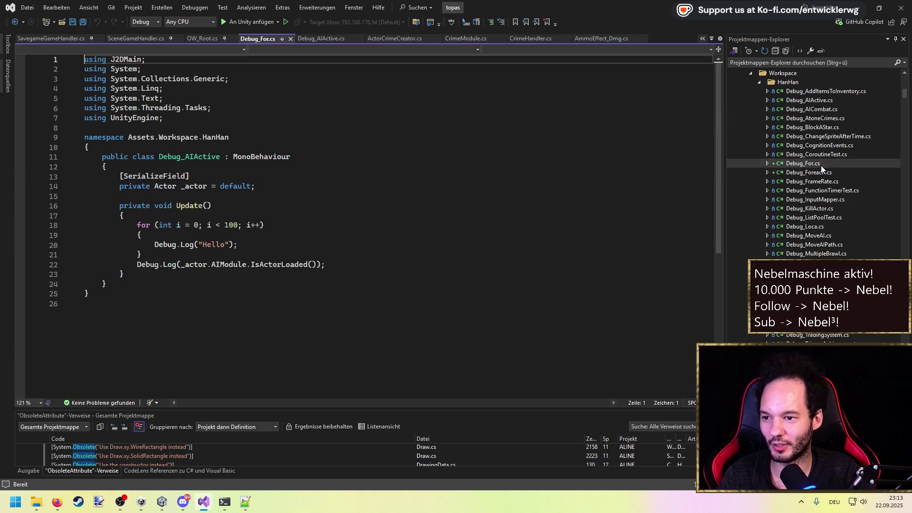
key("F2")
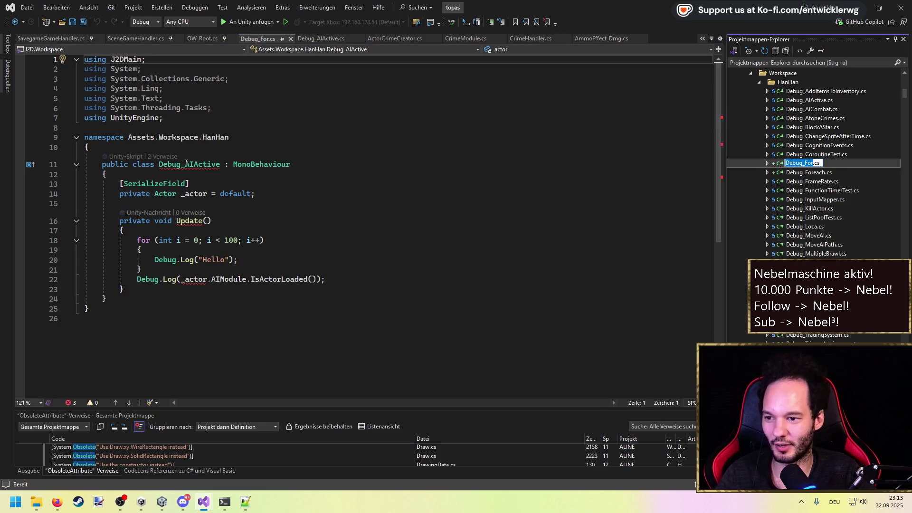
key("Return")
double_click(801, 172)
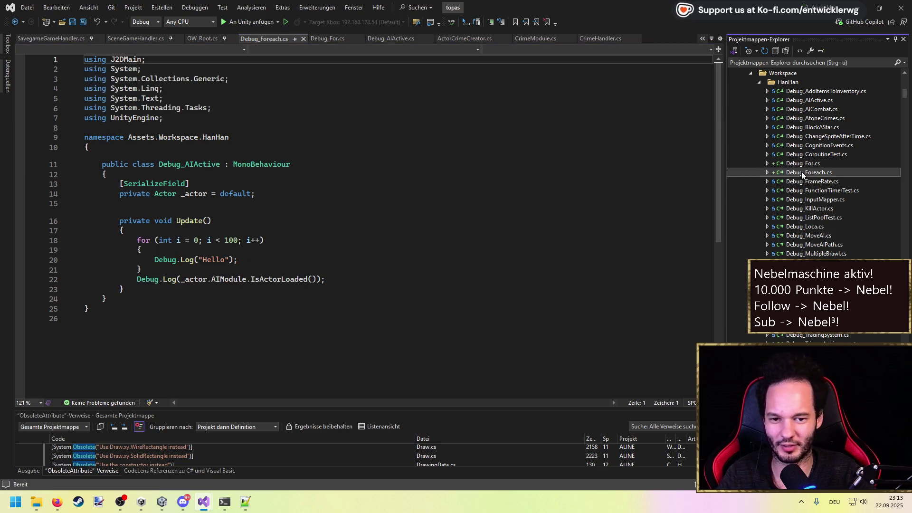
double_click(206, 164)
key("ctrl+v")
Remove the _actor field and both Debug.Log lines from Debug_For, save it, then select Debug_Foreach's actor field.
double_click(798, 163)
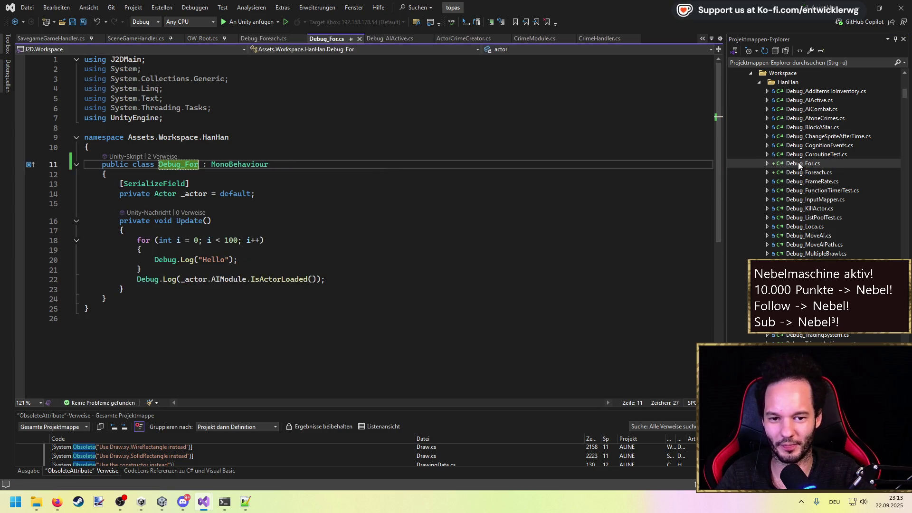
left_click_drag(255, 194, 95, 177)
key("Delete")
key("Delete")
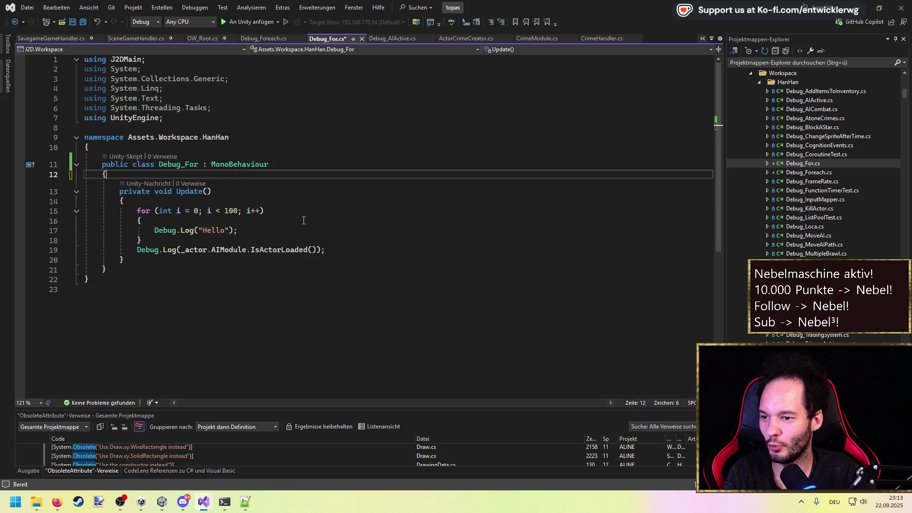
left_click_drag(328, 251, 333, 241)
key("Delete")
left_click_drag(240, 230, 154, 230)
key("Delete")
key("ctrl+s")
mouse_move(153, 240)
left_mouse_down()
mouse_move(95, 223)
mouse_move(85, 210)
left_mouse_up()
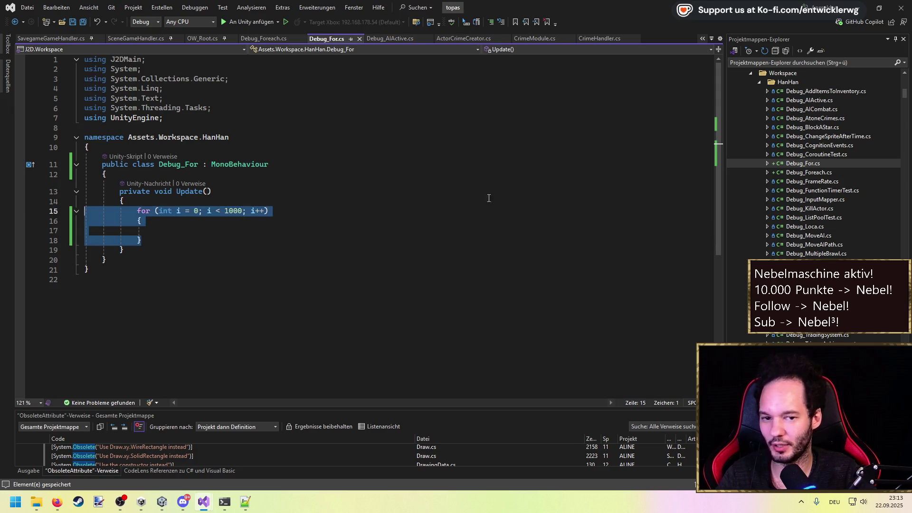
double_click(808, 173)
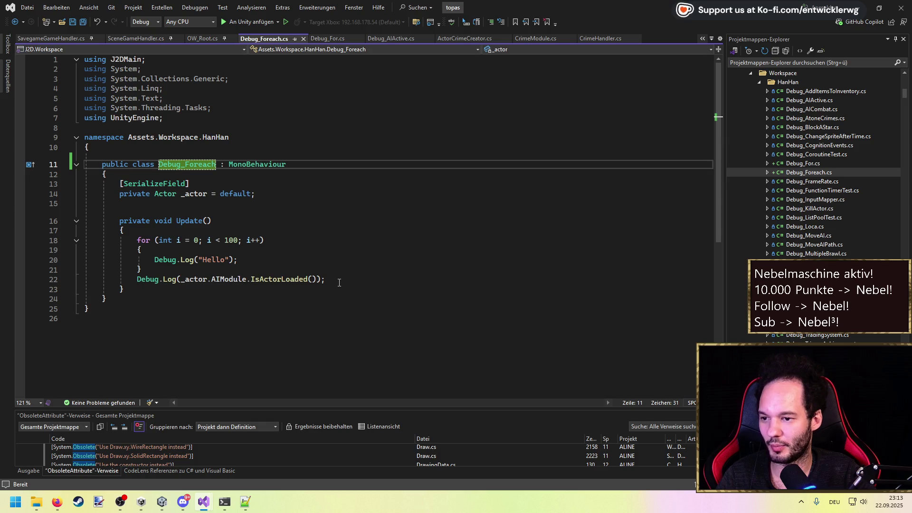
left_click_drag(257, 194, 108, 186)
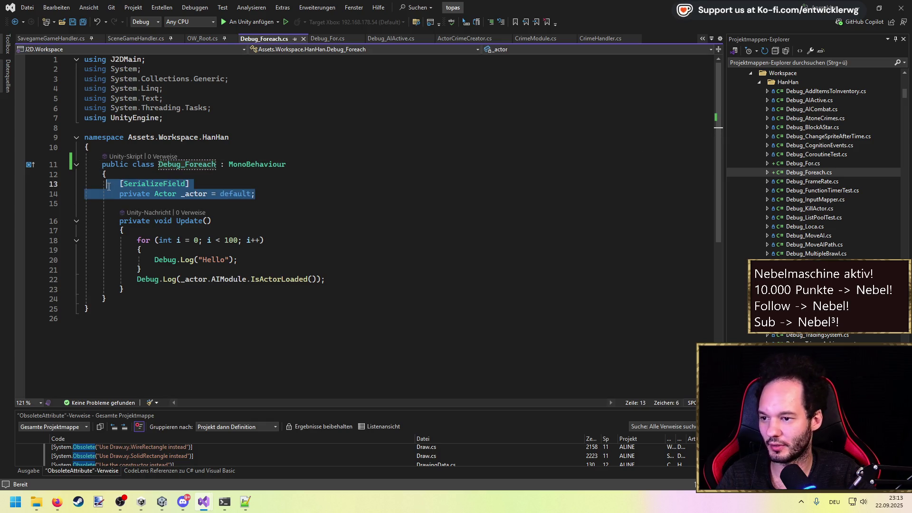
Replace the actor fields with an Awake method and a private List<int> _bigList = new List<int>() field.
key("BackSpace")
type("awake")
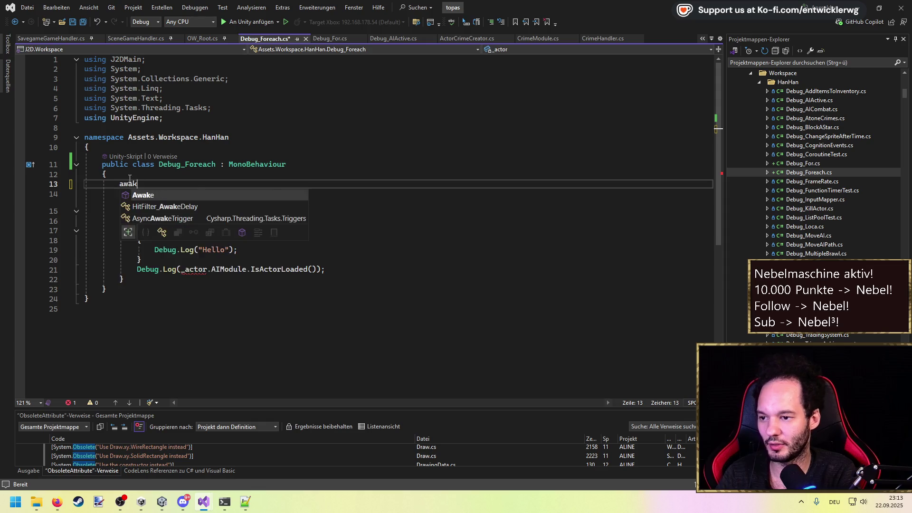
key("Tab")
key("ctrl+s")
left_click(130, 178)
key("Return")
type("private ")
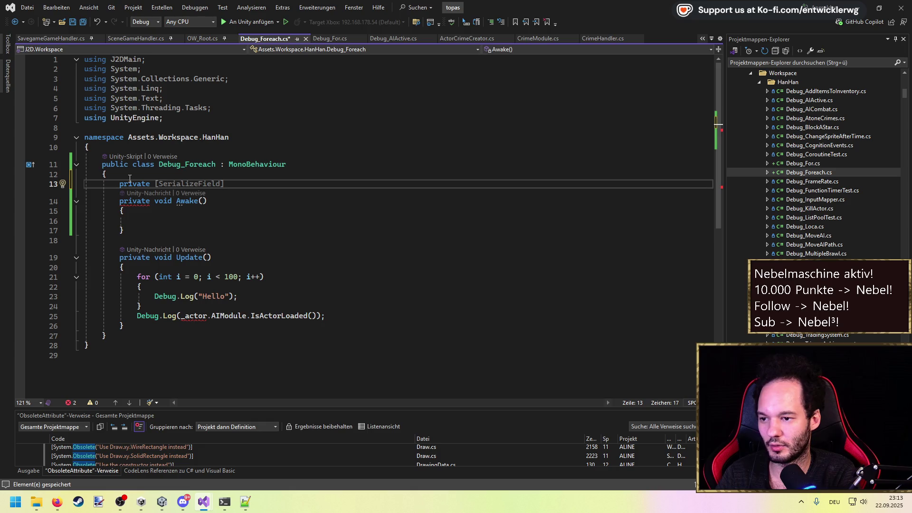
type("List<int> ")
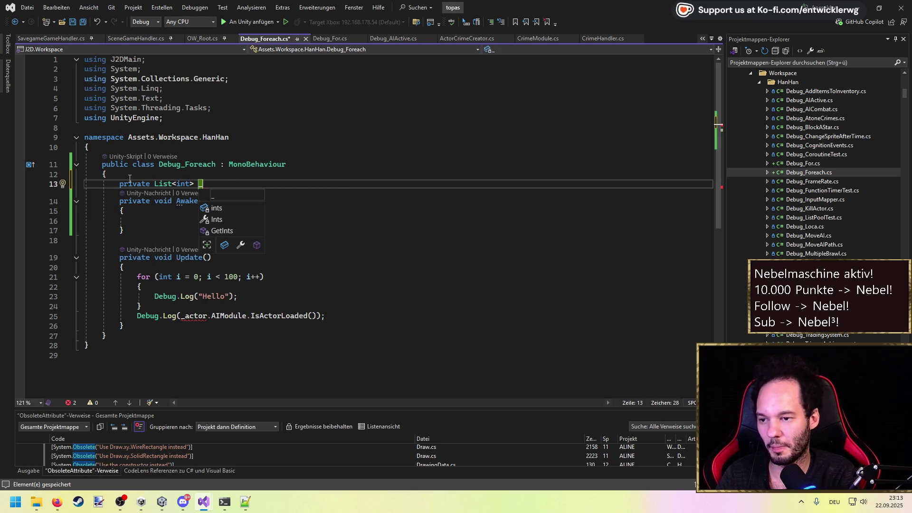
type("_bigList = new")
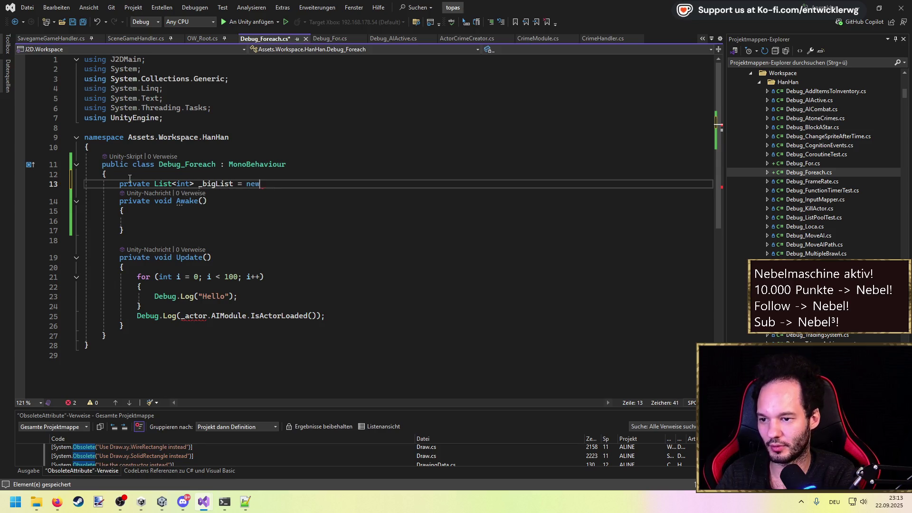
type(" List<int>();")
key("ctrl+s")
Fill _bigList in Awake with a for loop to 10000 calling _bigList.Add(i).
key("Down")
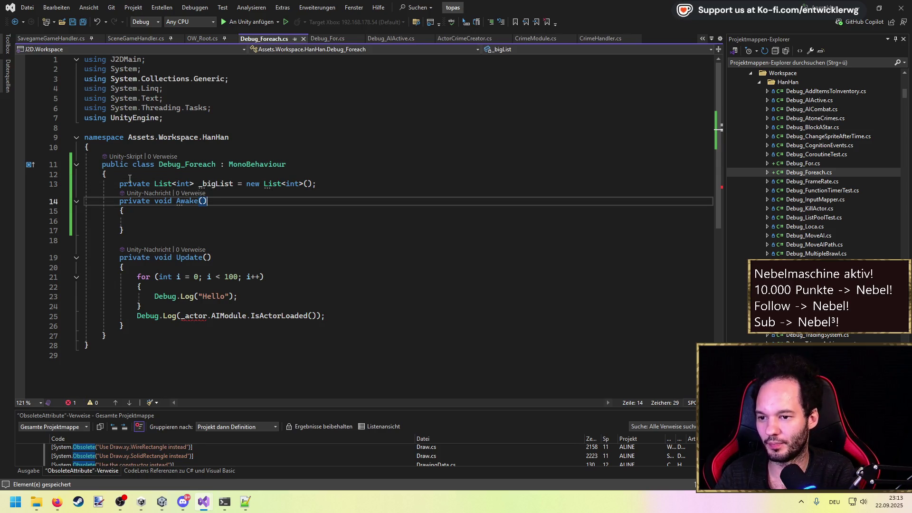
key("Up")
key("End")
key("Return")
key("Down")
key("Down")
key("Down")
type("f")
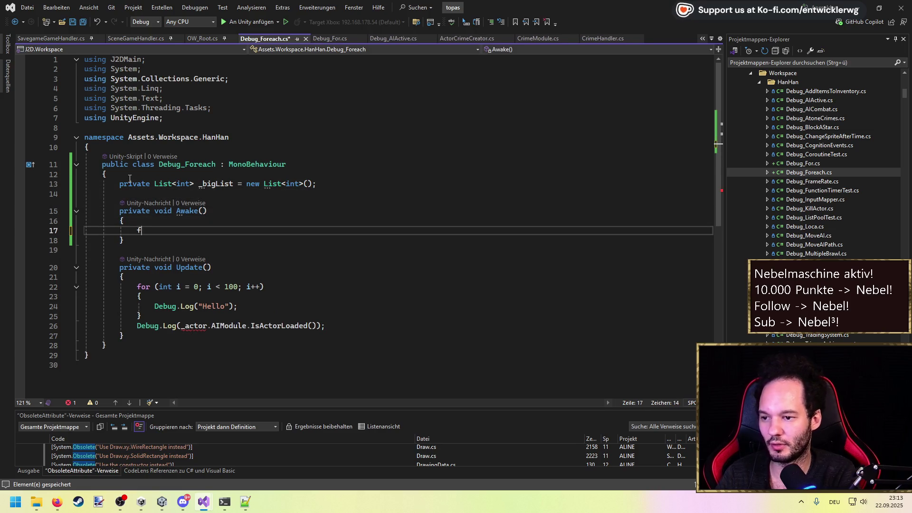
type("or")
key("Tab")
key("Tab")
type("10000")
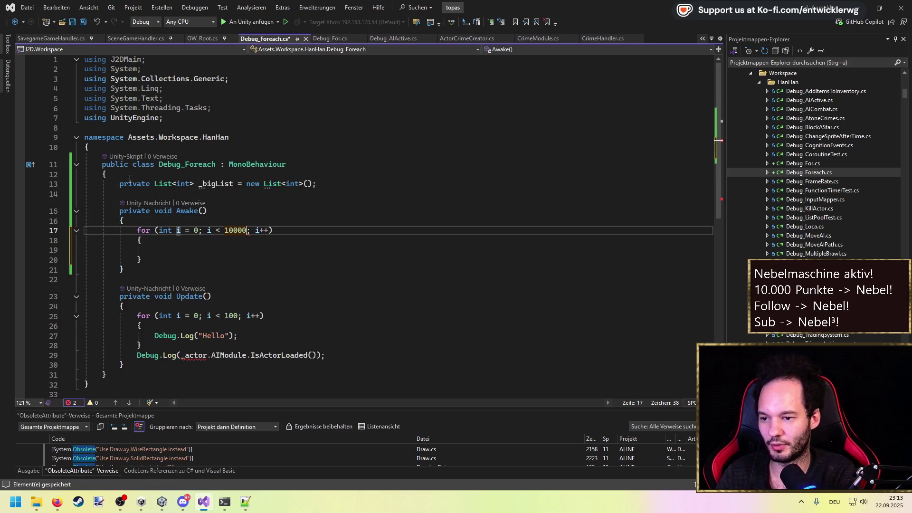
key("ctrl+s")
key("Return")
key("Return")
type("_bi")
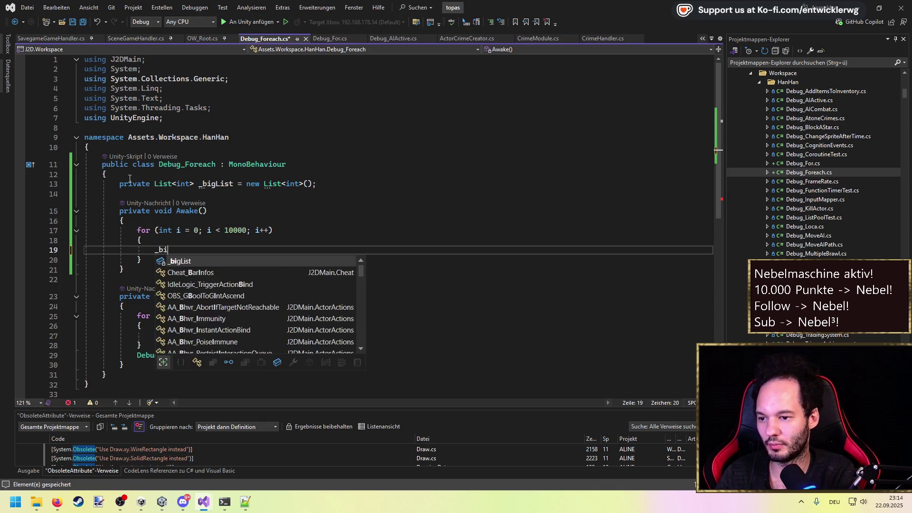
type("gList.Add(1);")
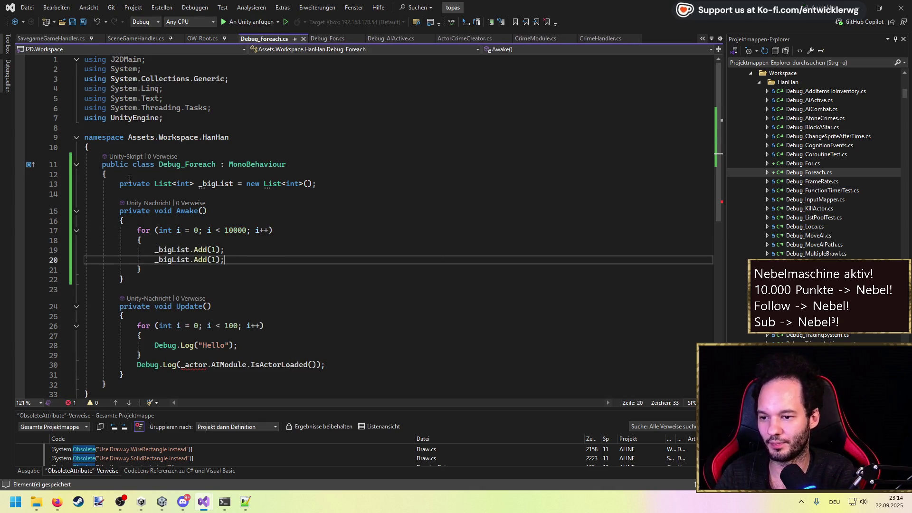
key("ctrl+s")
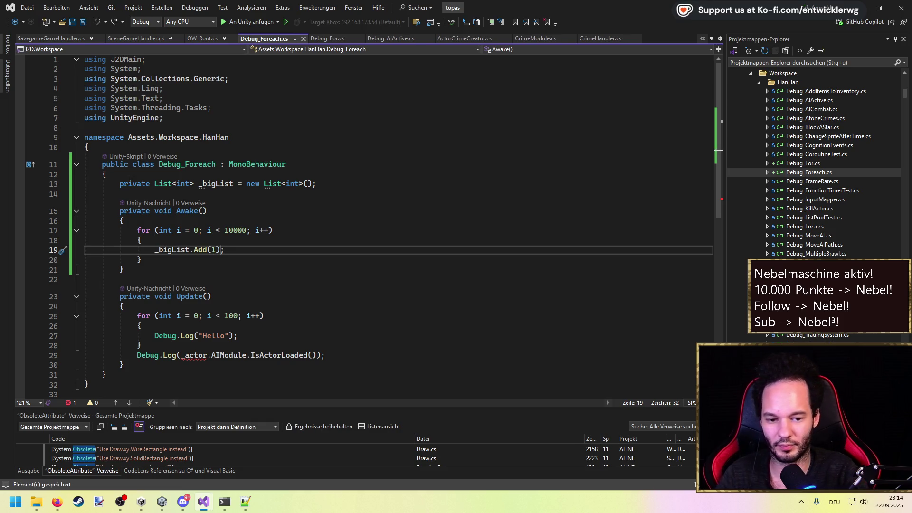
key("Delete")
type("i")
key("ctrl+s")
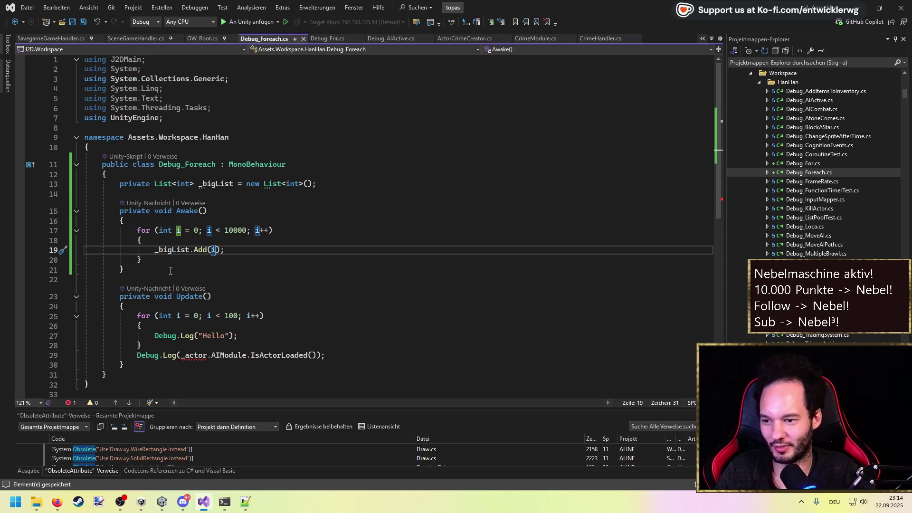
In Update, replace the 100 and the Debug.Log line with a foreach loop over _bigList.
double_click(226, 185)
key("ctrl+c")
double_click(231, 316)
key("ctrl+v")
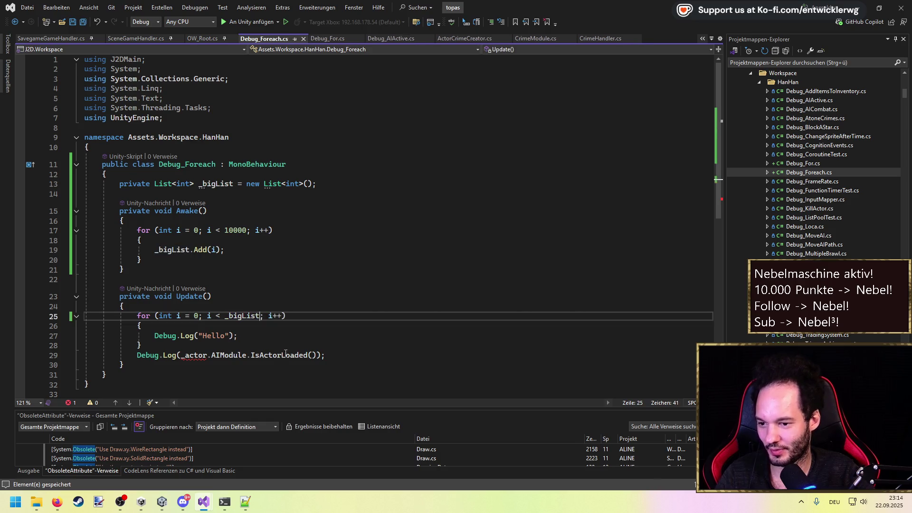
mouse_move(327, 355)
left_mouse_down()
mouse_move(215, 343)
mouse_move(137, 316)
left_mouse_up()
key("BackSpace")
type("foreach")
key("Tab")
key("Tab")
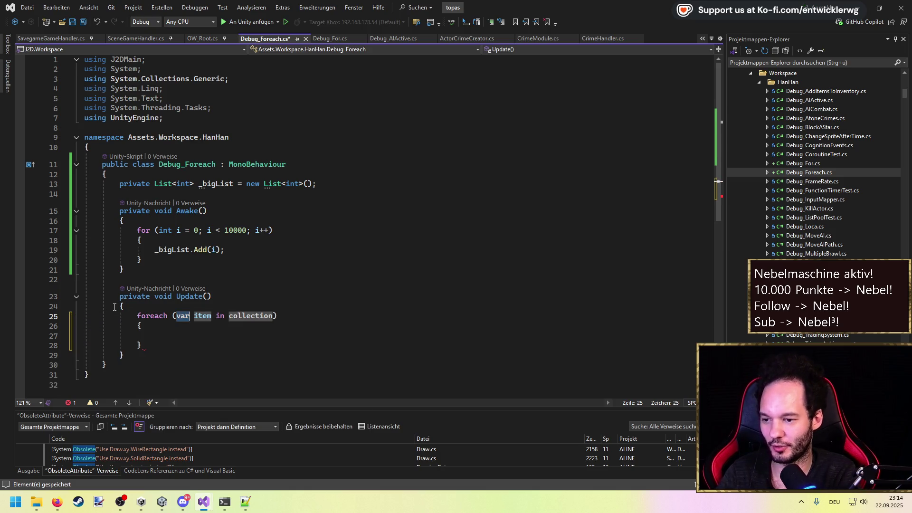
type("_")
key("Tab")
key("Return")
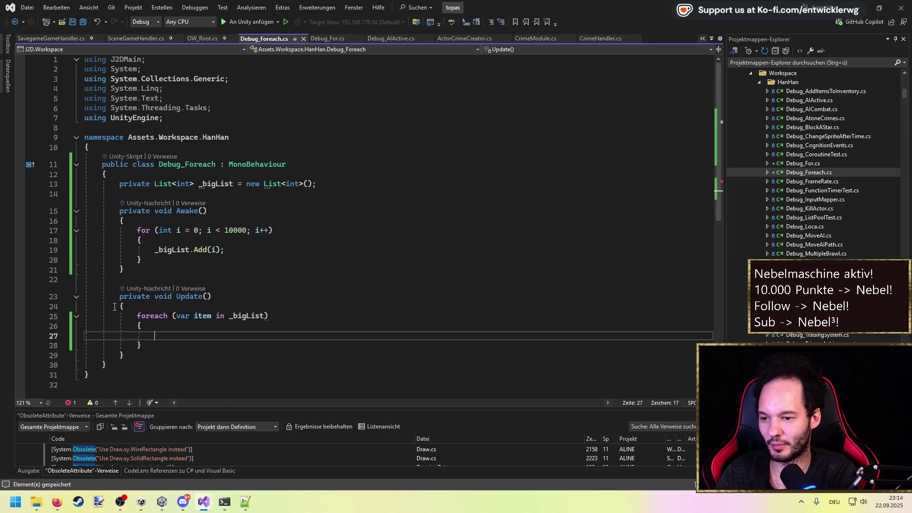
Sum the items with a local var sum and sum += item; inside the foreach, then save.
key("Up")
key("Up")
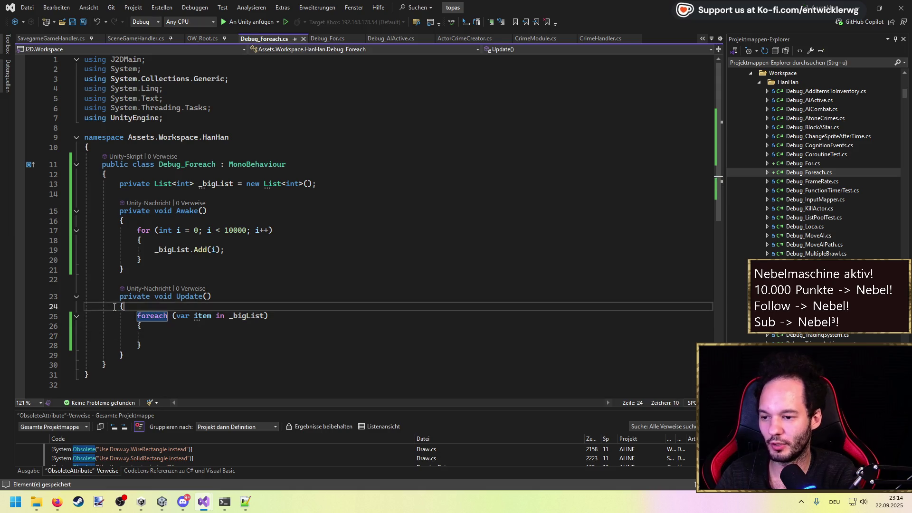
key("ctrl+Return")
type("var sum =")
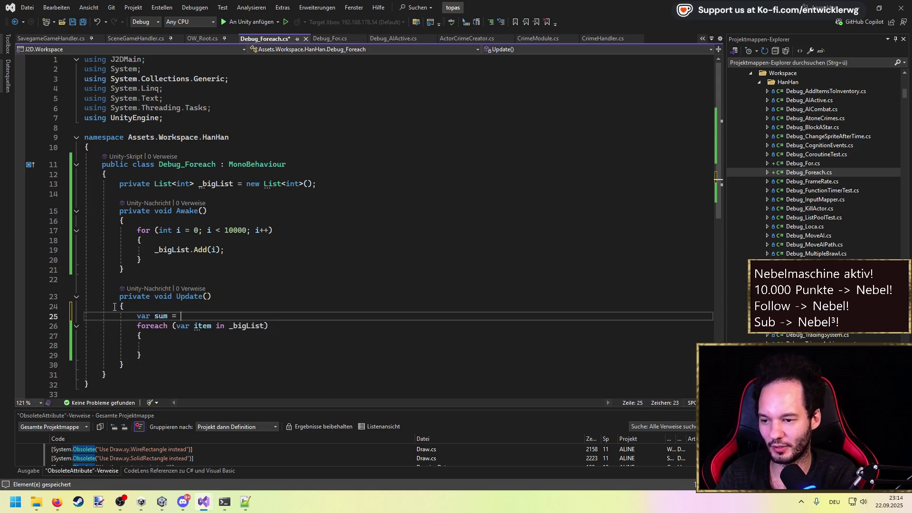
key("Down")
key("Down")
key("Down")
type("sum += item;")
key("Down")
key("Return")
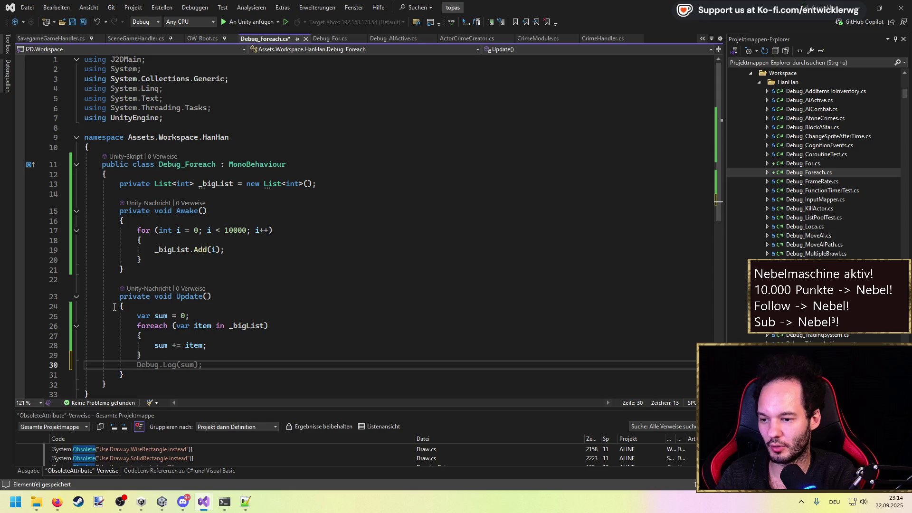
key("ctrl+s")
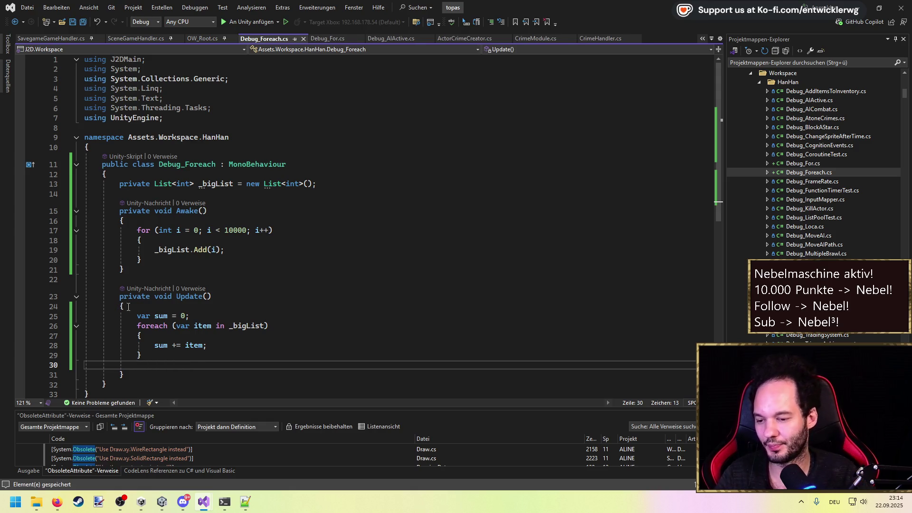
key("BackSpace")
key("ctrl+s")
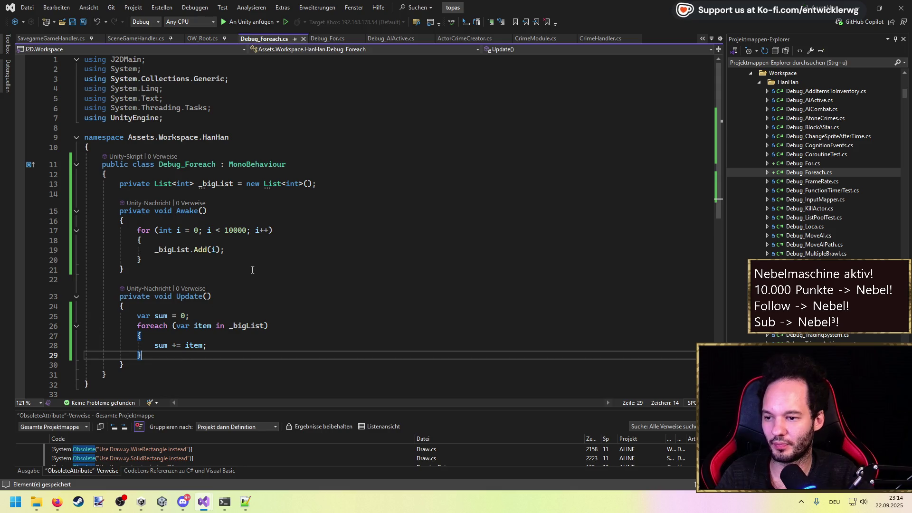
Add a private int _sum = 0 field, accumulate into _sum, drop the local sum, and select lines 13–30.
left_click(317, 184)
key("Return")
type("private ")
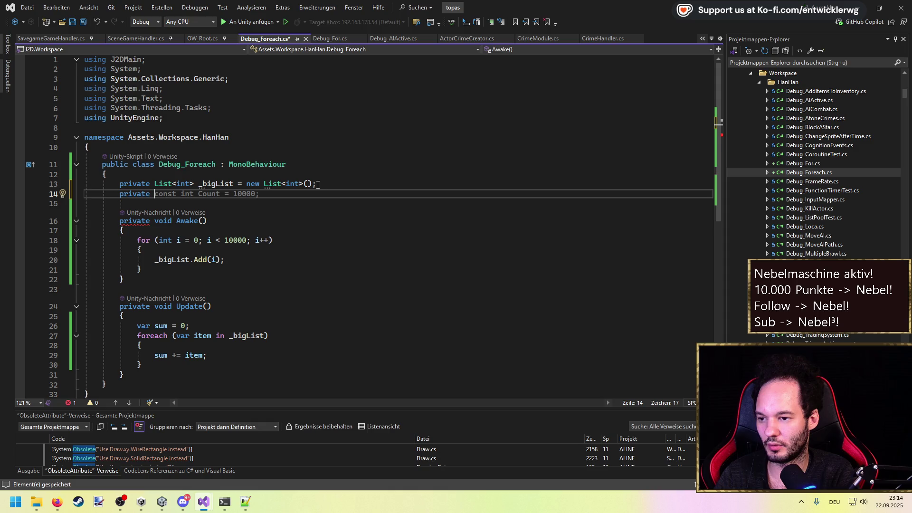
type("int _sum")
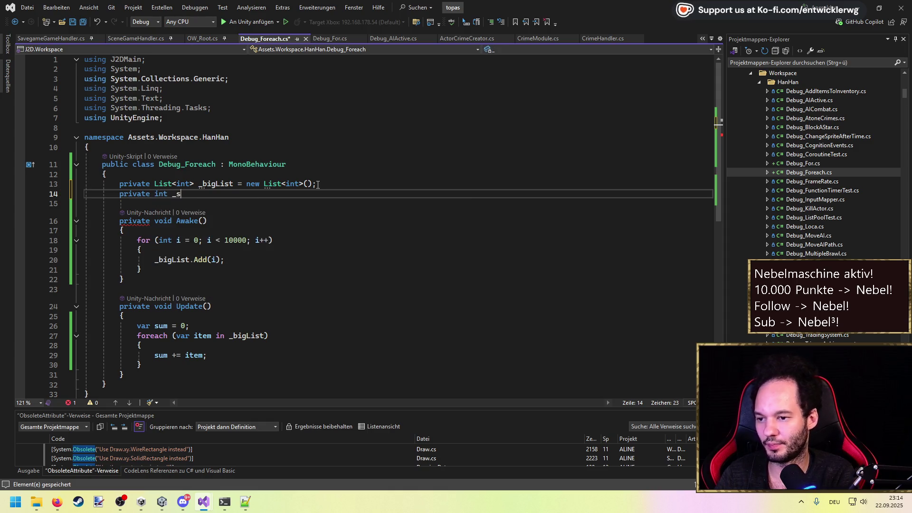
key("Tab")
key("ctrl+s")
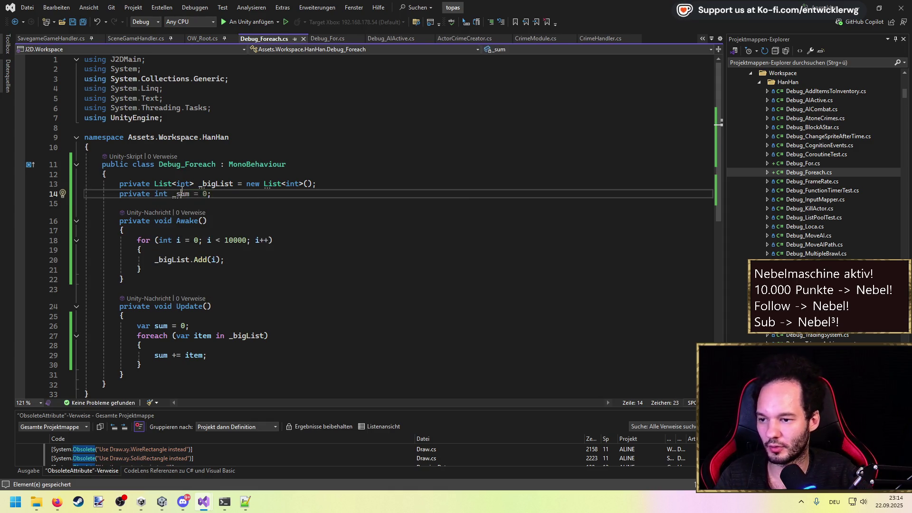
left_click(154, 355)
type("_")
left_click_drag(199, 326, 201, 318)
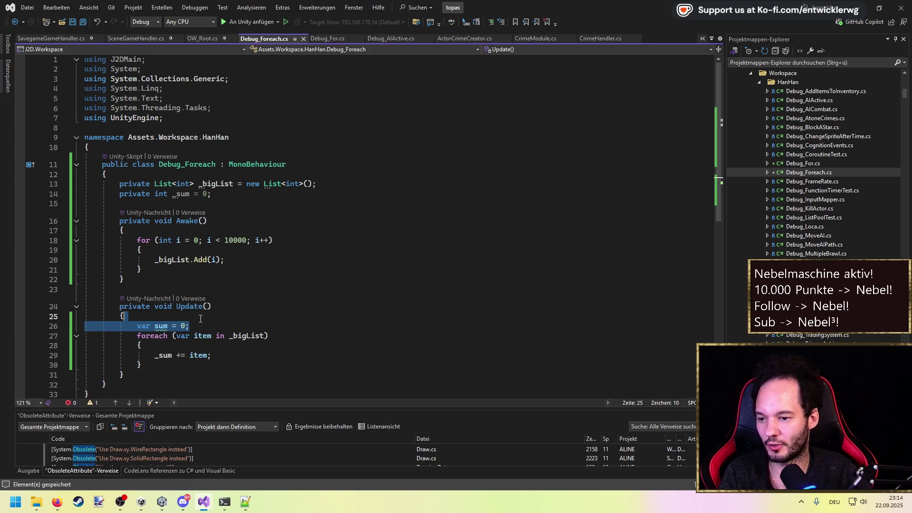
key("BackSpace")
mouse_move(142, 367)
left_mouse_down()
mouse_move(86, 260)
mouse_move(84, 184)
left_mouse_up()
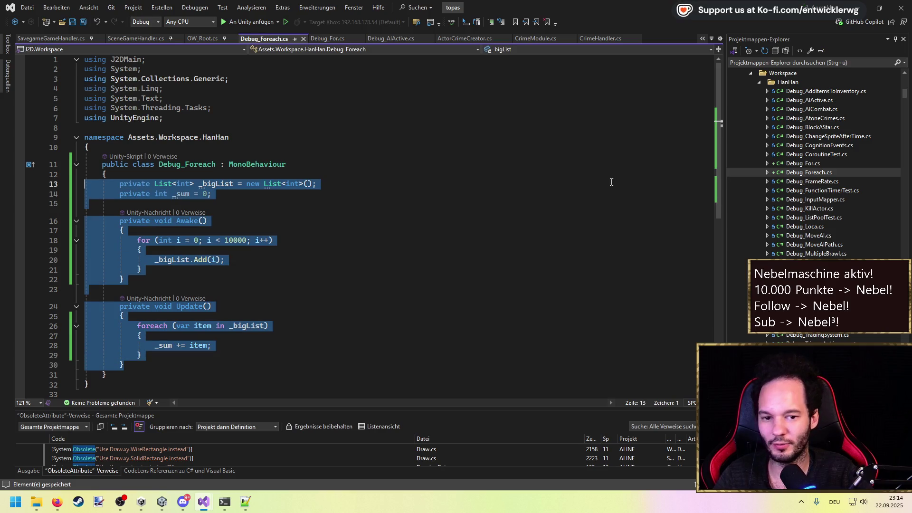
Copy the Debug_Foreach class body into Debug_For.cs and save it.
key("ctrl+c")
double_click(814, 164)
key("ctrl+v")
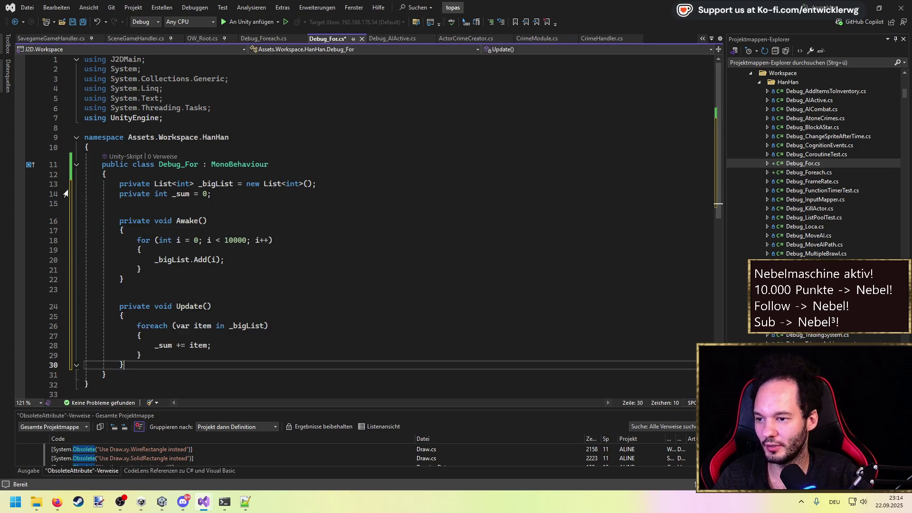
key("ctrl+s")
Convert Debug_For's foreach into an indexed for loop with Ctrl+. 'In for konvertieren', then go to Unity.
double_click(161, 325)
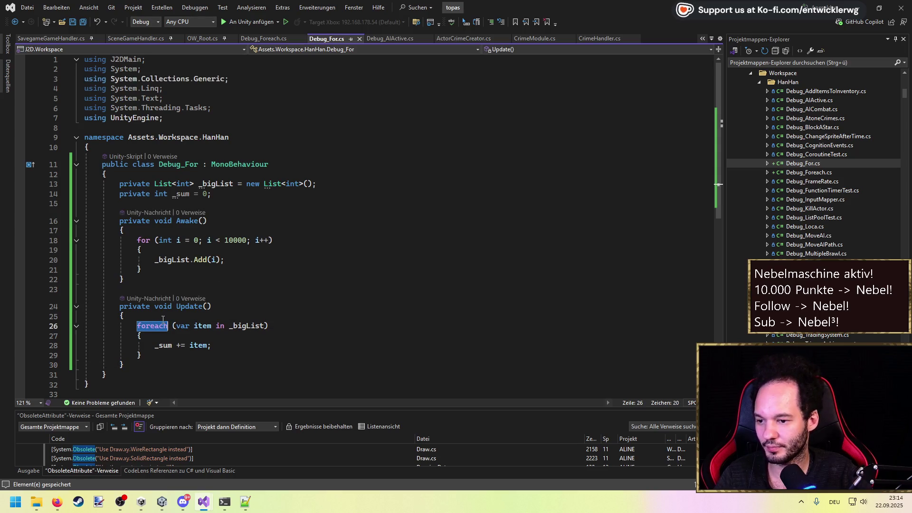
key("ctrl+period")
key("Down")
key("Down")
key("Down")
key("Up")
key("Up")
key("Up")
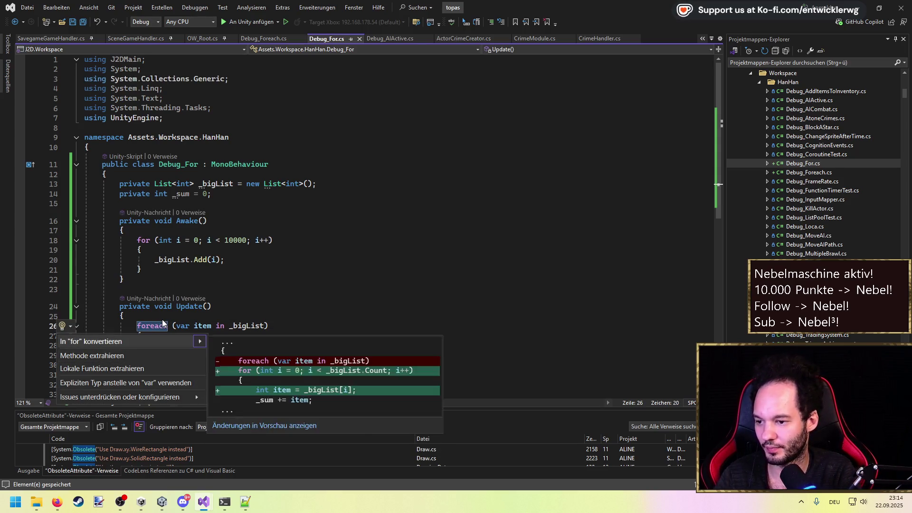
key("Return")
key("Return")
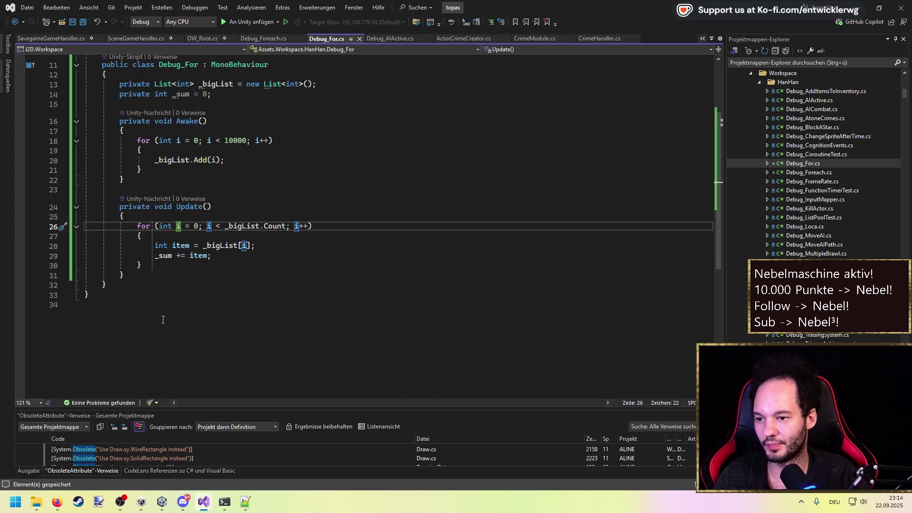
left_click(374, 157)
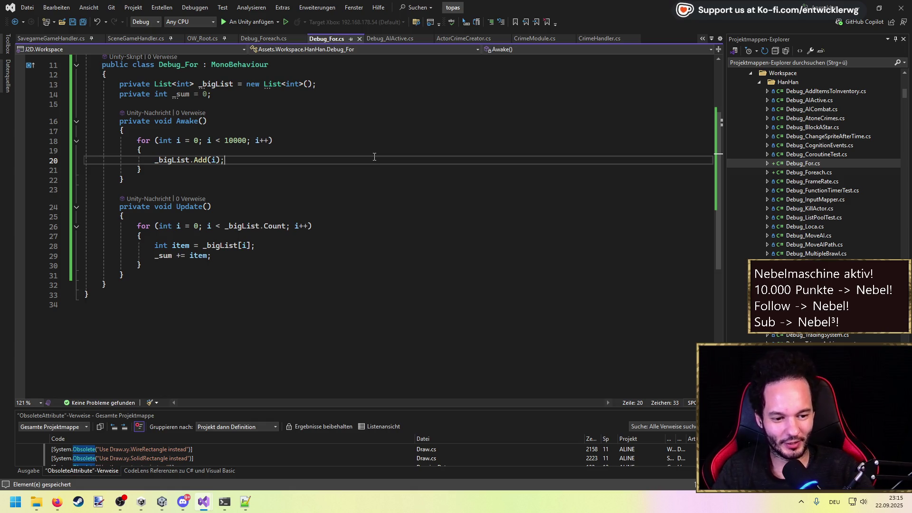
scroll(373, 199, "up", 2)
left_click(368, 236)
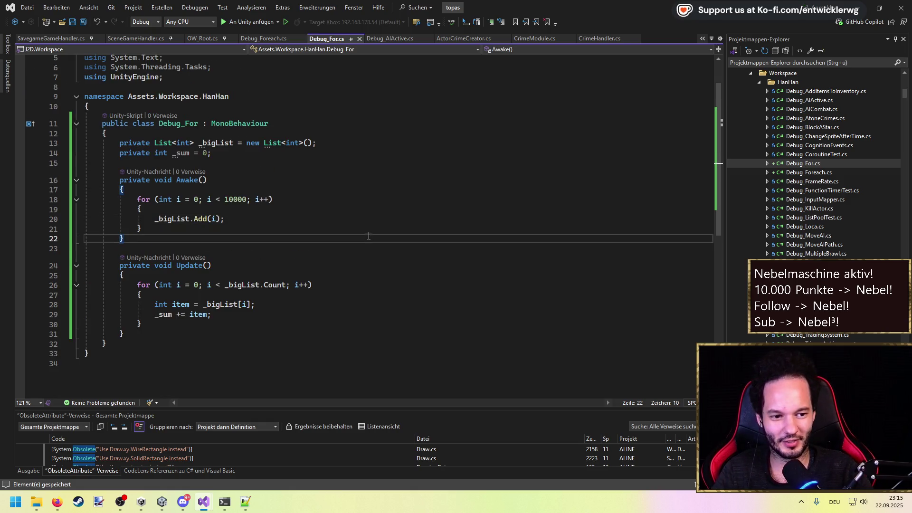
key("alt+Tab")
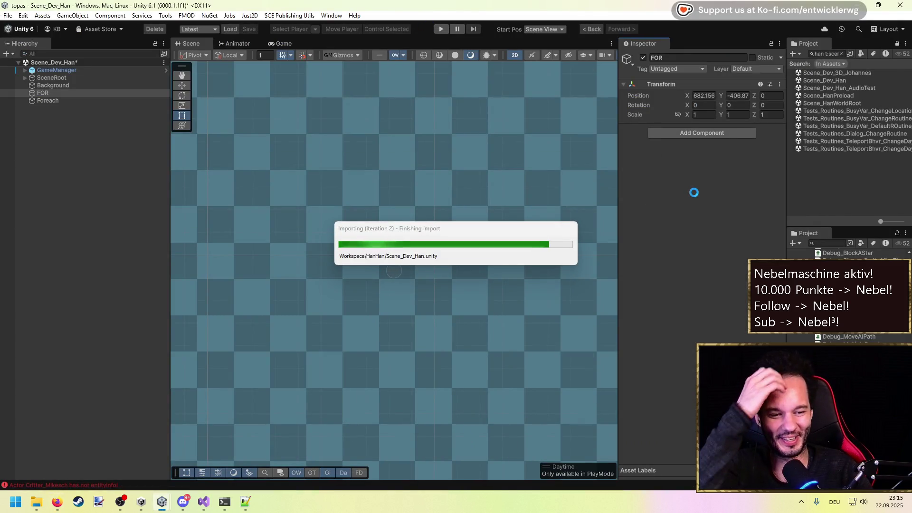
After Unity reimports, select FOR, search Add Component for 'D', then return to Visual Studio.
key("alt+Tab")
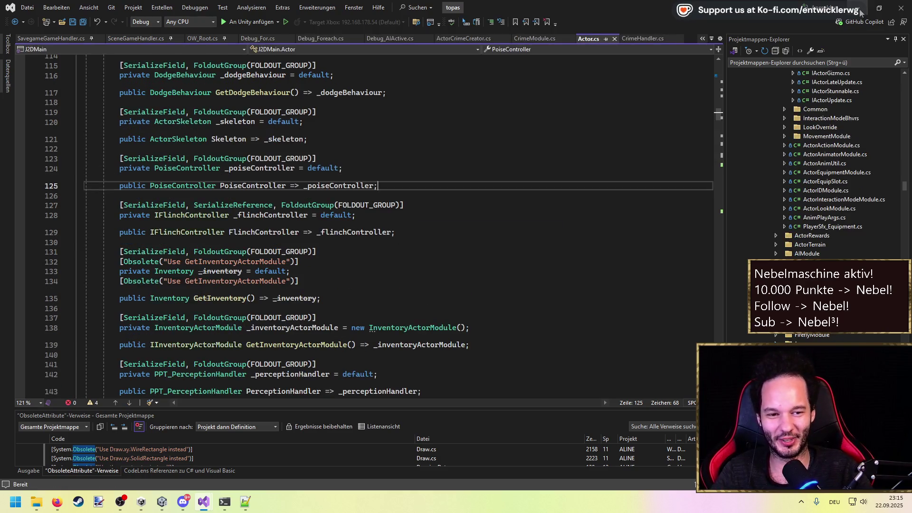
key("alt+Tab")
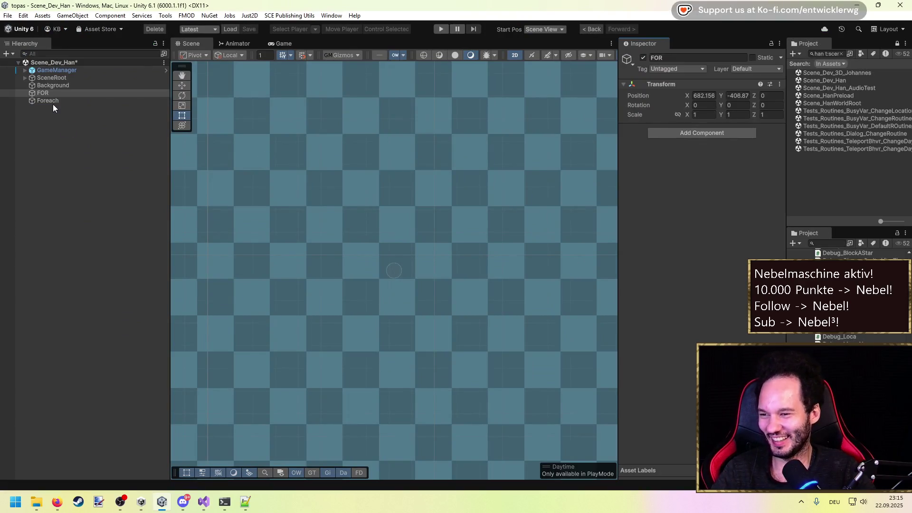
left_click(53, 95)
left_click(676, 132)
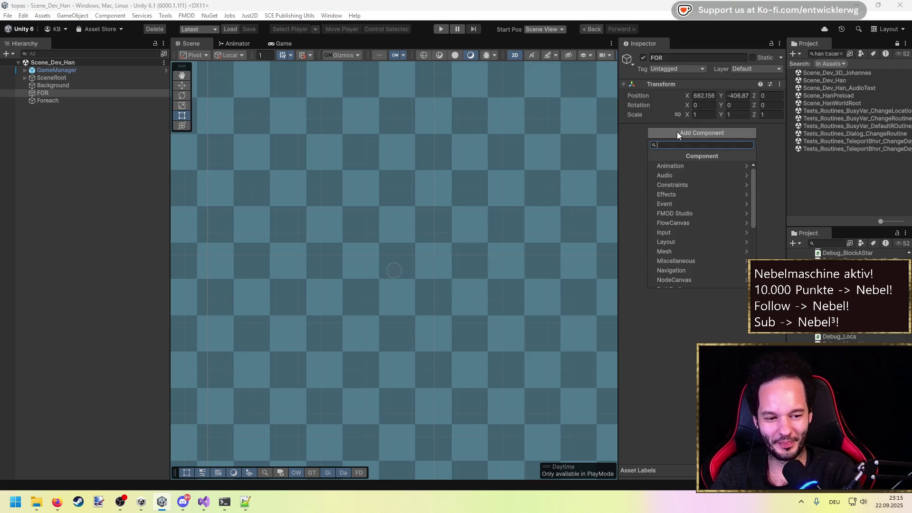
type("D")
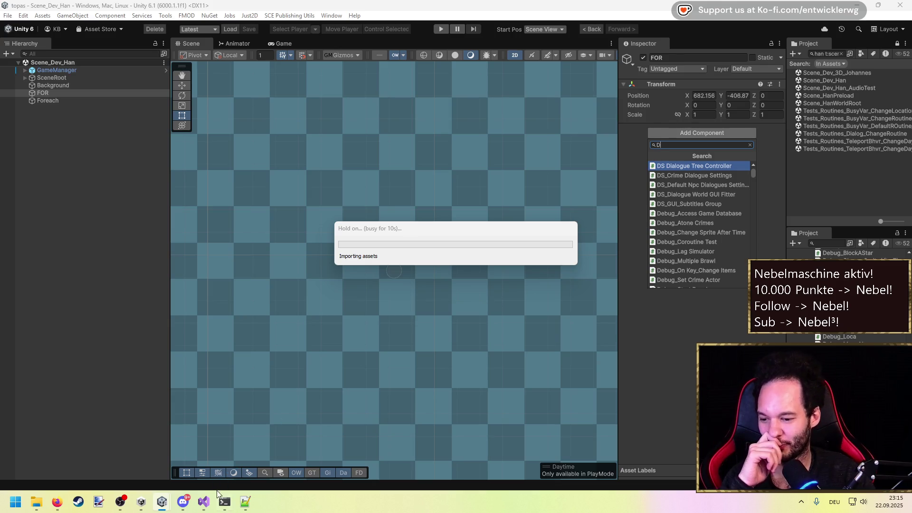
mouse_move(209, 500)
left_click(245, 463)
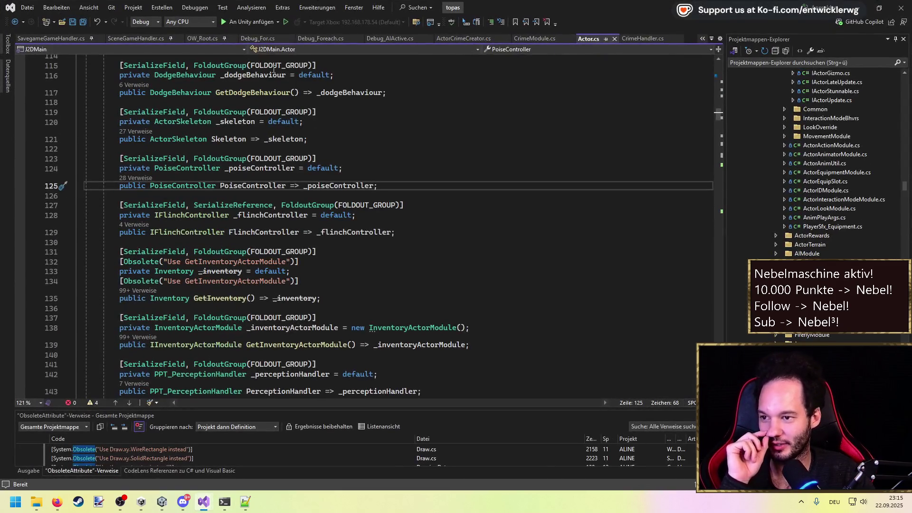
Compare the _bigList loops in Debug_For.cs and Debug_Foreach.cs, save Debug_Foreach.cs, and return to Unity.
key("ctrl+Tab")
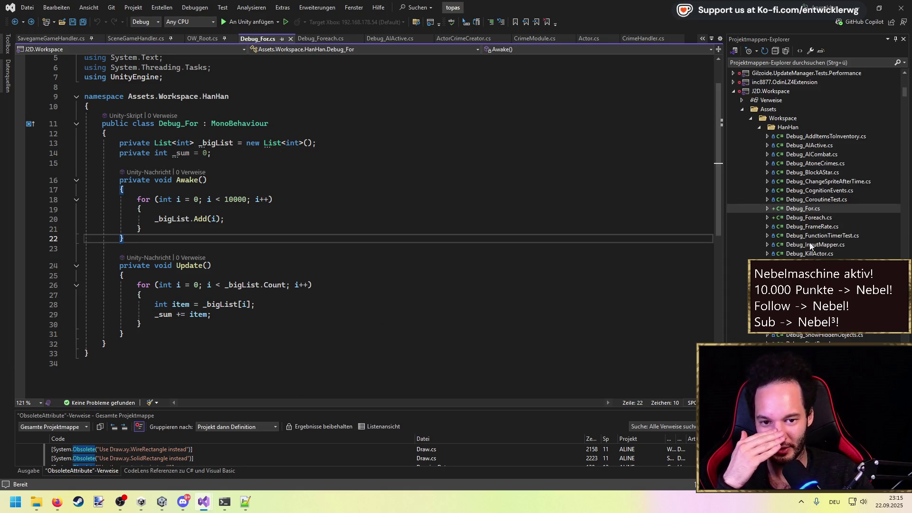
left_click(194, 124)
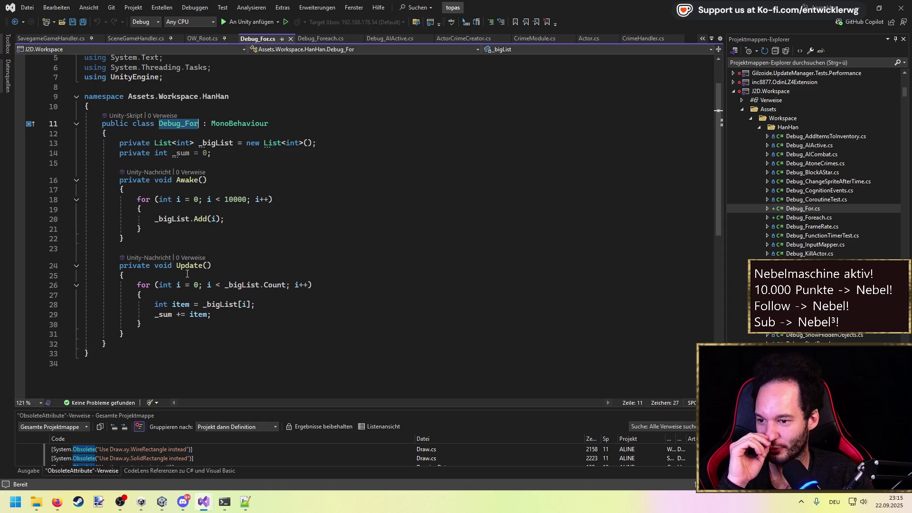
left_click_drag(312, 285, 166, 284)
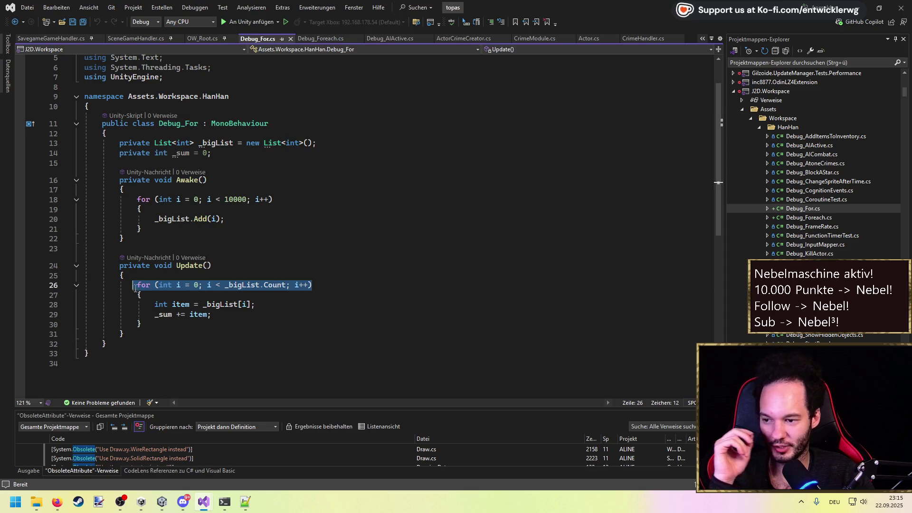
double_click(241, 284)
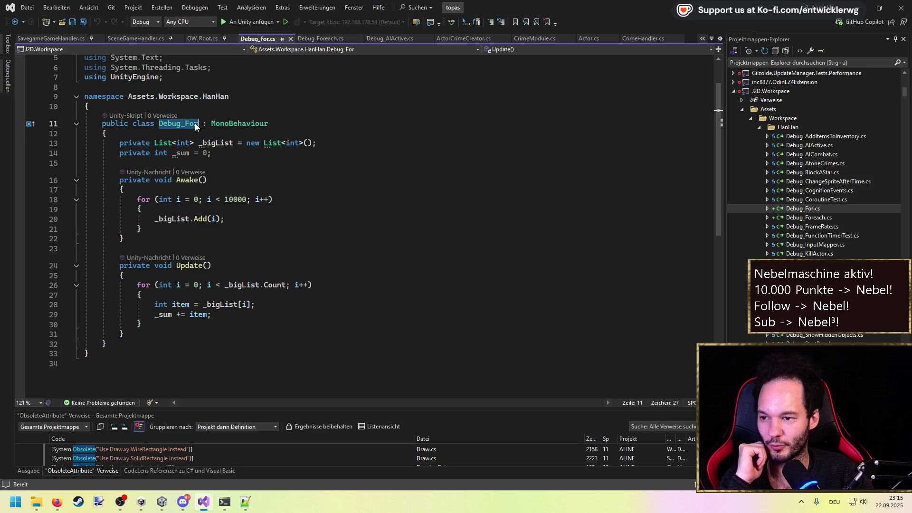
left_click(833, 217)
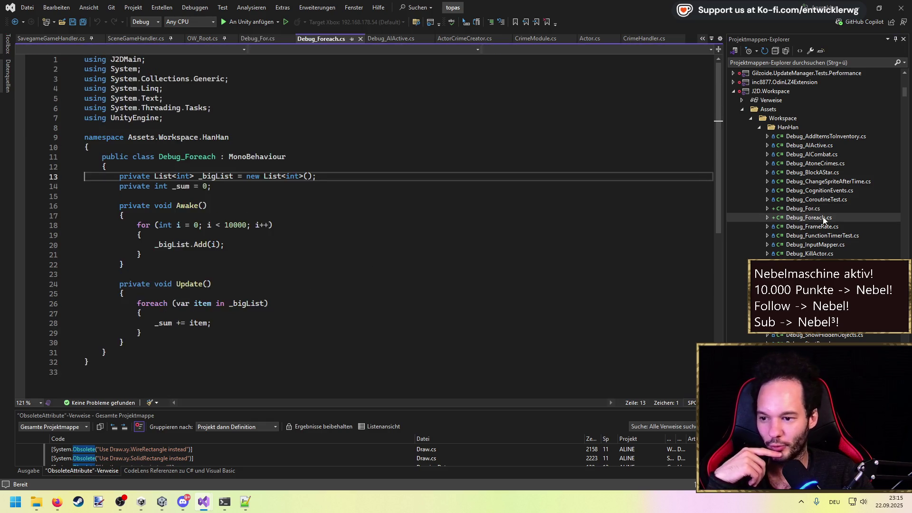
scroll(219, 162, "down", 1)
double_click(218, 155)
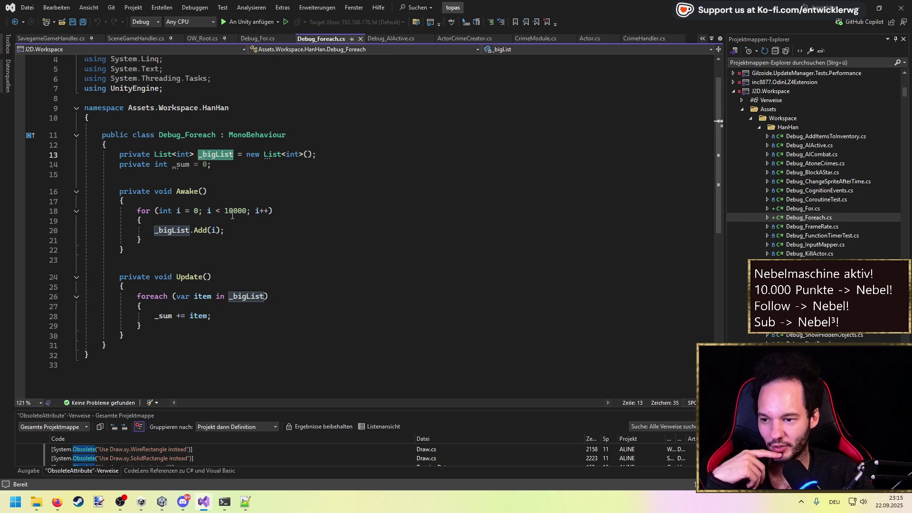
double_click(247, 295)
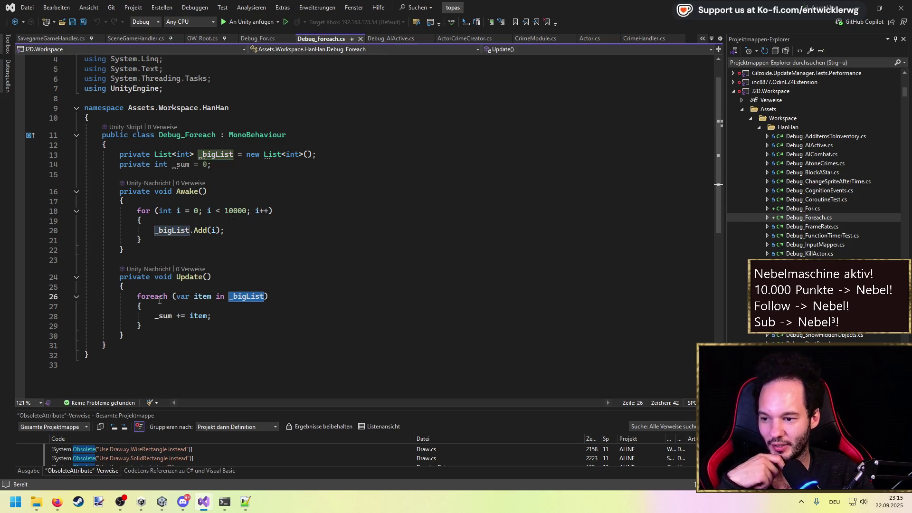
left_click(287, 300)
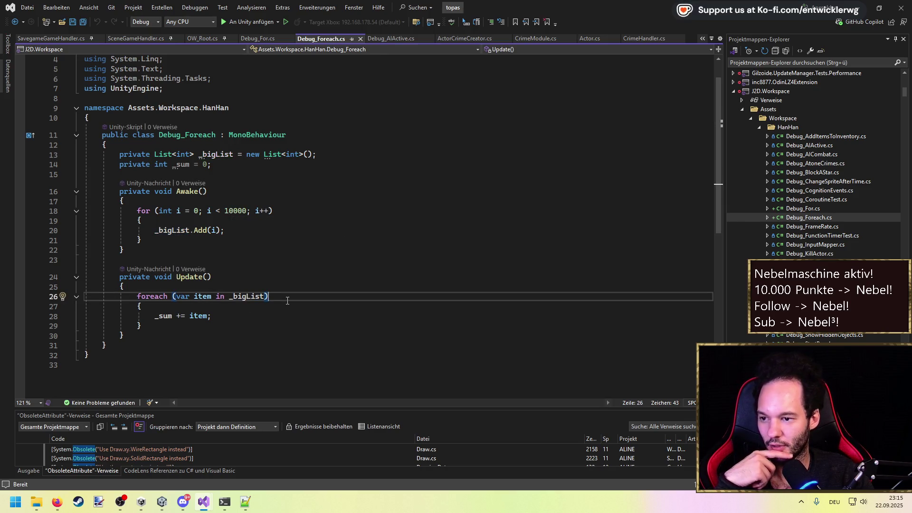
key("Up")
key("Up")
key("Up")
key("ctrl+s")
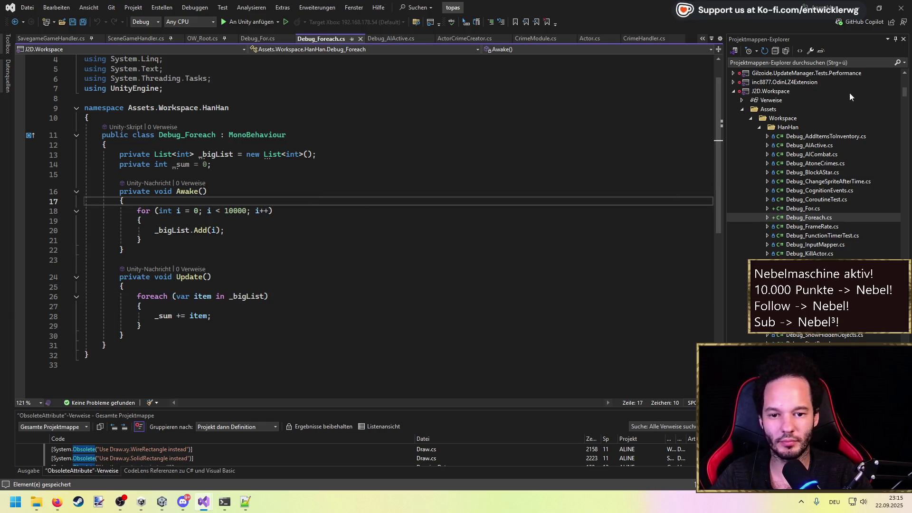
key("alt+Tab")
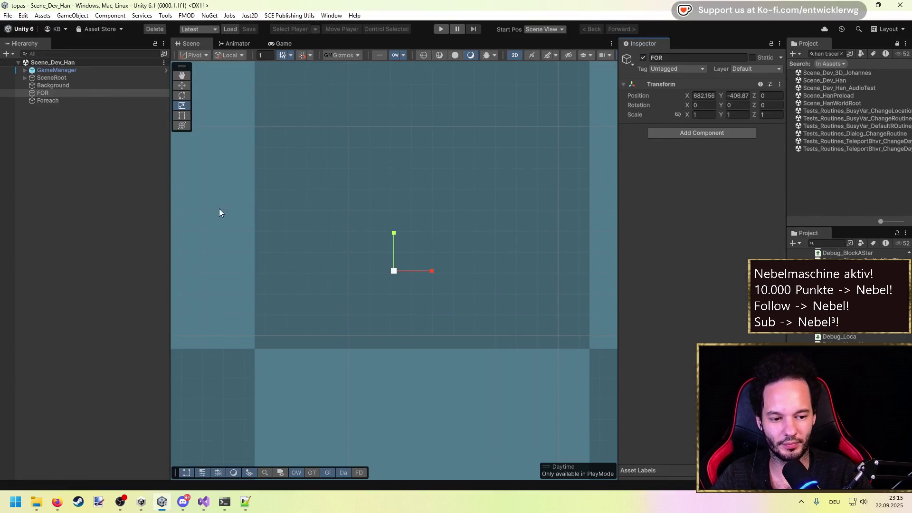
Add the Debug_For script component to the FOR object.
scroll(483, 221, "down", 3)
scroll(485, 221, "up", 2)
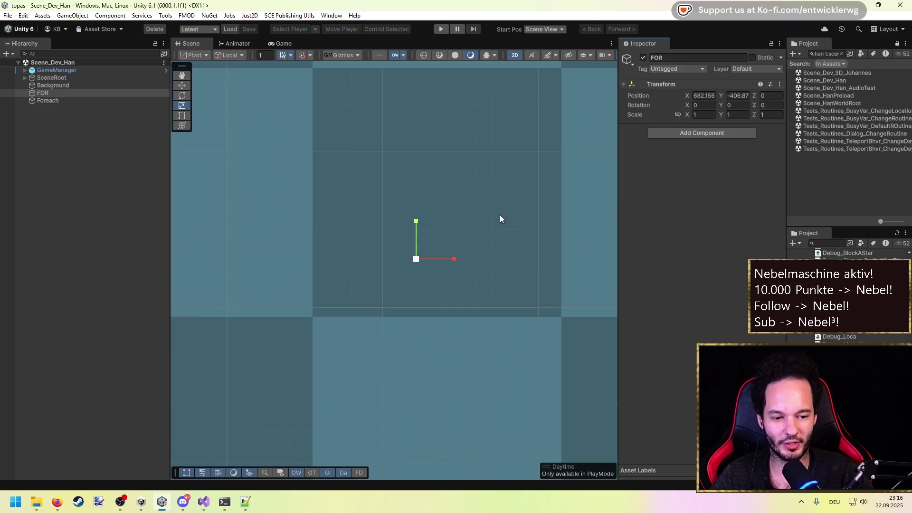
key("r")
left_click(133, 183)
left_click(60, 93)
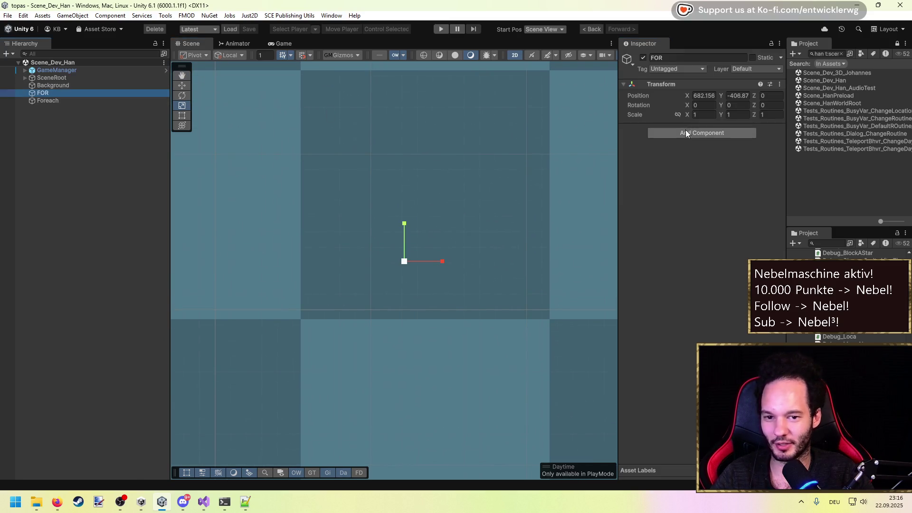
left_click(717, 133)
type("d")
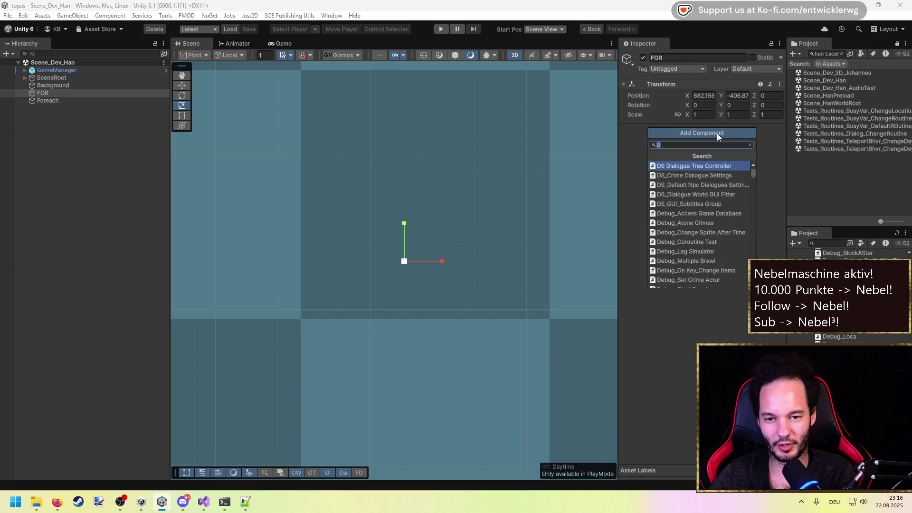
type("ebug for")
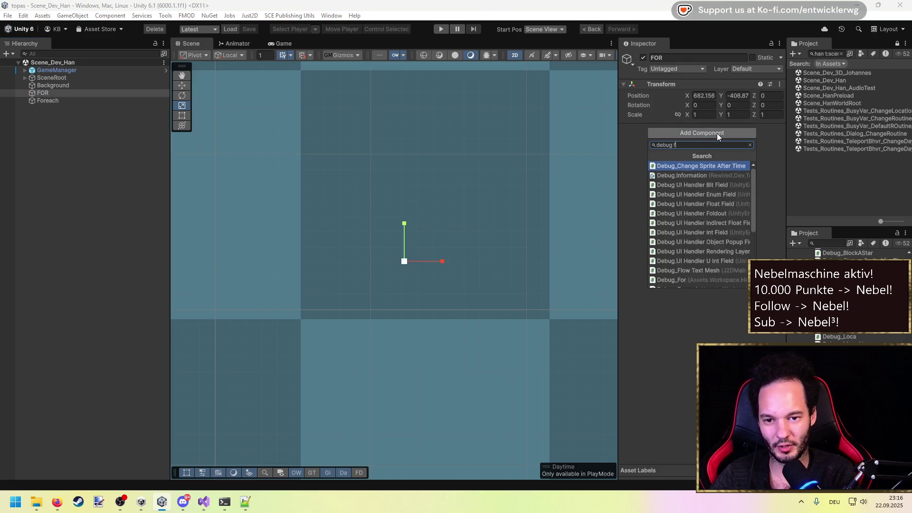
key("Down")
key("Return")
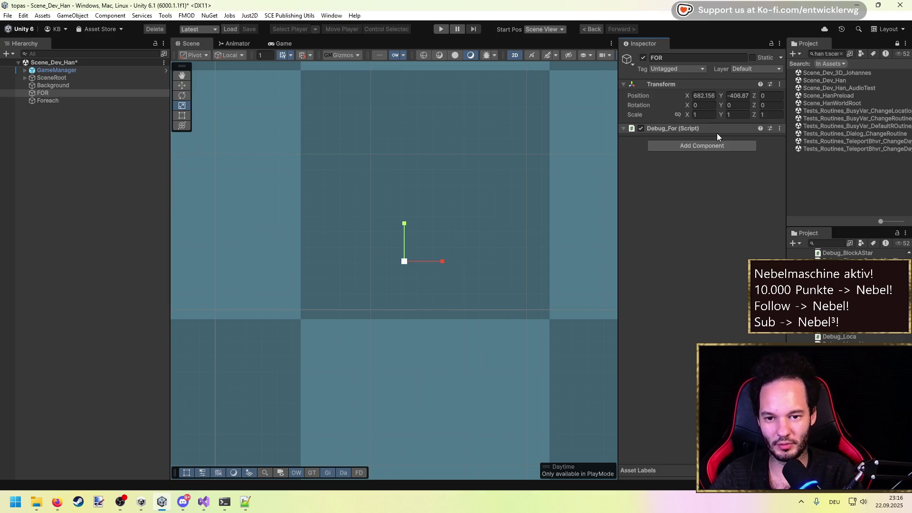
Deactivate both FOR and Foreach, then select FOR and enter Play mode.
left_click(88, 102)
left_click(698, 133)
key("Escape")
left_click(71, 94, "ctrl")
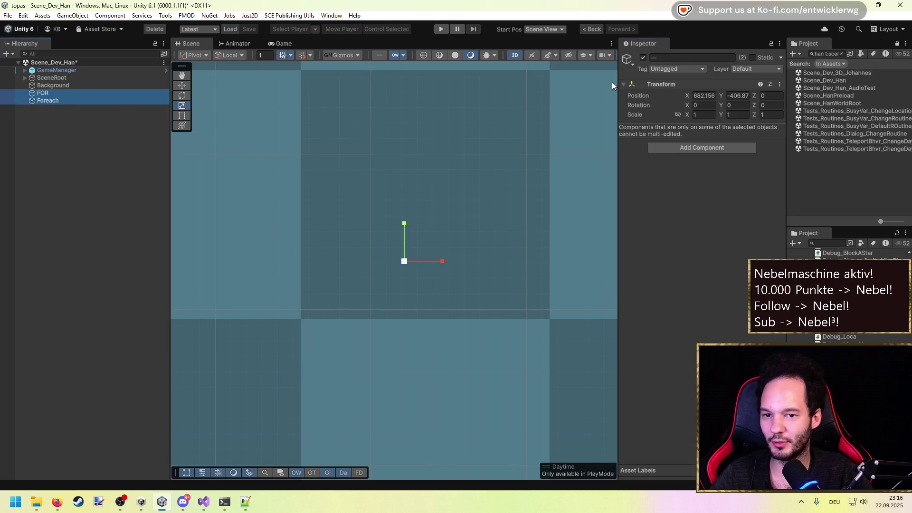
left_click(643, 58)
left_click(96, 147)
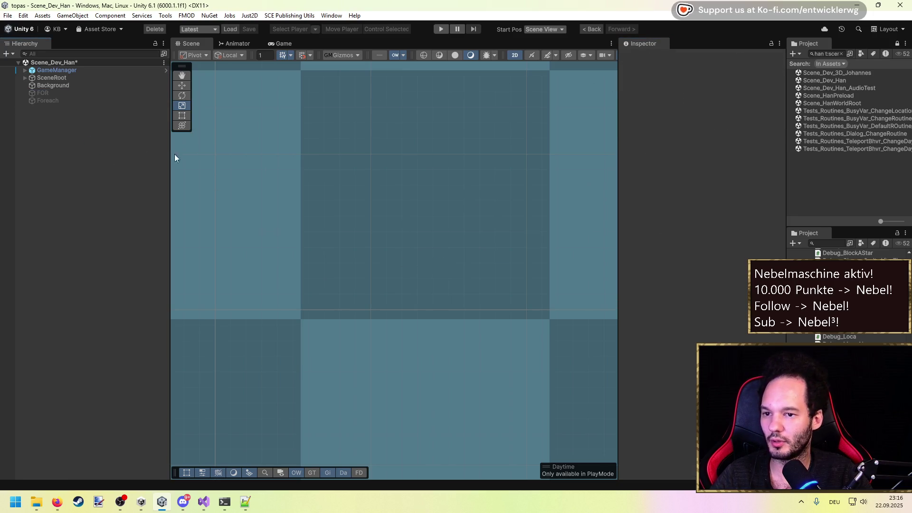
left_click_drag(409, 265, 404, 206)
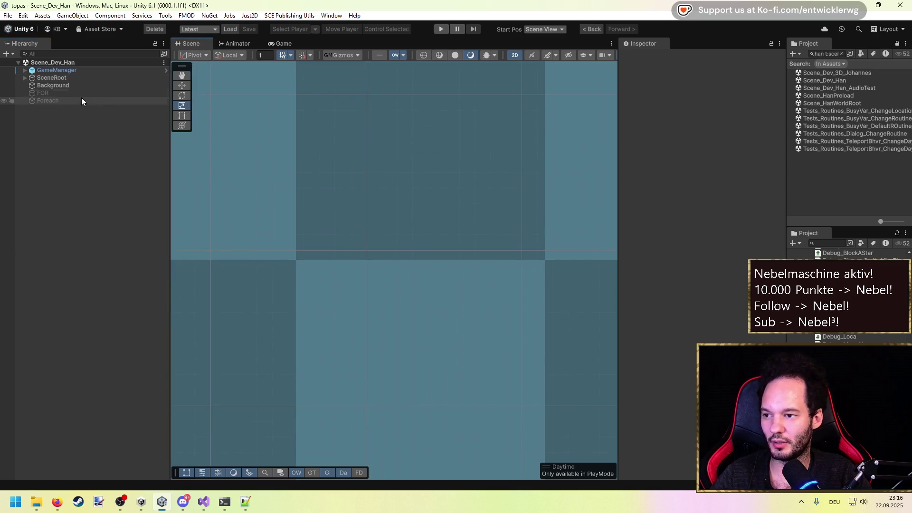
left_click(79, 95)
left_click(437, 29)
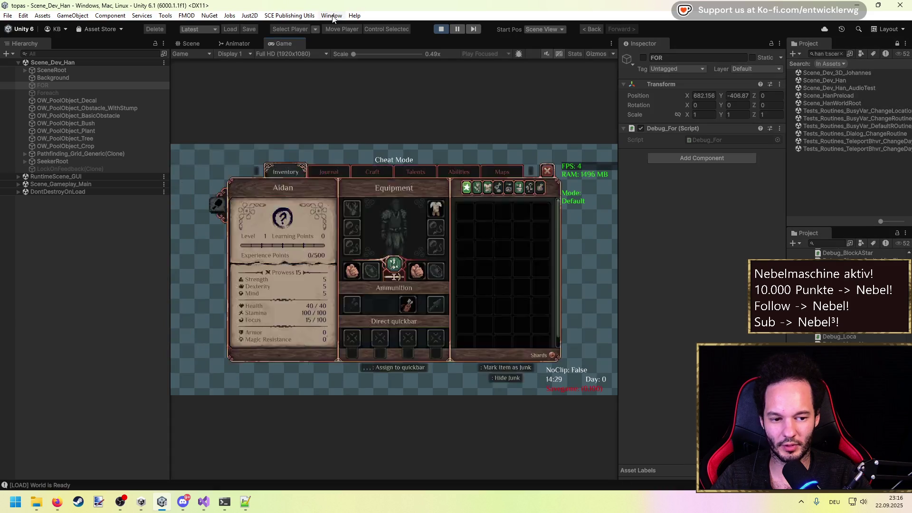
Open the Profiler from Window > Analysis and resize it beside the running game.
key("s")
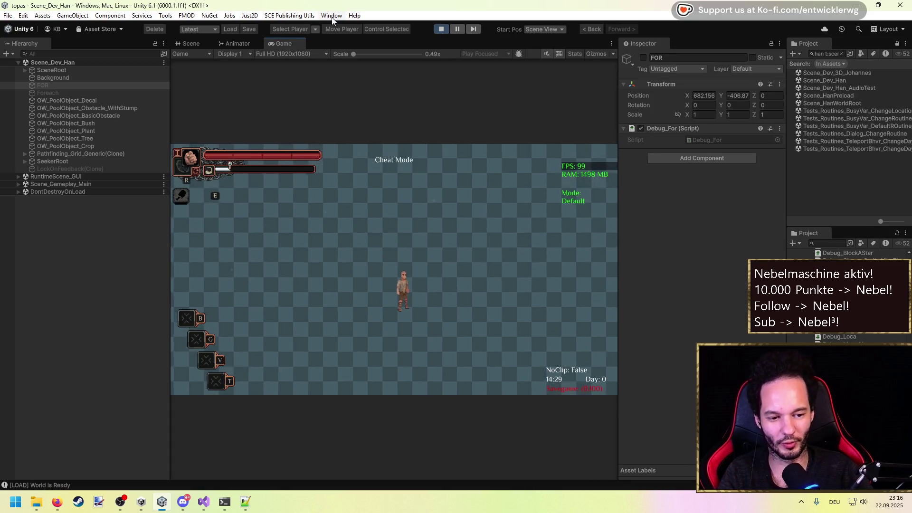
left_click(332, 19)
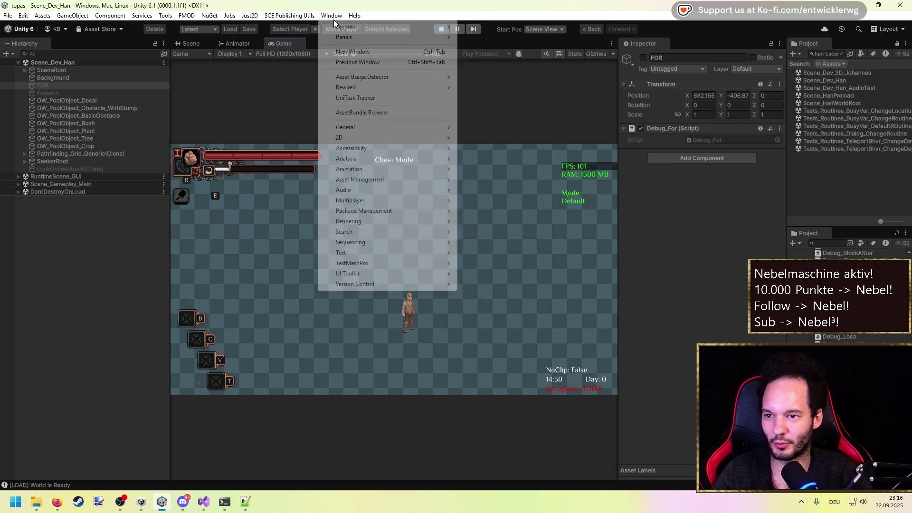
mouse_move(397, 158)
left_click(513, 161)
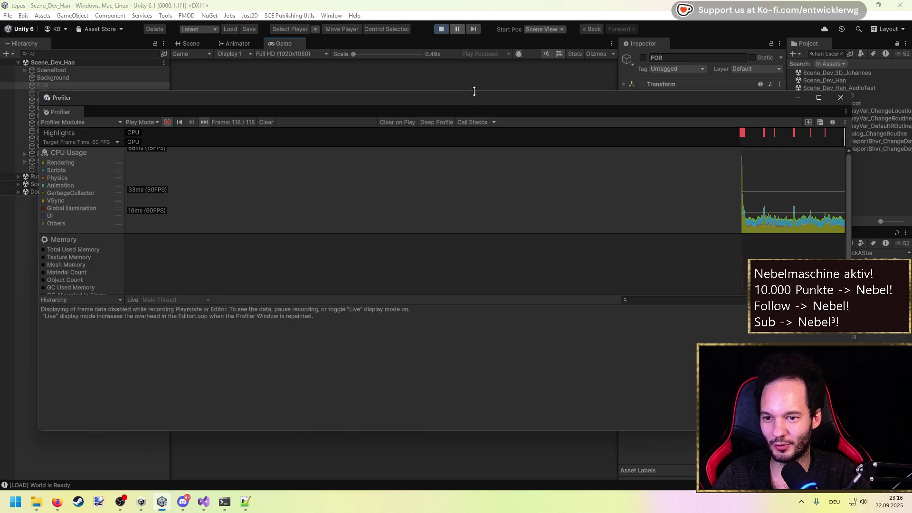
left_click_drag(556, 93, 555, 41)
left_click_drag(535, 241, 549, 371)
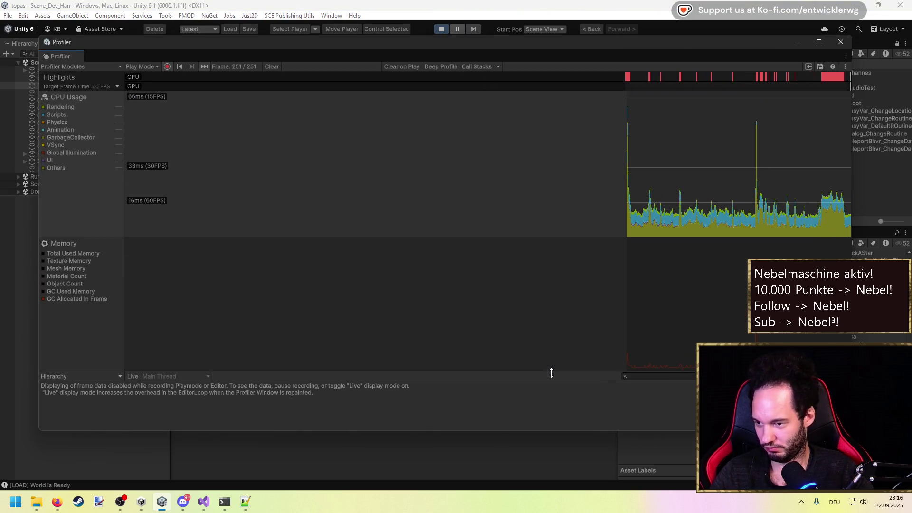
mouse_move(849, 163)
left_mouse_down()
mouse_move(725, 179)
mouse_move(512, 180)
left_mouse_up()
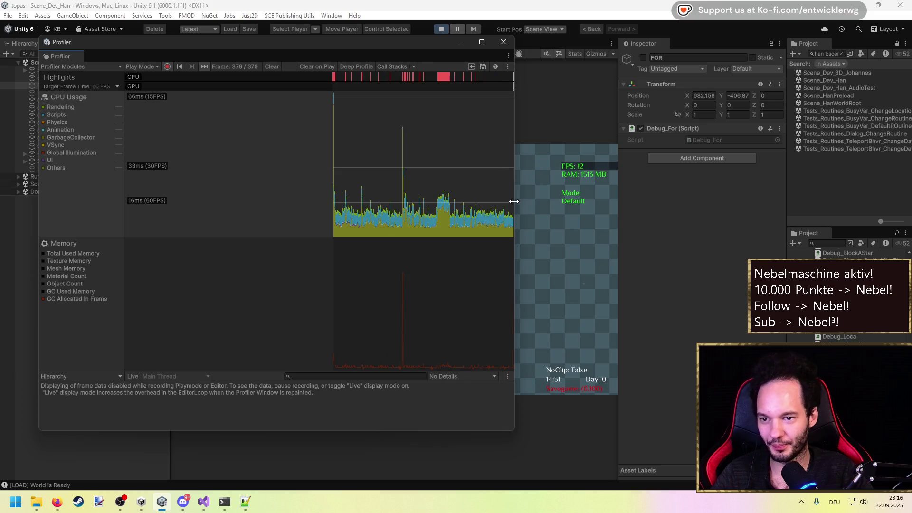
mouse_move(353, 40)
left_mouse_down()
mouse_move(677, 65)
mouse_move(591, 177)
mouse_move(580, 232)
left_mouse_up()
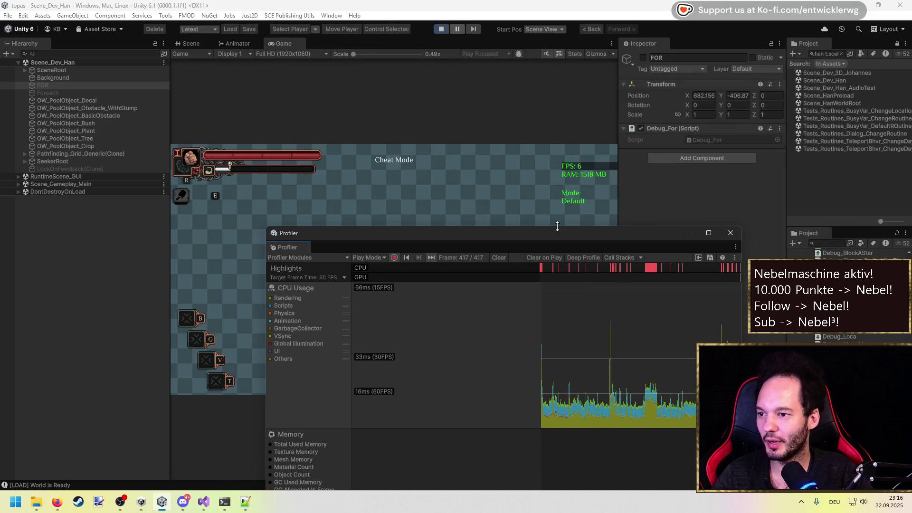
Select Foreach, reposition the Profiler, pause the game, and pick a frame in the CPU chart.
left_click(102, 93)
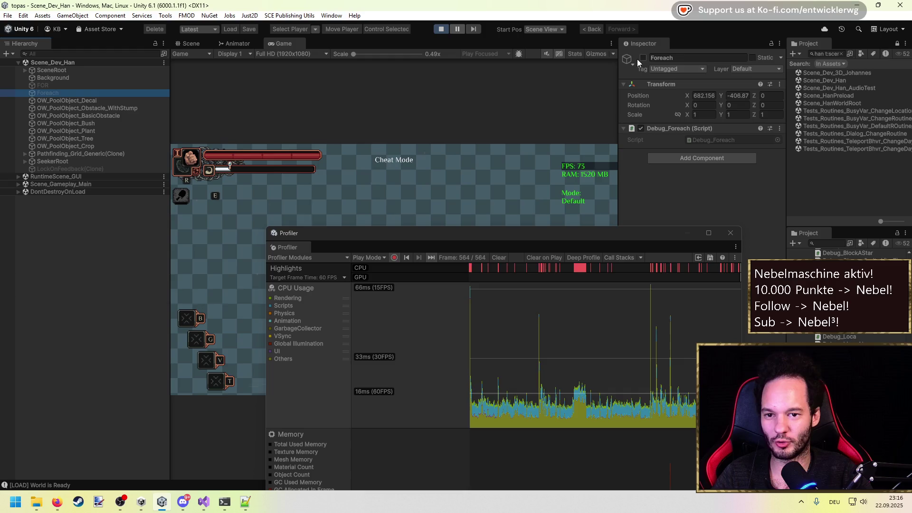
mouse_move(580, 233)
left_mouse_down()
mouse_move(537, 68)
mouse_move(542, 79)
left_mouse_up()
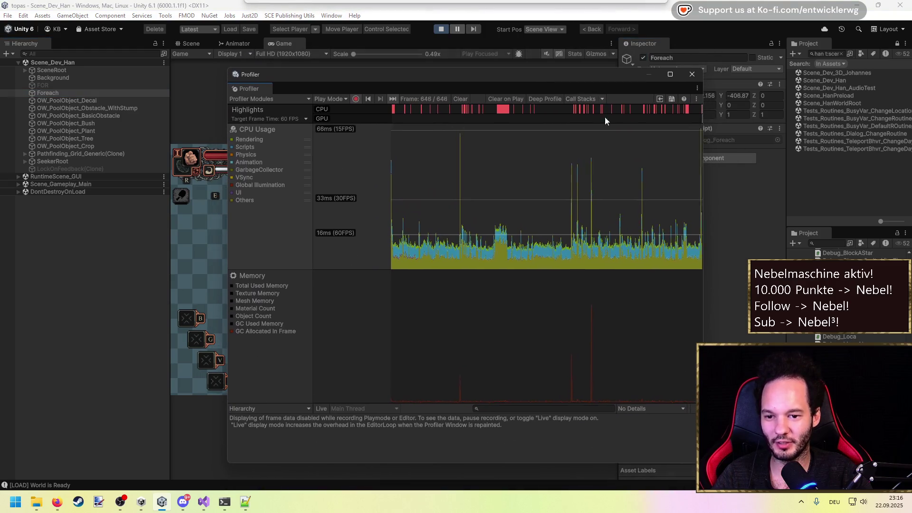
left_click_drag(705, 172, 757, 172)
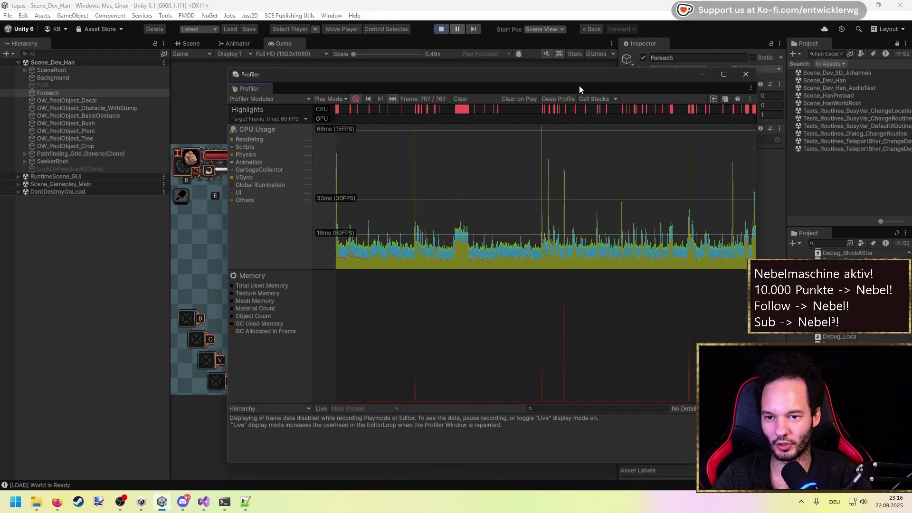
left_click(455, 29)
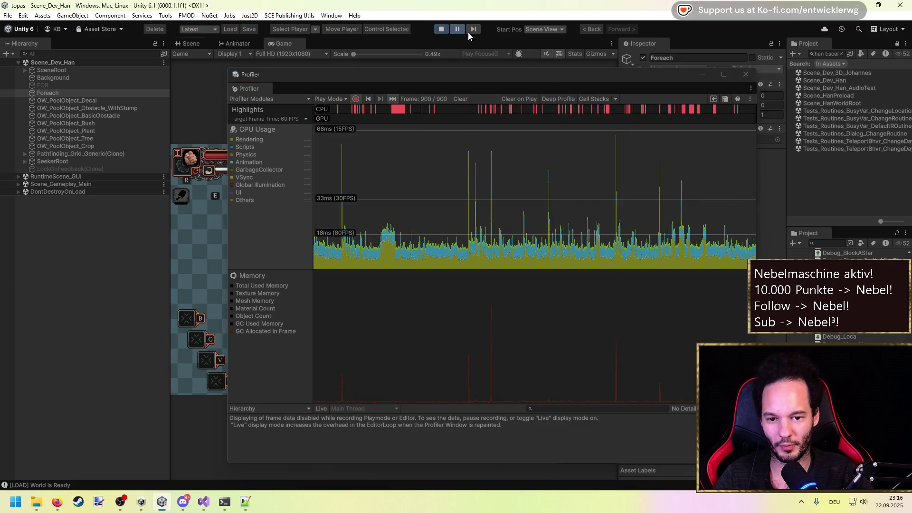
left_click(737, 222)
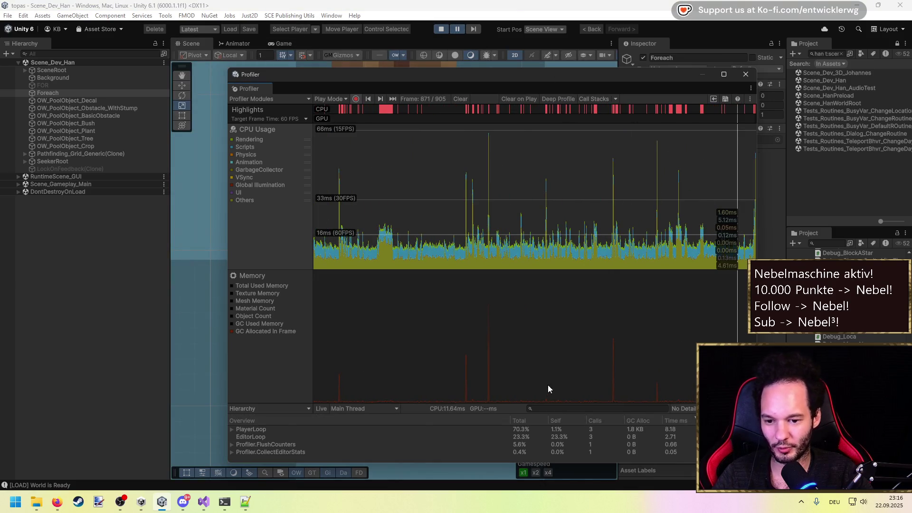
Expand PlayerLoop, filter the call table for 'D', and select Debug_Foreach.Update().
left_click_drag(542, 404, 542, 327)
left_click(303, 356)
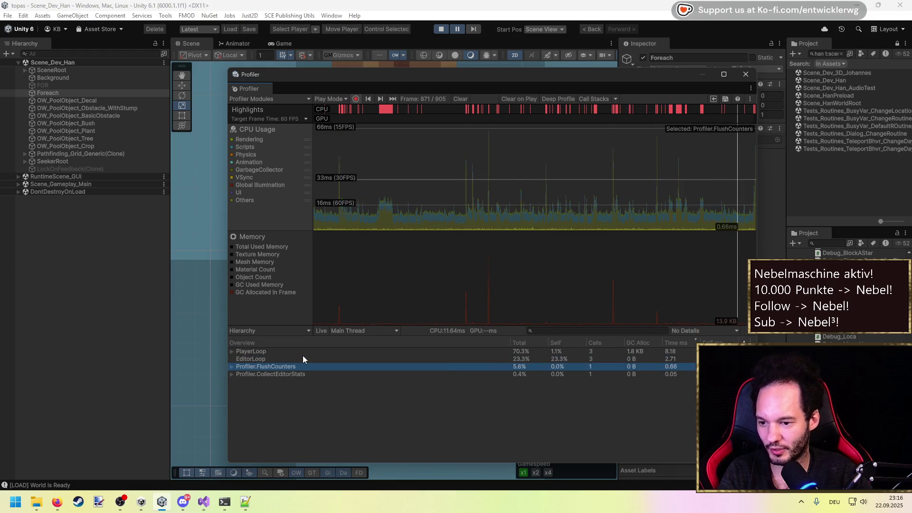
key("Up")
key("Right")
left_click(563, 330)
type("D")
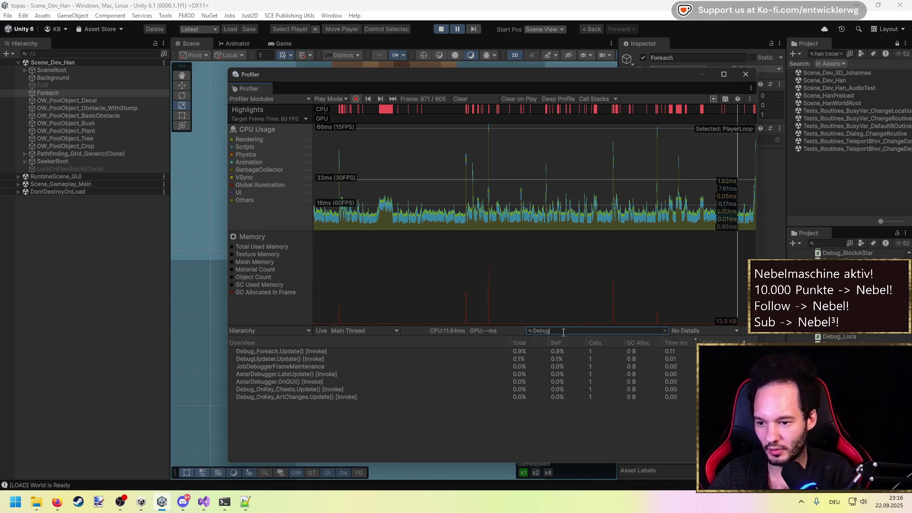
left_click(450, 355)
Step through frames around 596–615, confirming Debug_Foreach.Update() shows 0 B GC Alloc.
left_click(725, 204)
left_click_drag(725, 204, 587, 205)
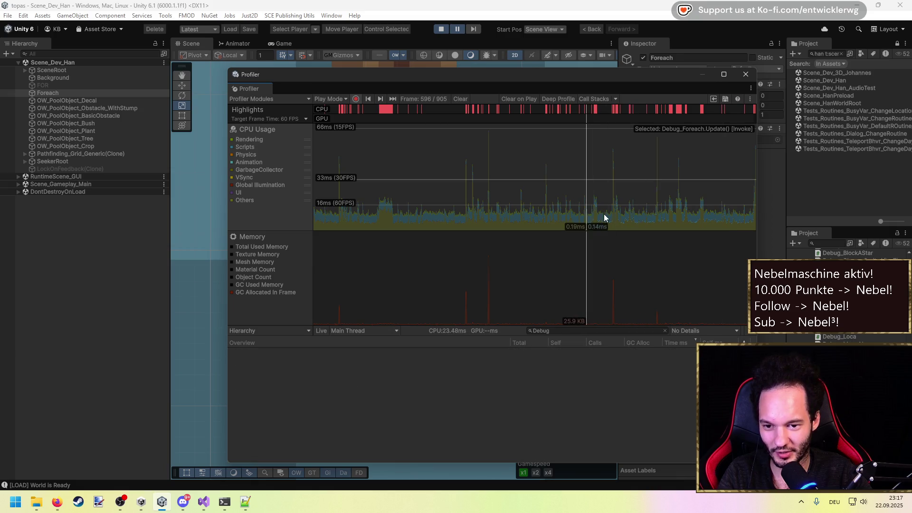
key("Left")
key("Left")
key("Left")
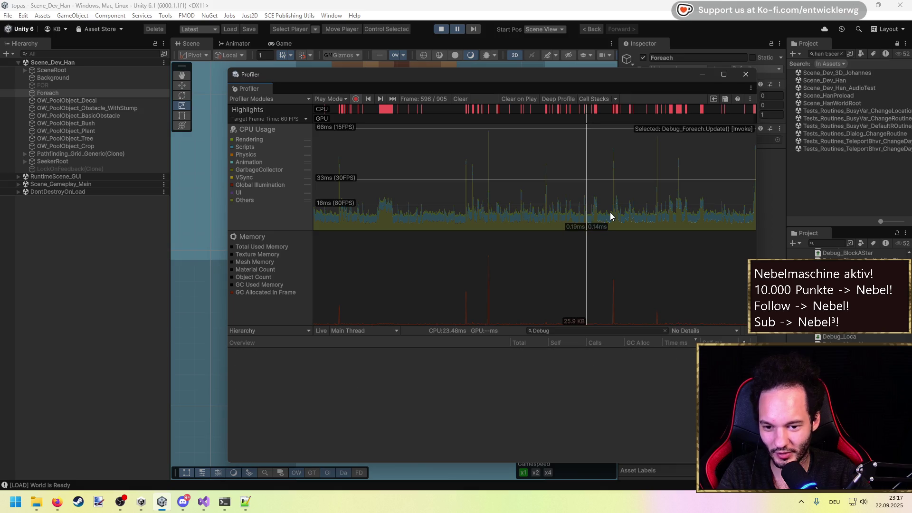
key("Right")
key("Right")
key("Right")
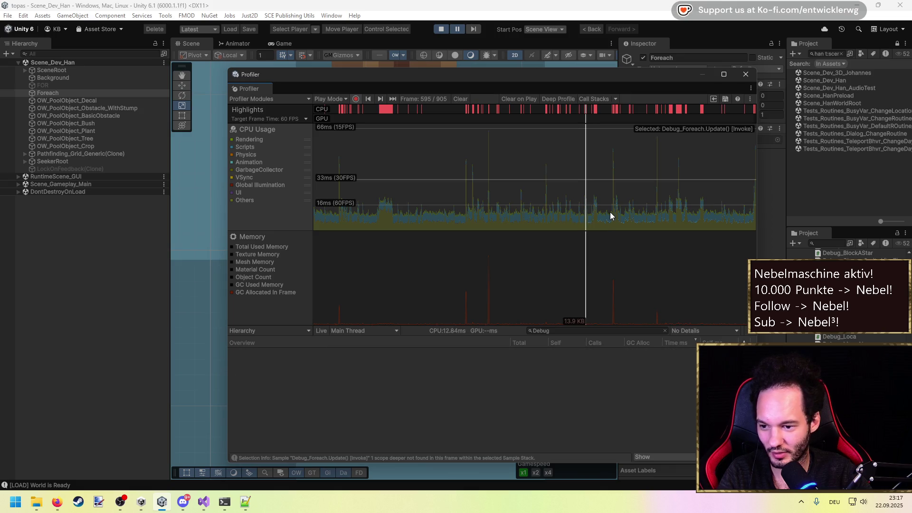
key("Left")
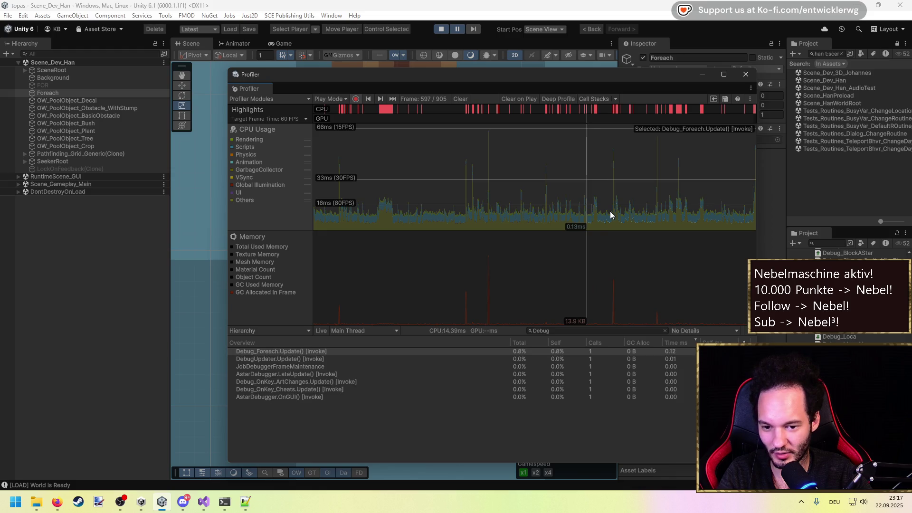
key("Left")
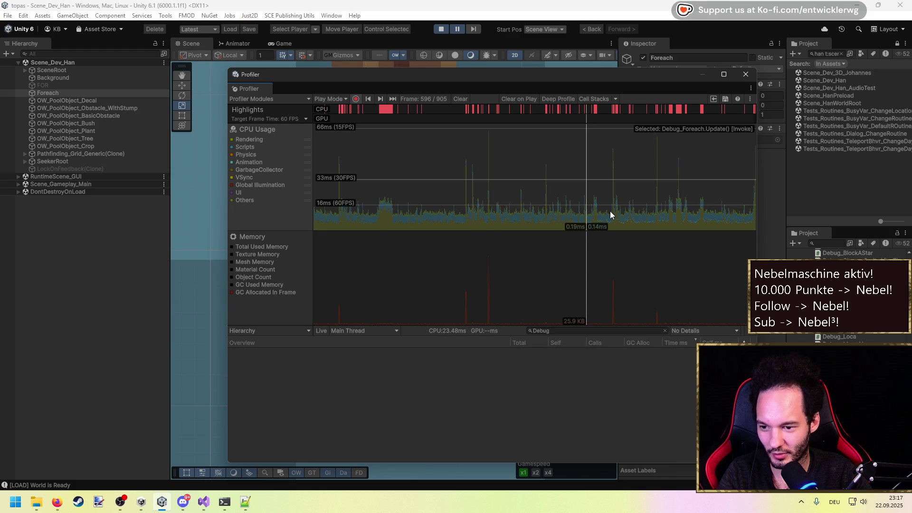
key("Right")
key("Right")
key("Right")
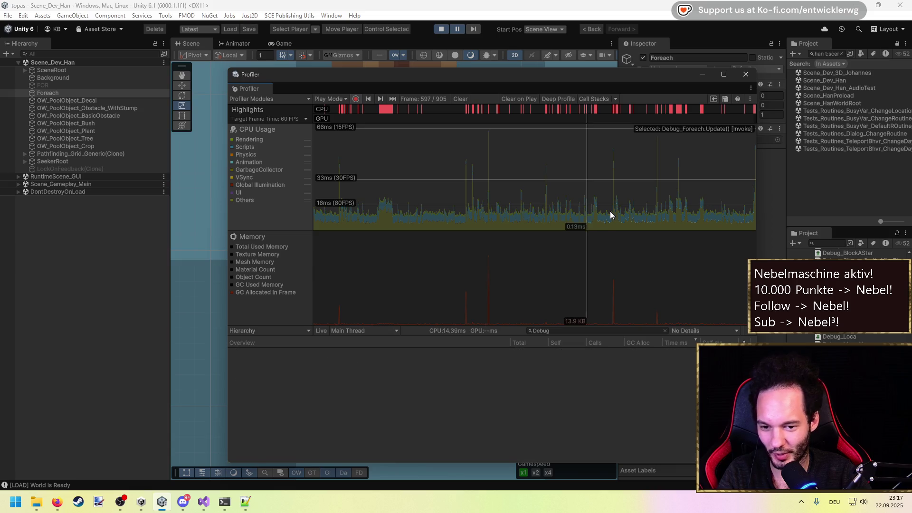
key("Right")
key("Right")
key("Right")
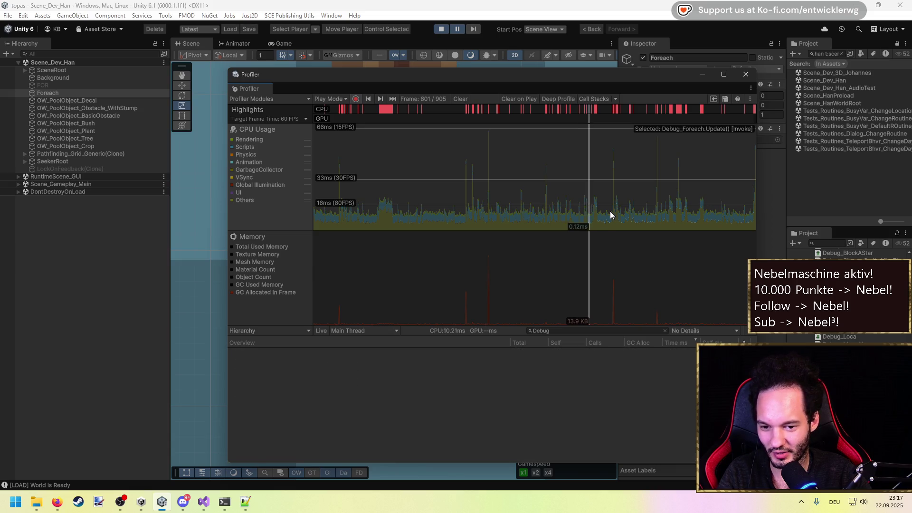
key("Right")
key("Right")
key("Right")
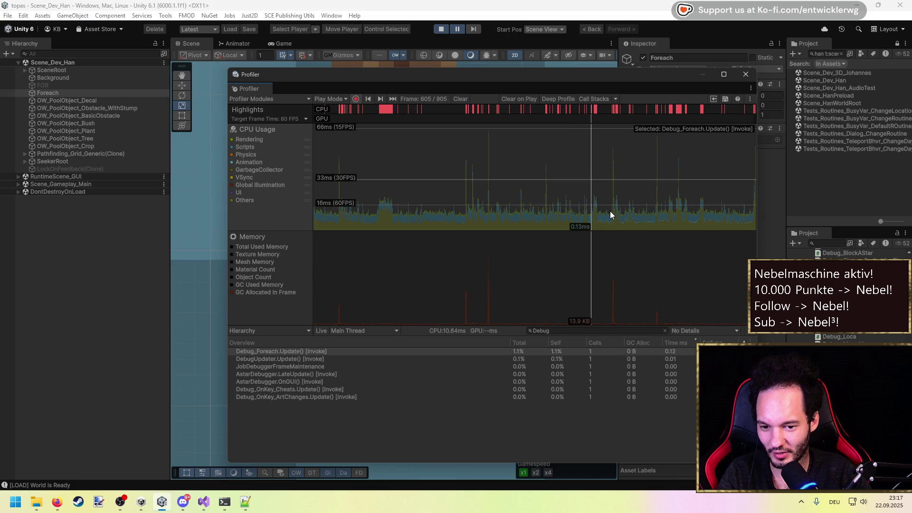
key("Right")
key("Right")
key("Right")
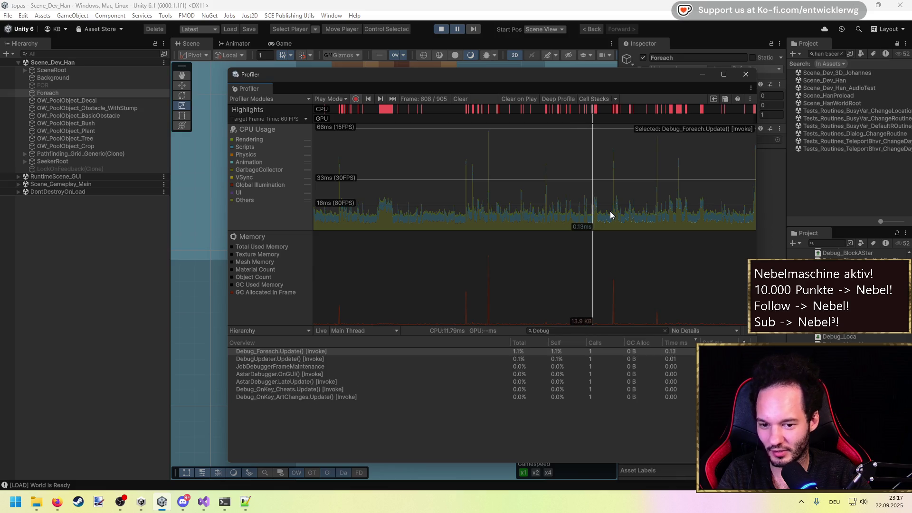
key("Right")
key("Right")
key("Right")
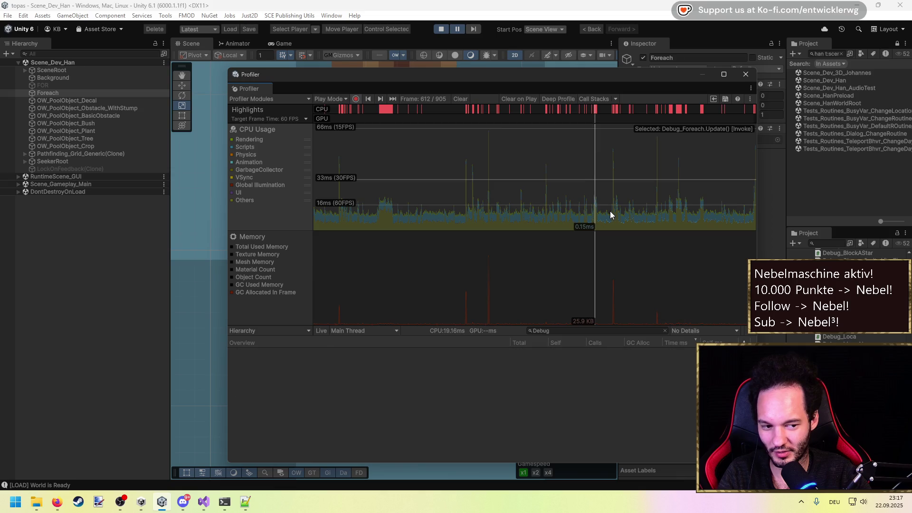
key("Right")
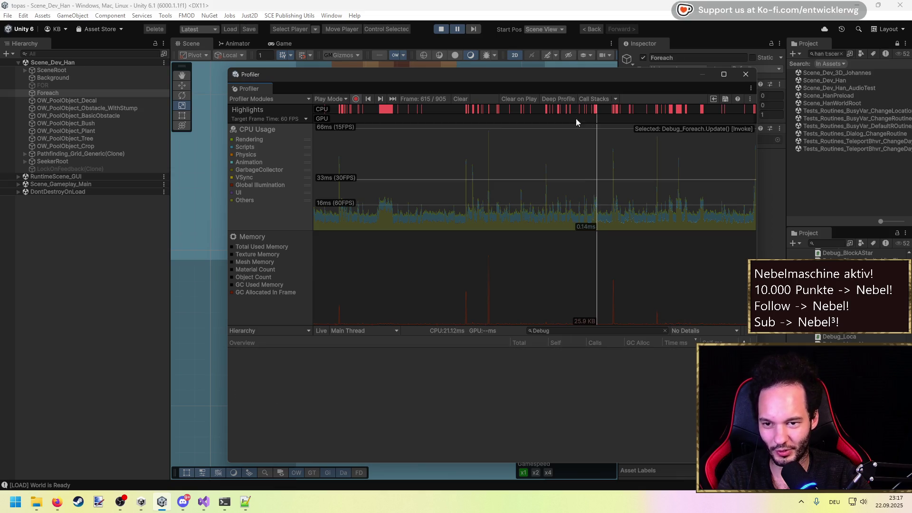
mouse_move(558, 75)
left_mouse_down()
mouse_move(437, 175)
mouse_move(438, 188)
left_mouse_up()
left_click(42, 85)
Make FOR active and Foreach inactive, then shrink the Profiler to reveal the scene.
left_click(642, 57)
left_click(48, 92)
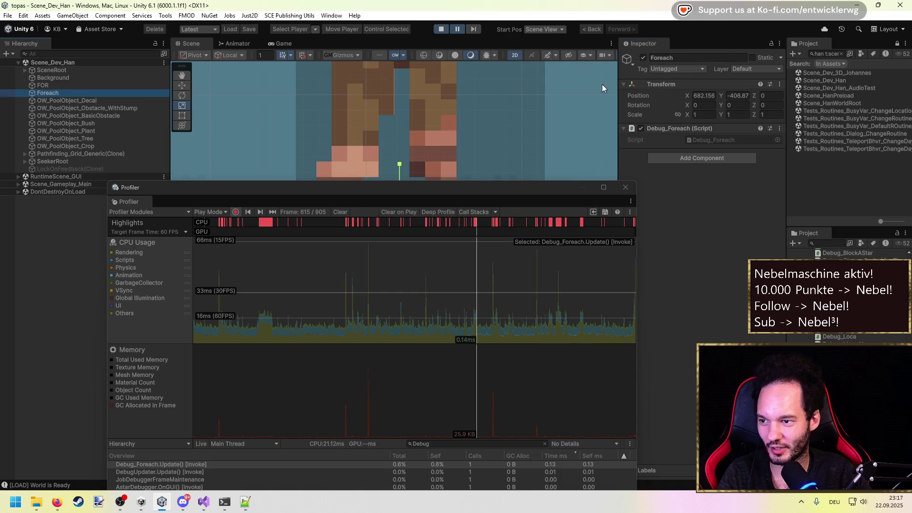
left_click(643, 58)
mouse_move(439, 187)
left_mouse_down()
mouse_move(437, 230)
mouse_move(463, 79)
left_mouse_up()
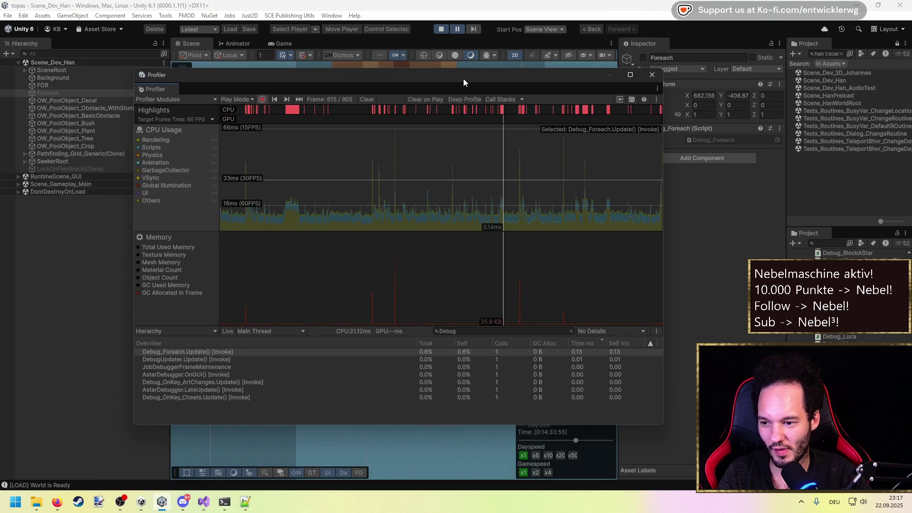
mouse_move(463, 71)
left_mouse_down()
mouse_move(457, 202)
mouse_move(468, 54)
mouse_move(466, 131)
left_mouse_up()
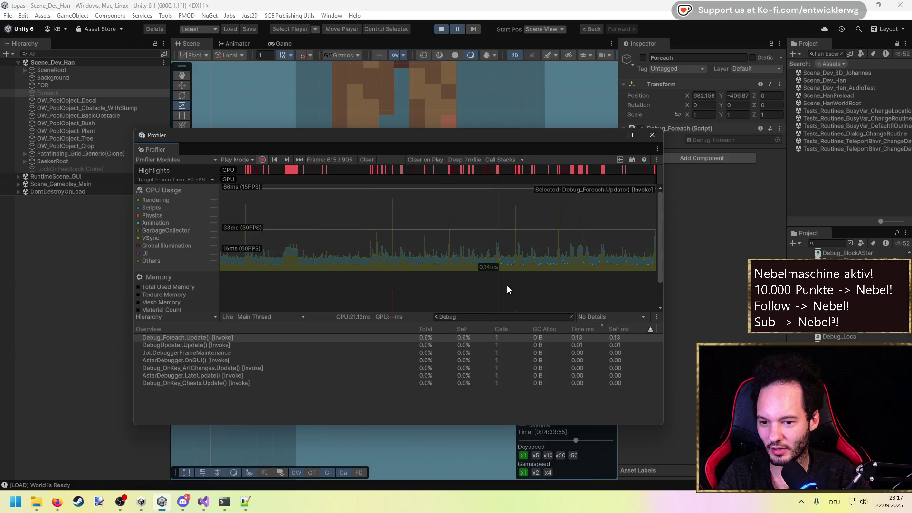
At Profiler frame 596, clear the Debug filter and inspect Debug_Foreach.Update() allocating 0 B.
left_click_drag(565, 252, 651, 250)
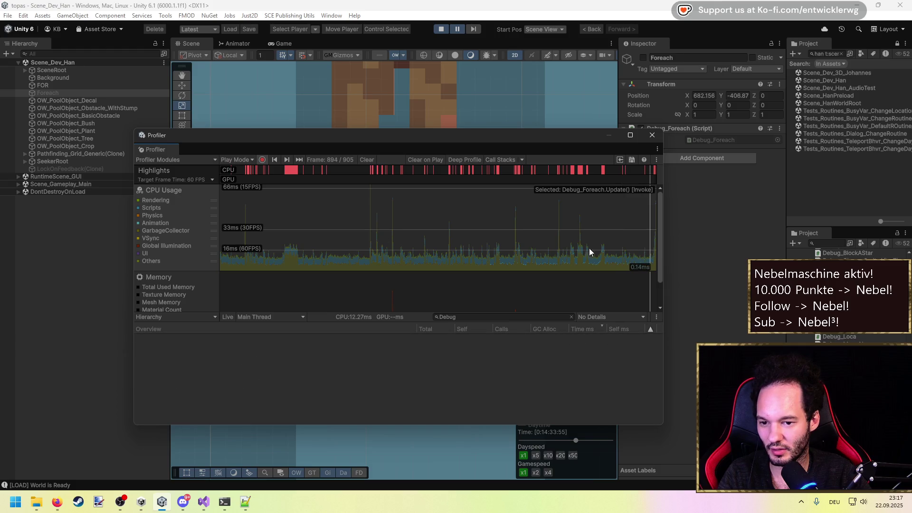
left_click(487, 246)
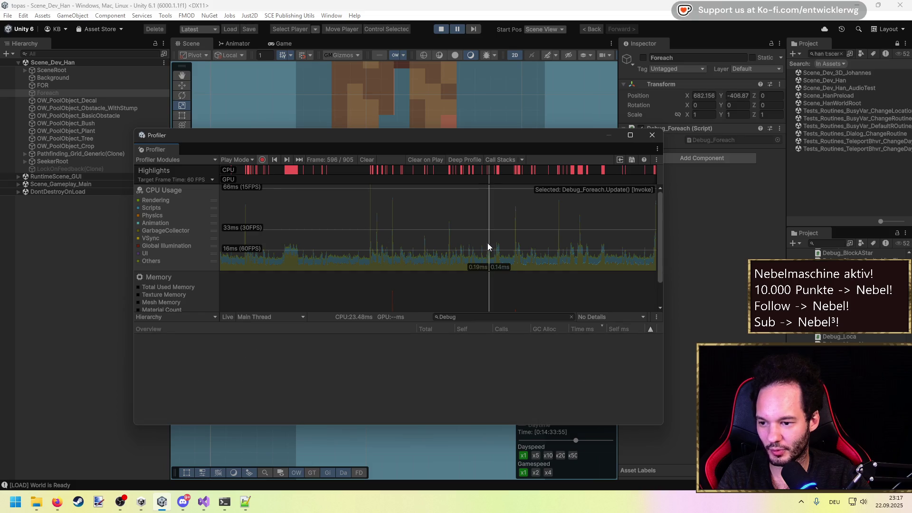
key("Right")
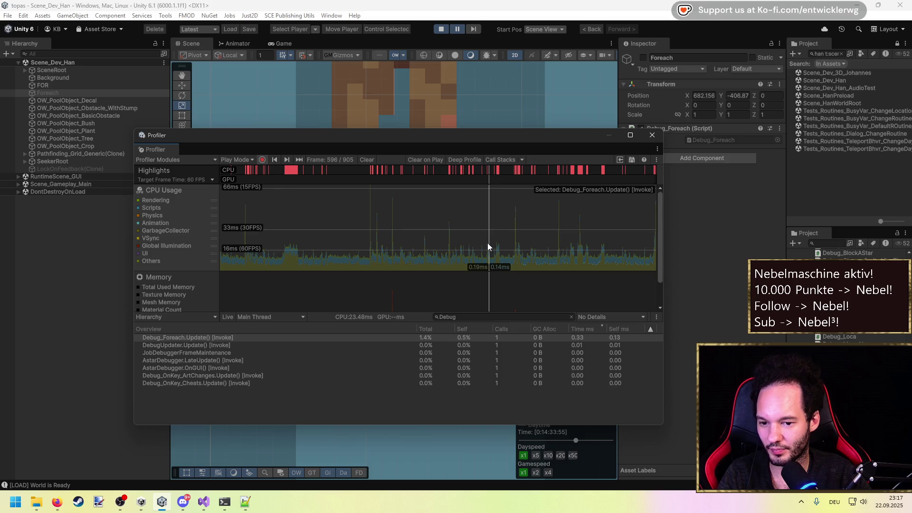
left_click(509, 339)
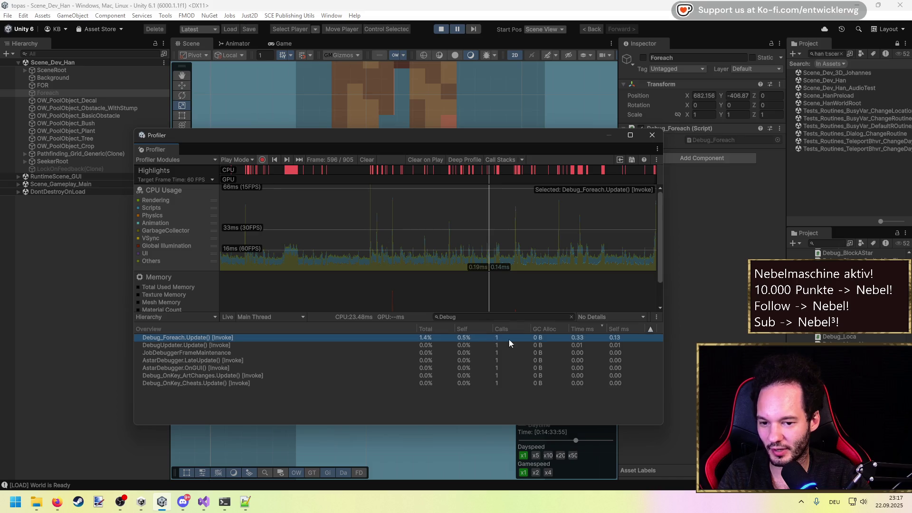
left_click(571, 317)
left_click(252, 376)
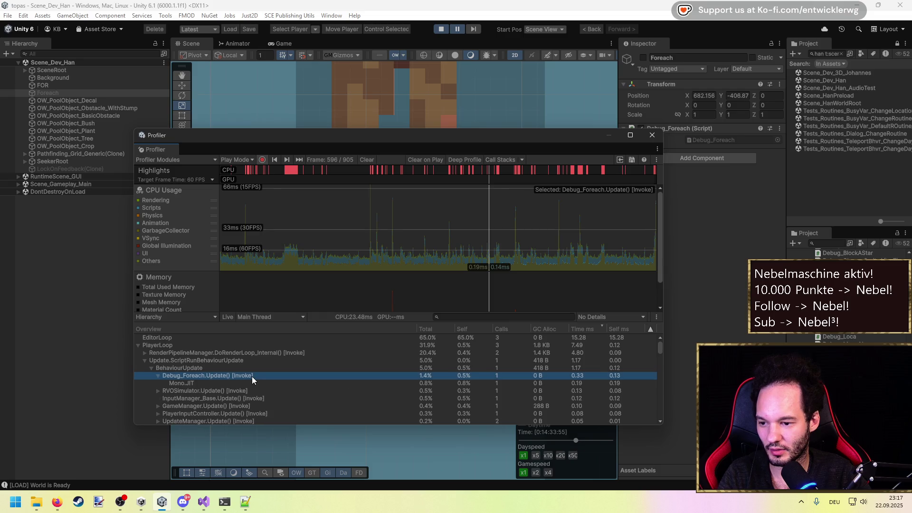
left_click(488, 247)
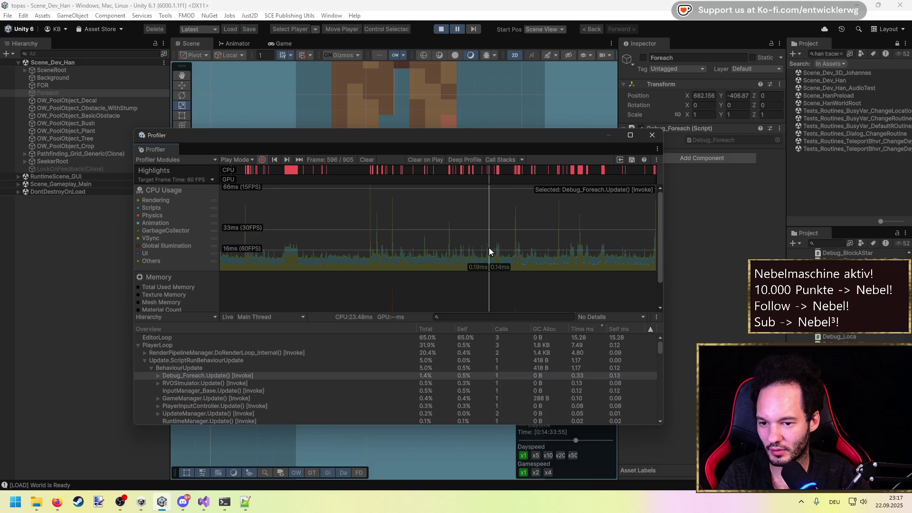
left_click(488, 247)
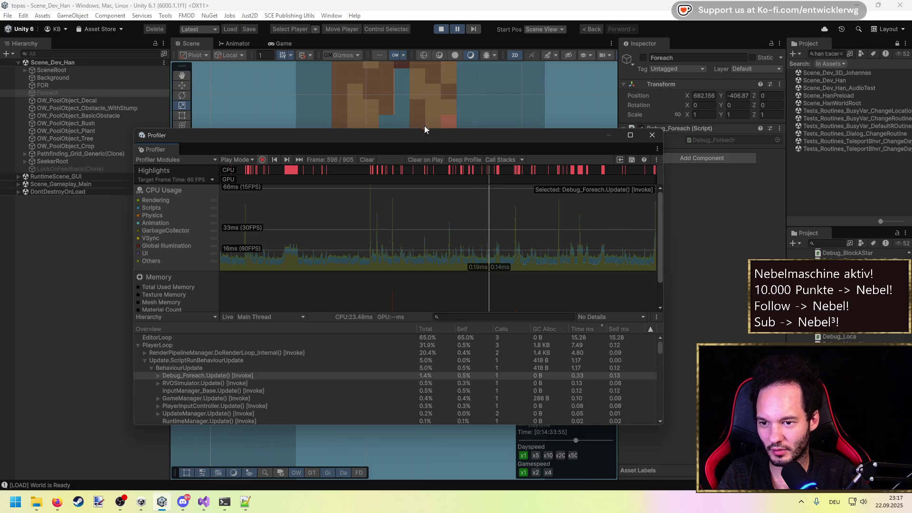
left_click_drag(425, 136, 401, 305)
left_click(68, 86)
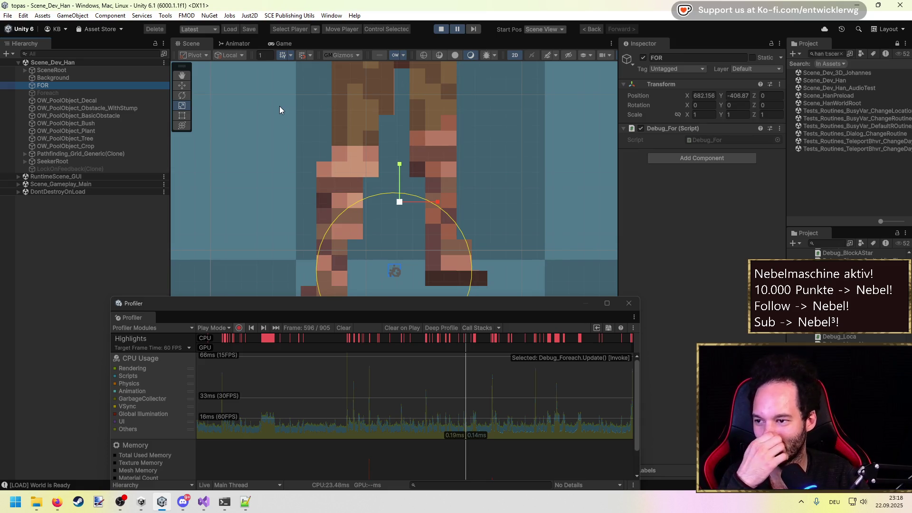
Re-enable FOR, pause the running game and jump to the latest Profiler frame.
left_click(643, 58)
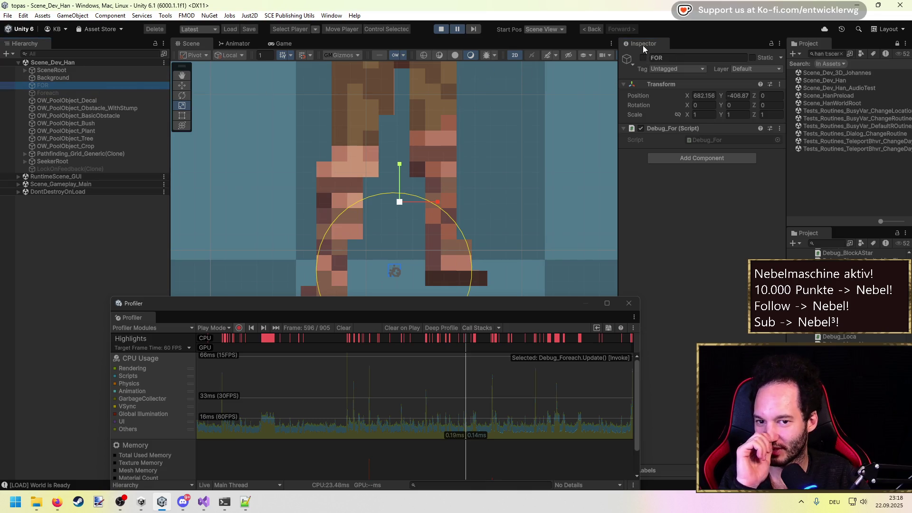
left_click(643, 57)
key("ctrl+2")
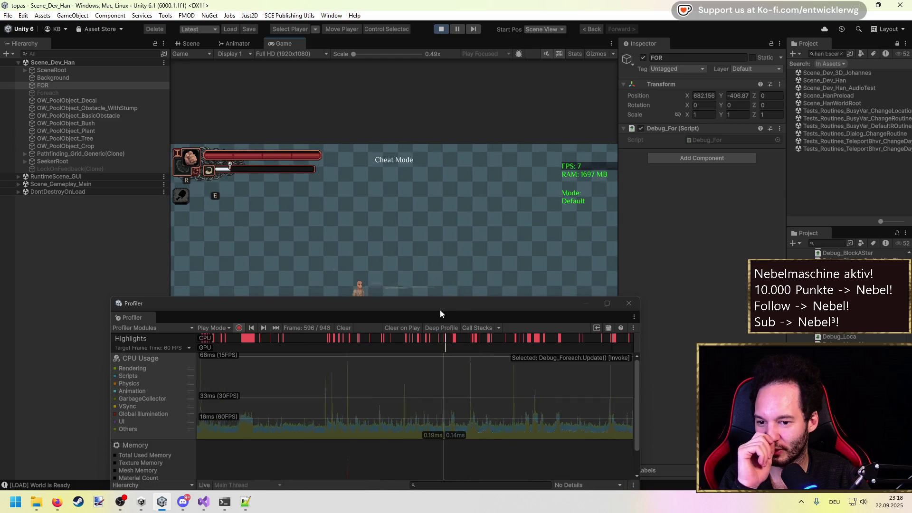
left_click_drag(440, 309, 448, 150)
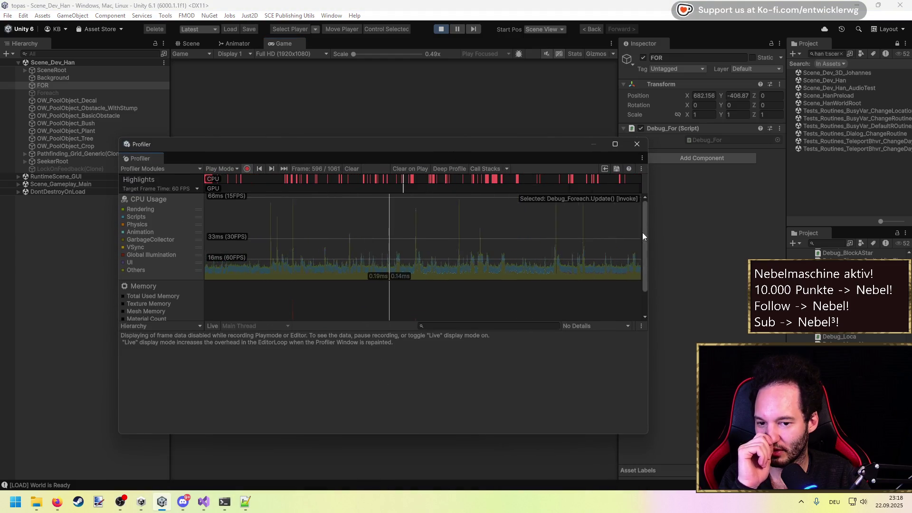
left_click(457, 29)
key("ctrl+1")
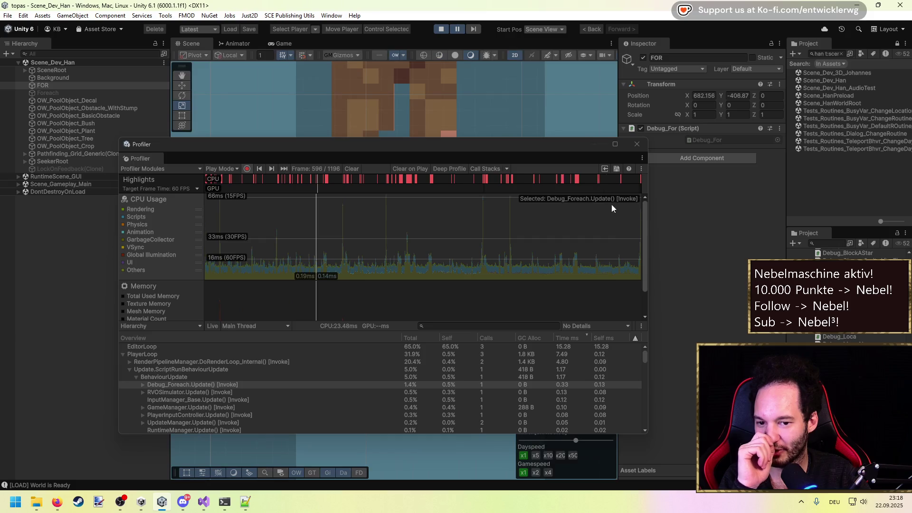
left_click(623, 232)
Filter samples by 'Debug', sort by Total and view Debug_For.Update() at frame 906 with 0 B GC Alloc.
left_click(516, 325)
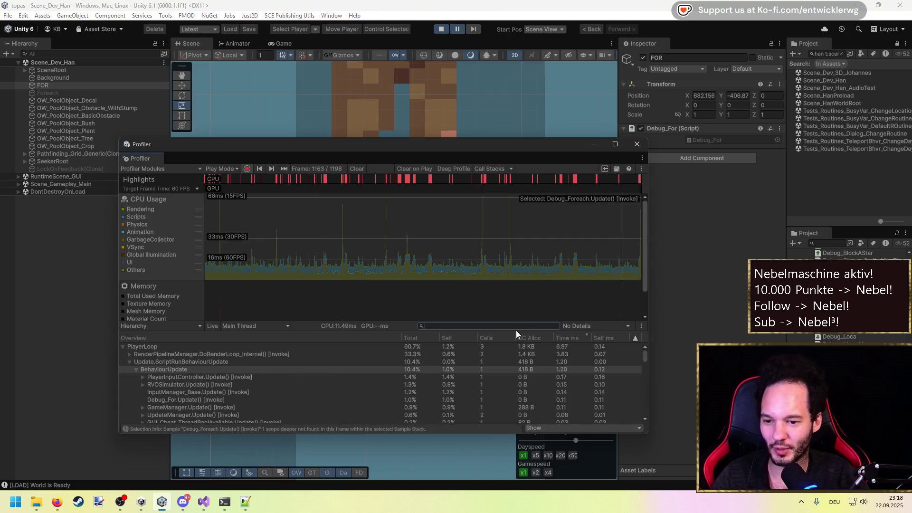
type("Debug")
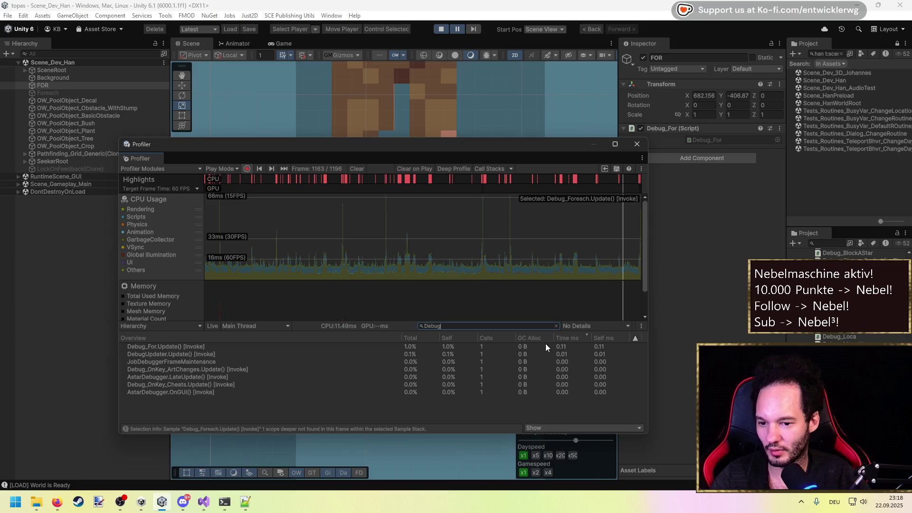
left_click(508, 338)
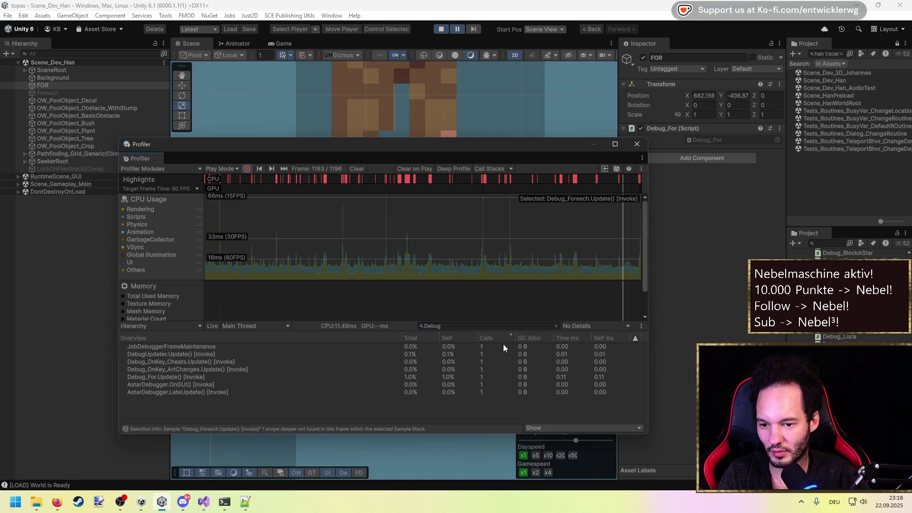
left_click(535, 338)
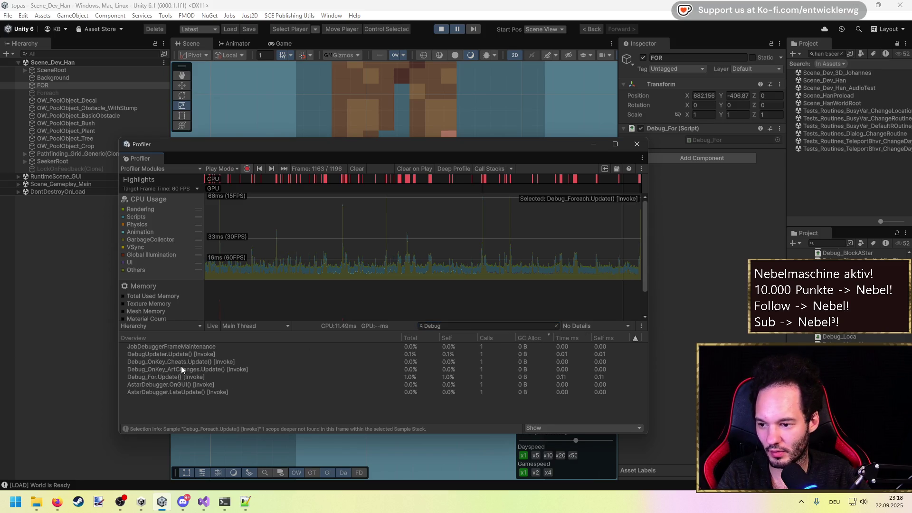
left_click(179, 377)
left_click(419, 338)
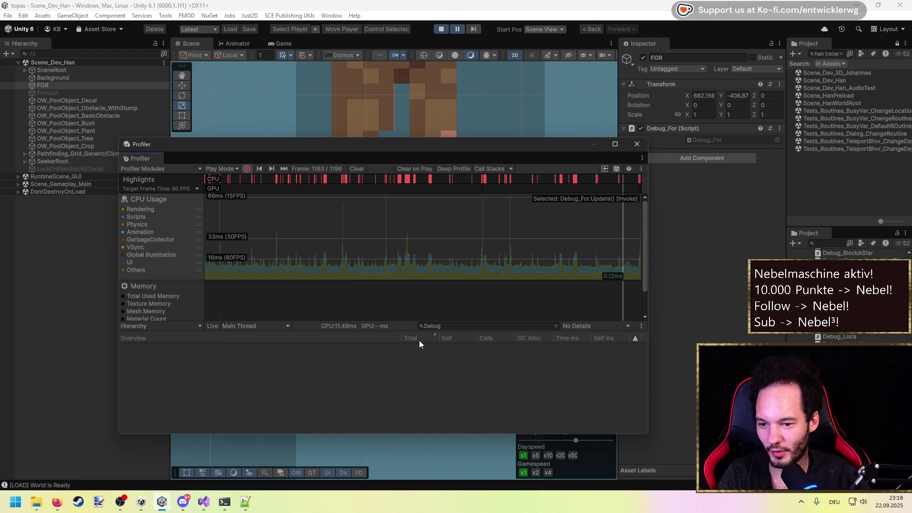
left_click(490, 265)
left_click(487, 262)
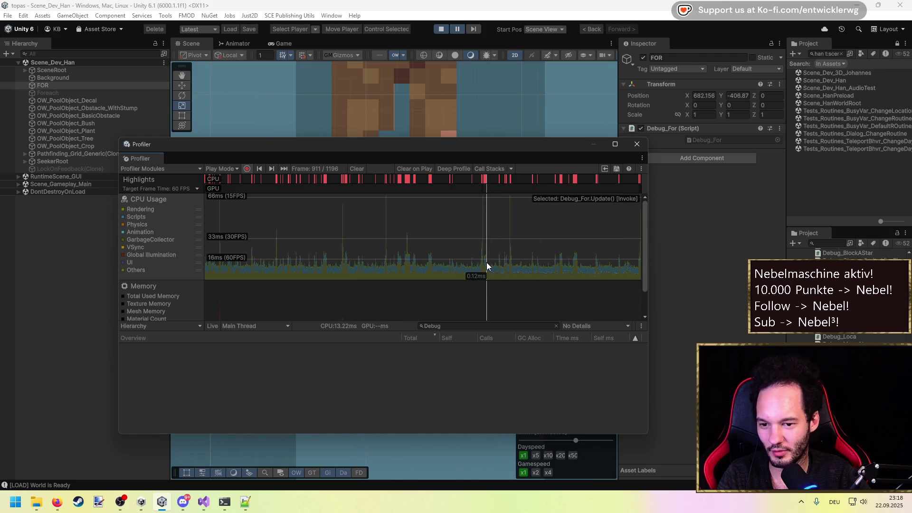
key("Left")
key("Left")
key("Left")
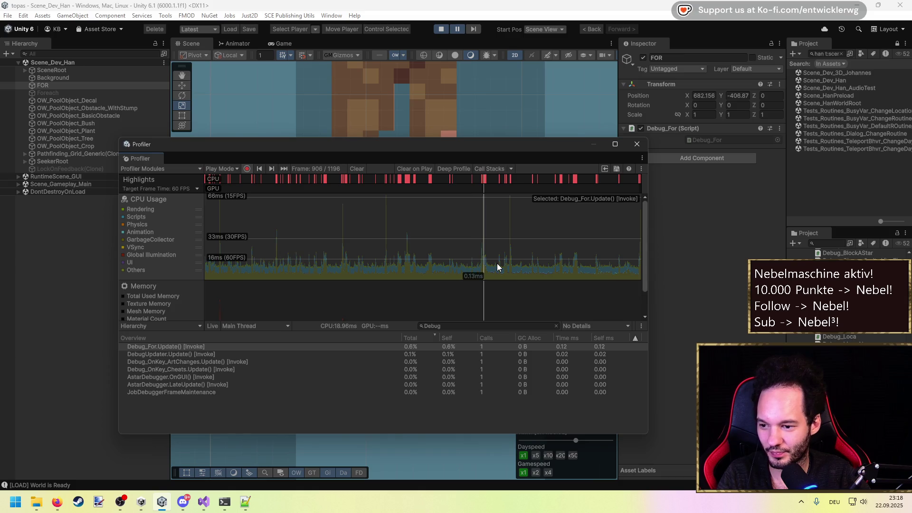
Reposition the Profiler and open the Foreach object's Debug_Foreach script.
left_click_drag(115, 147, 220, 147)
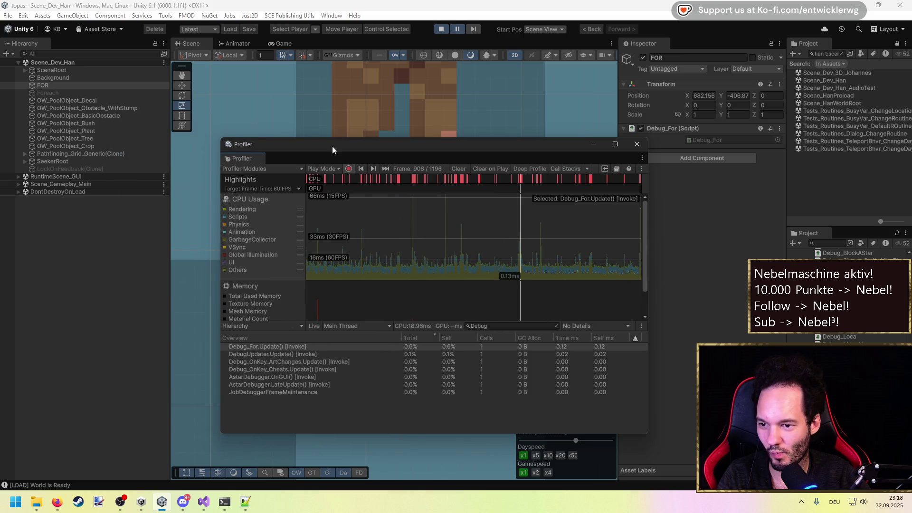
mouse_move(430, 145)
left_mouse_down()
mouse_move(434, 106)
mouse_move(464, 98)
mouse_move(390, 93)
left_mouse_up()
left_click(116, 90)
left_click(699, 140)
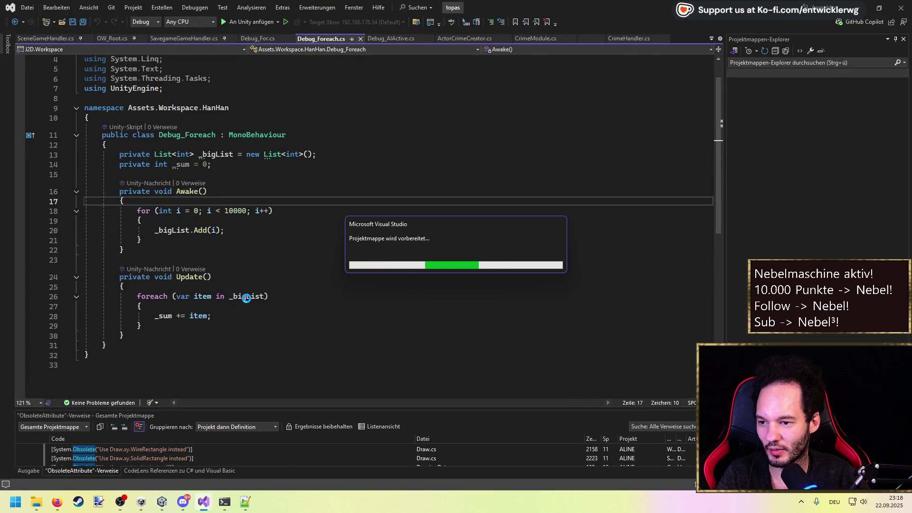
Change both List<int> types in Debug_Foreach.cs to List<Debug_Foreach> and save.
left_click(248, 298)
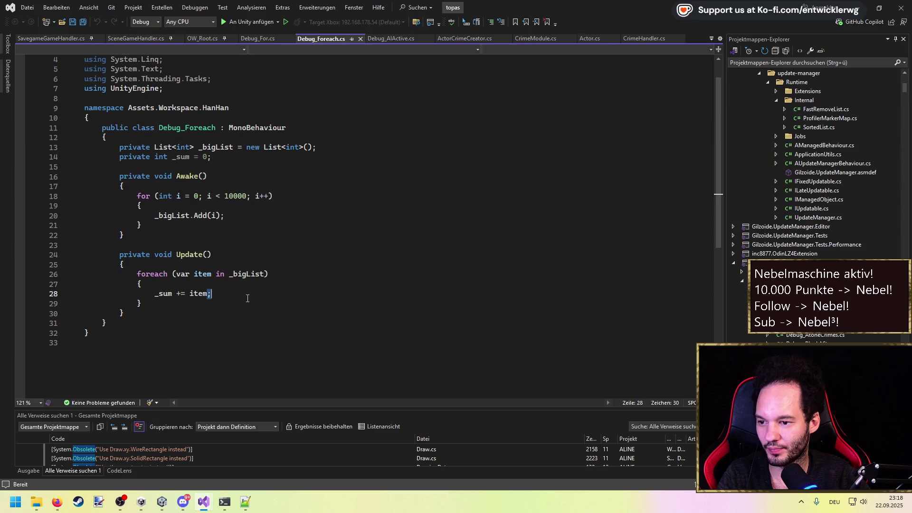
left_click(254, 237)
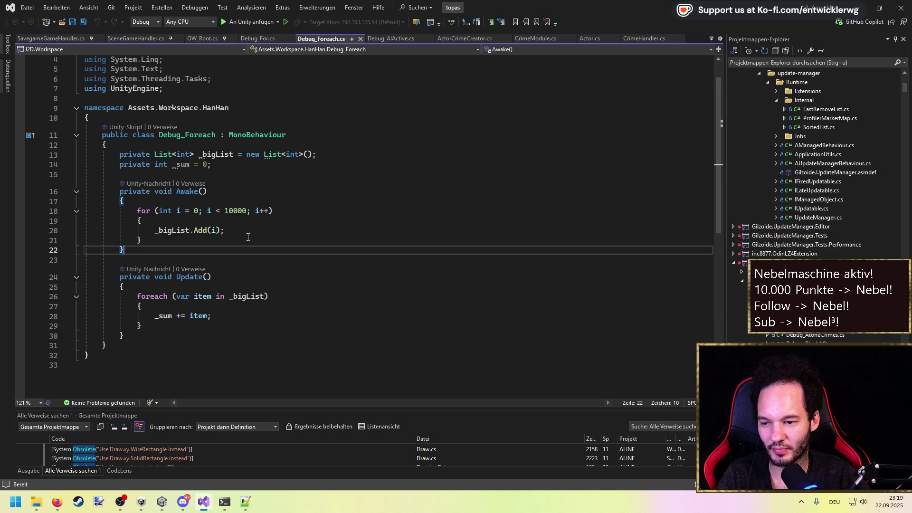
left_click(184, 154)
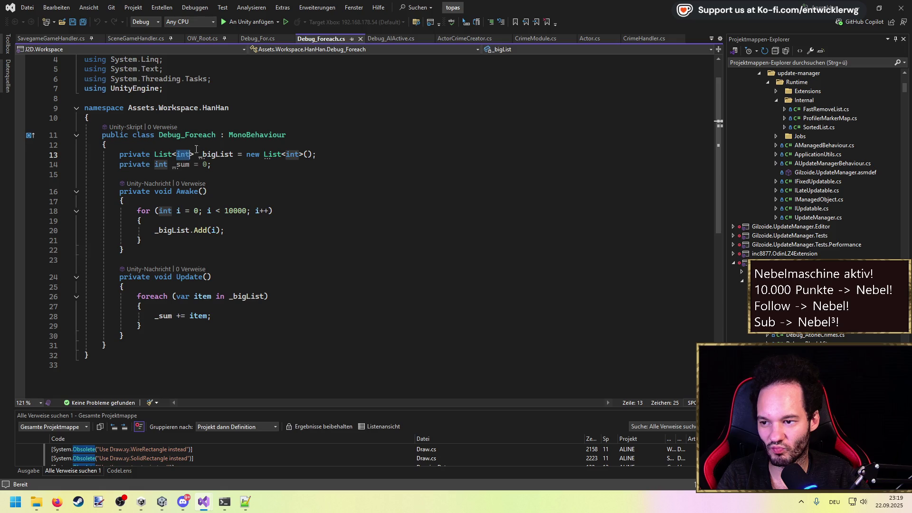
double_click(187, 135)
key("ctrl+c")
double_click(183, 154)
key("ctrl+v")
key("ctrl+s")
double_click(336, 154)
key("ctrl+v")
Change Add(i) to Add(this) and replace the foreach body with _sum++.
left_click(215, 230)
type("this")
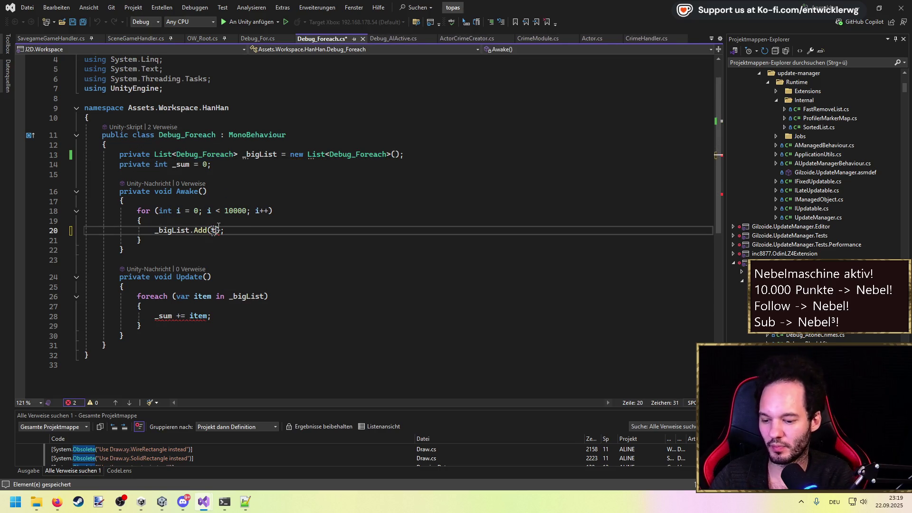
key("Down")
key("Down")
key("Down")
key("Down")
key("End")
key("shift+Home")
key("Delete")
key("Up")
key("Up")
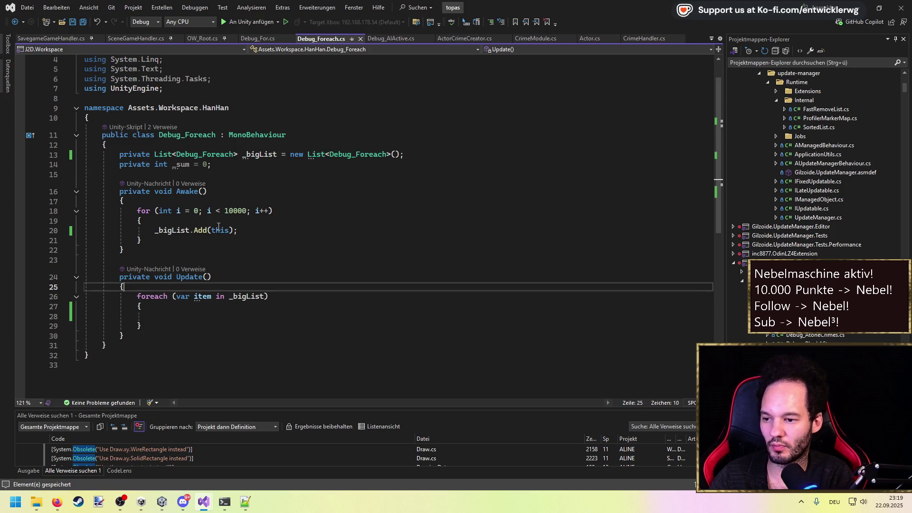
key("Down")
key("Down")
type("_sum")
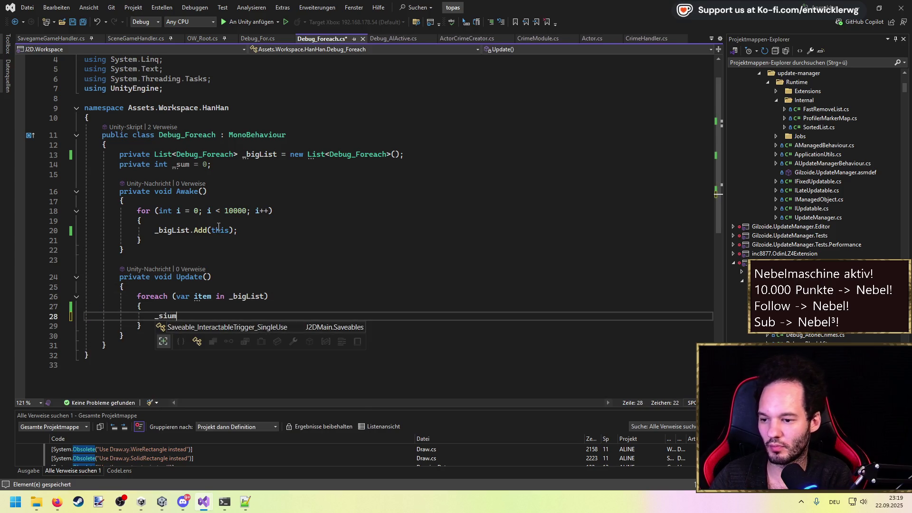
key("Escape")
key("Tab")
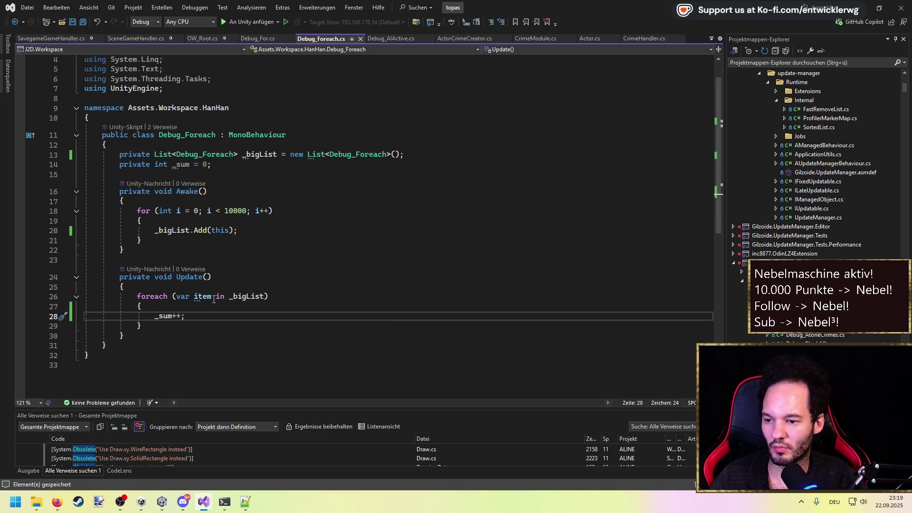
mouse_move(202, 296)
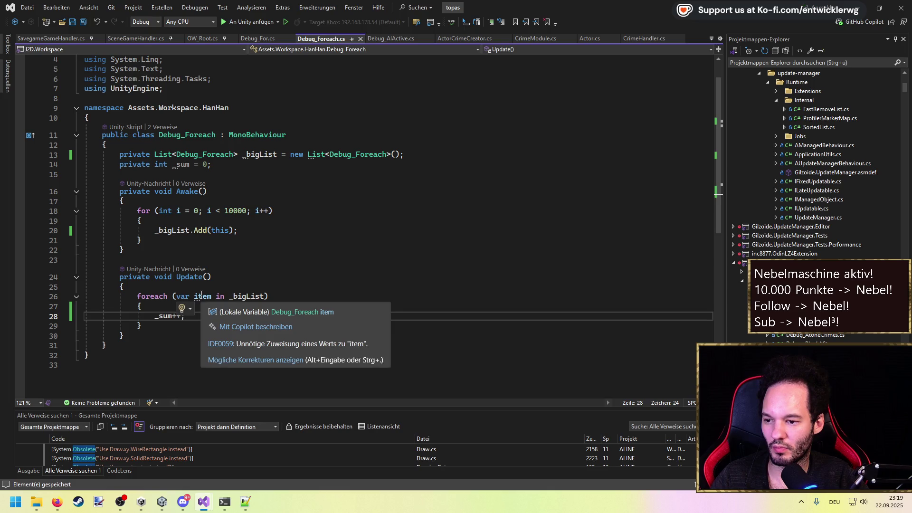
left_click(213, 286)
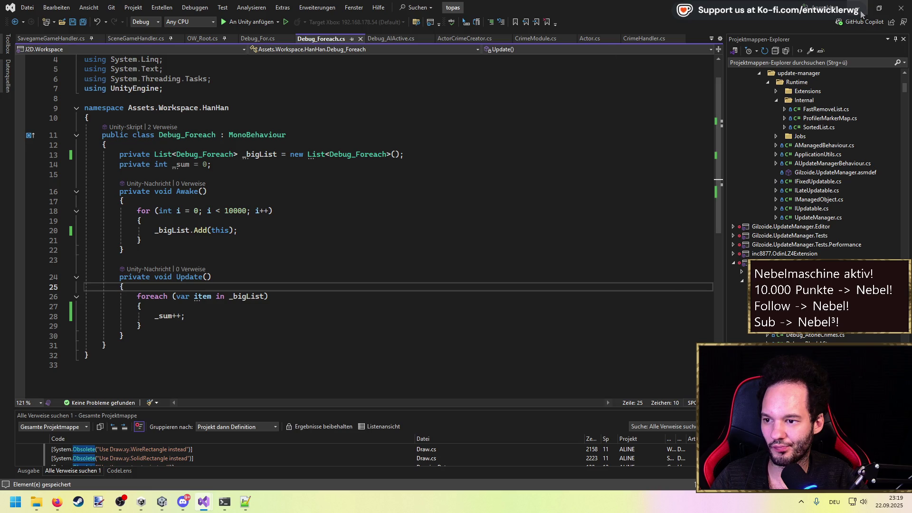
left_click(862, 13)
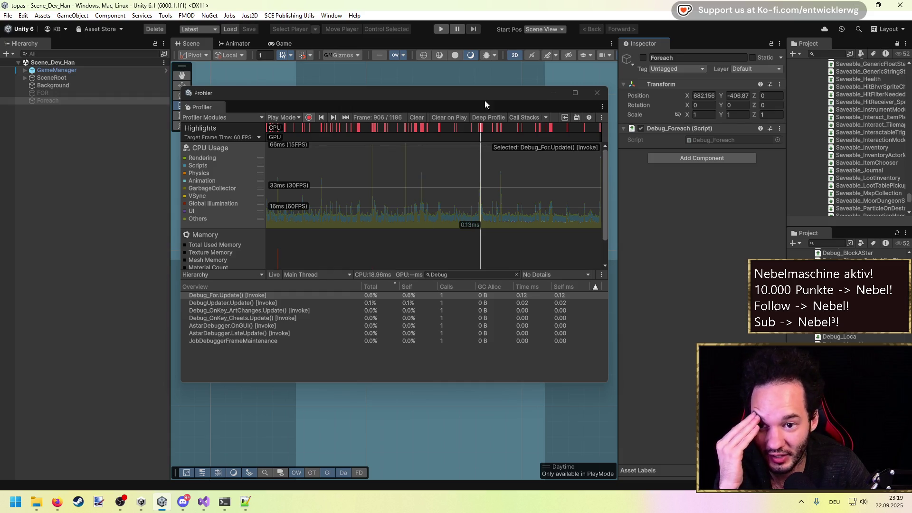
Nudge the Profiler window and clear its recording, leaving frame 0 of 0.
left_click_drag(482, 91, 474, 90)
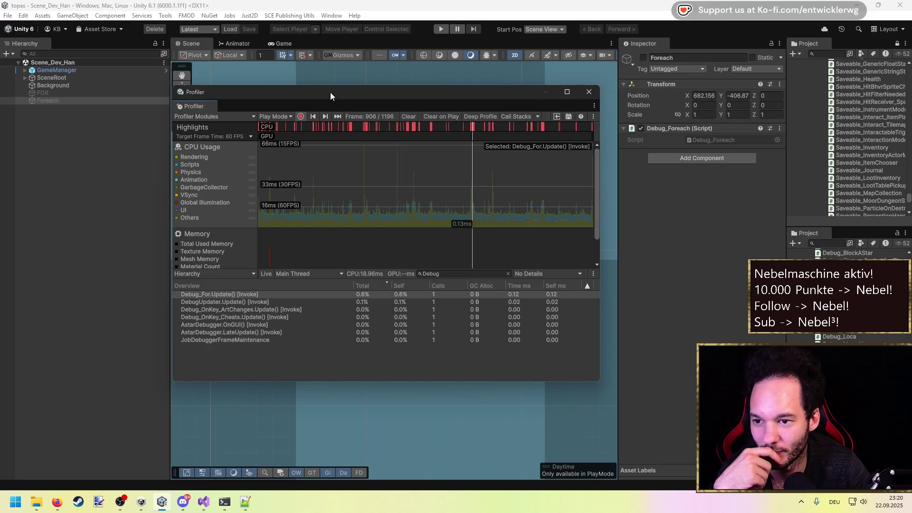
mouse_move(402, 99)
left_mouse_down()
mouse_move(415, 96)
mouse_move(401, 115)
mouse_move(411, 110)
left_mouse_up()
left_click(406, 134)
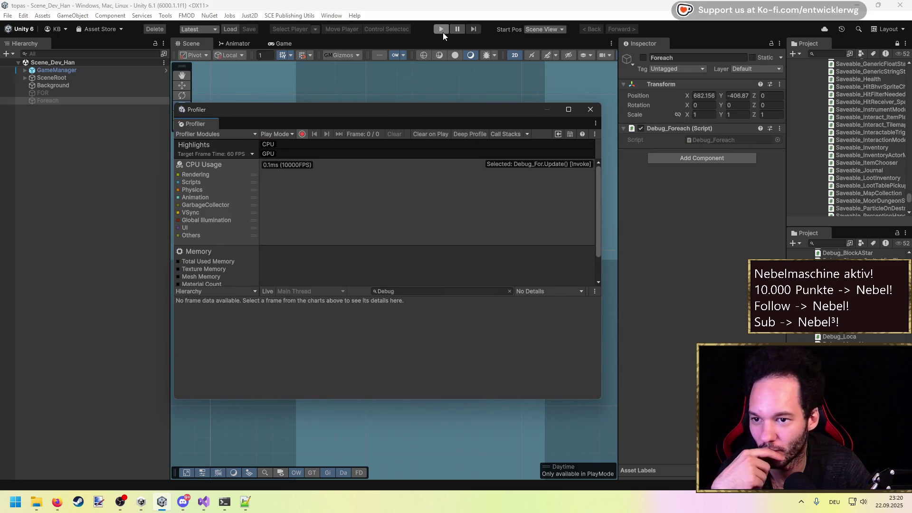
Run then pause play mode and step through early Profiler frames up to frame 7.
left_click(441, 30)
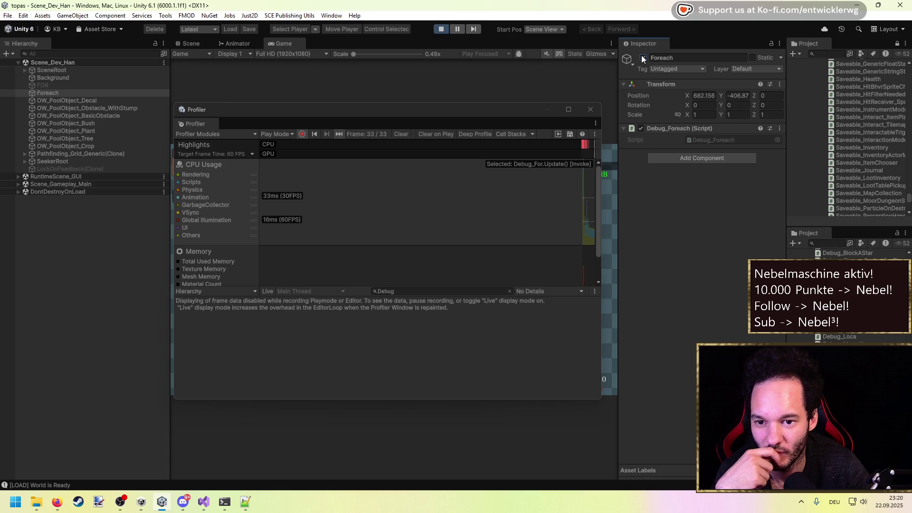
left_click(456, 29)
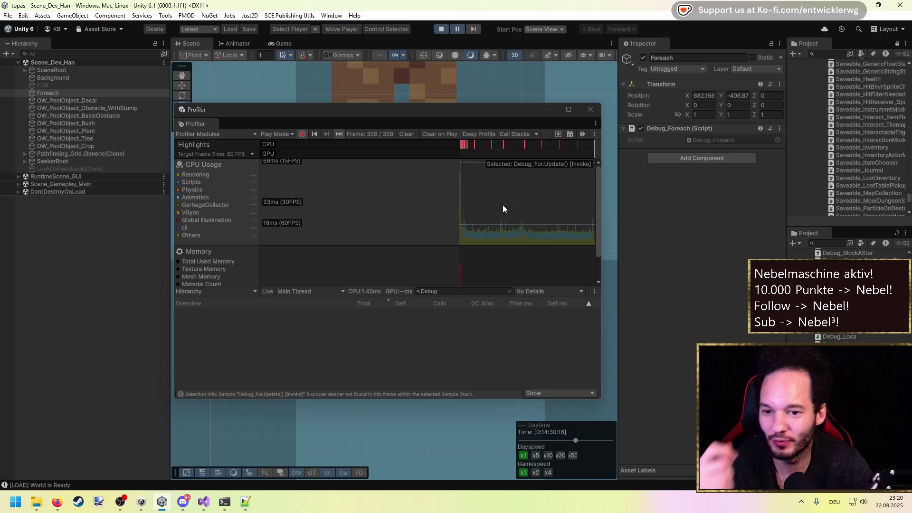
left_click(574, 202)
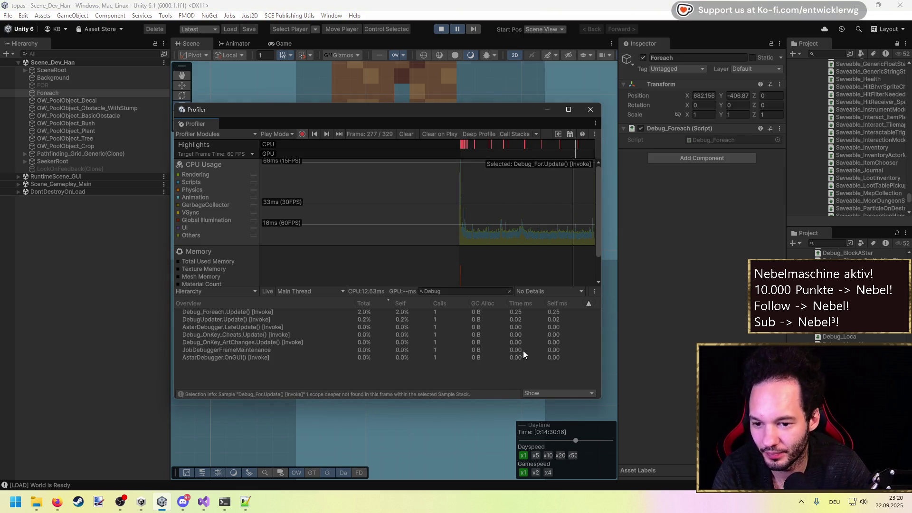
left_click(315, 309)
left_click(474, 232)
left_click(458, 215)
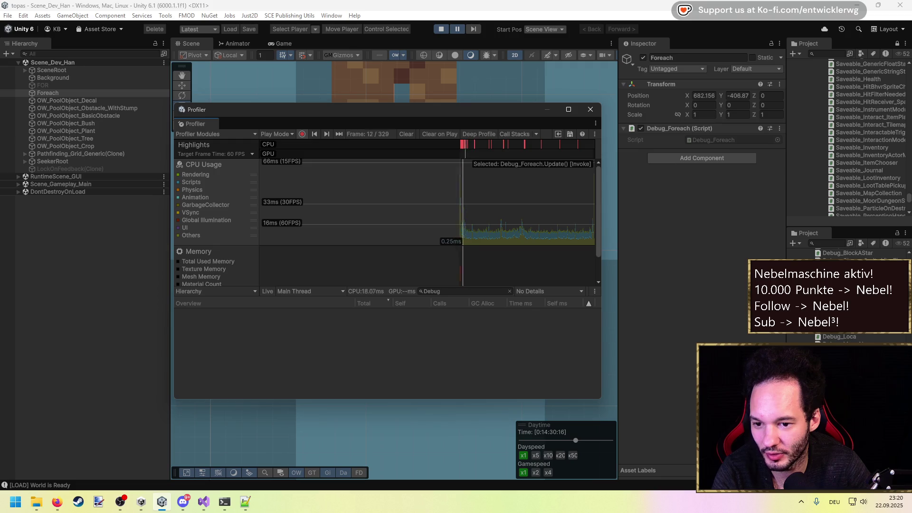
key("Right")
key("Right")
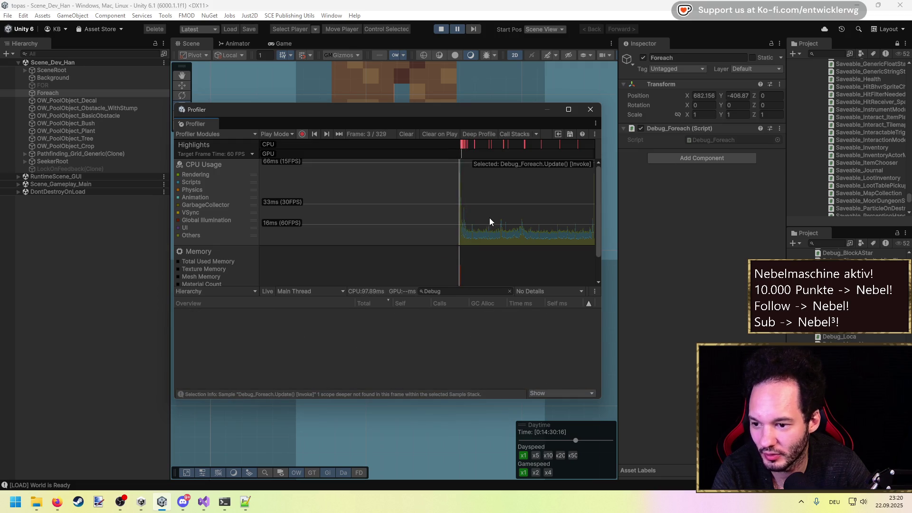
key("Right")
key("Right")
key("Right")
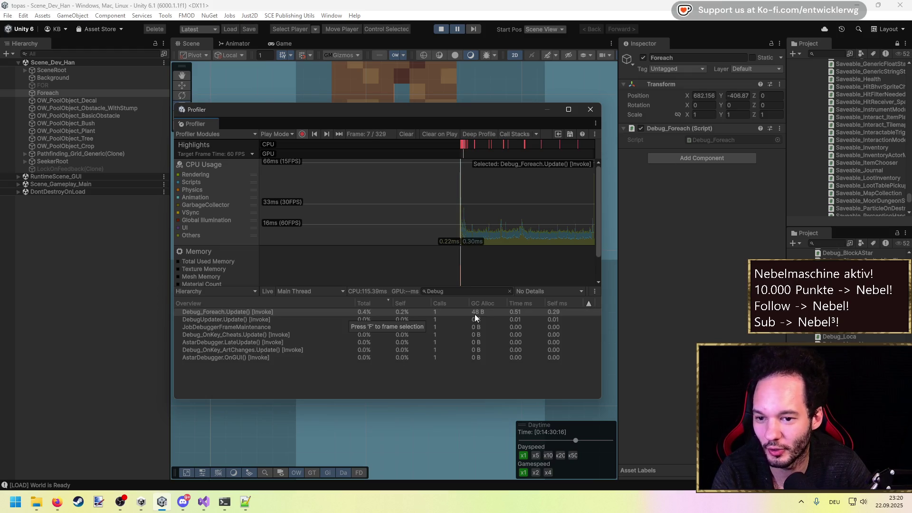
Deactivate Foreach, select FOR and check Debug_Foreach.Update()'s 48 B allocation around frames 6-8.
left_click(68, 93)
left_click(643, 58)
left_click(104, 85)
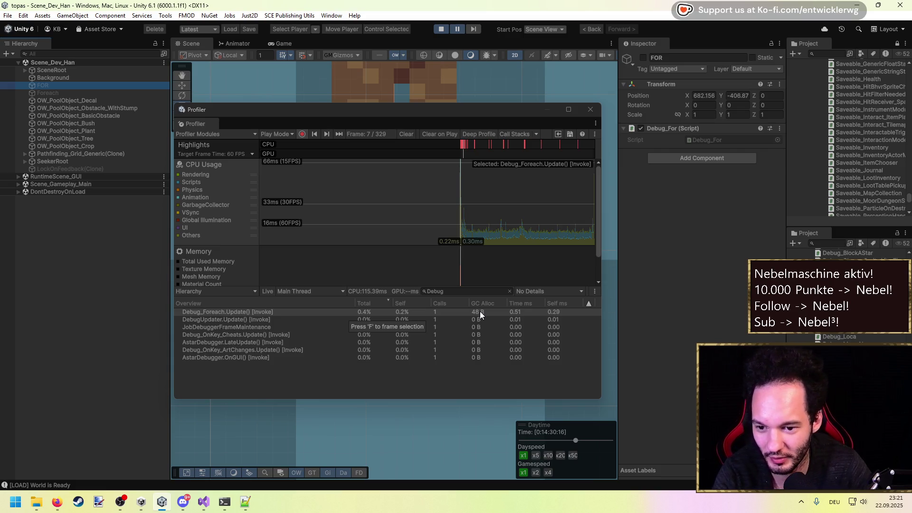
left_click(250, 312)
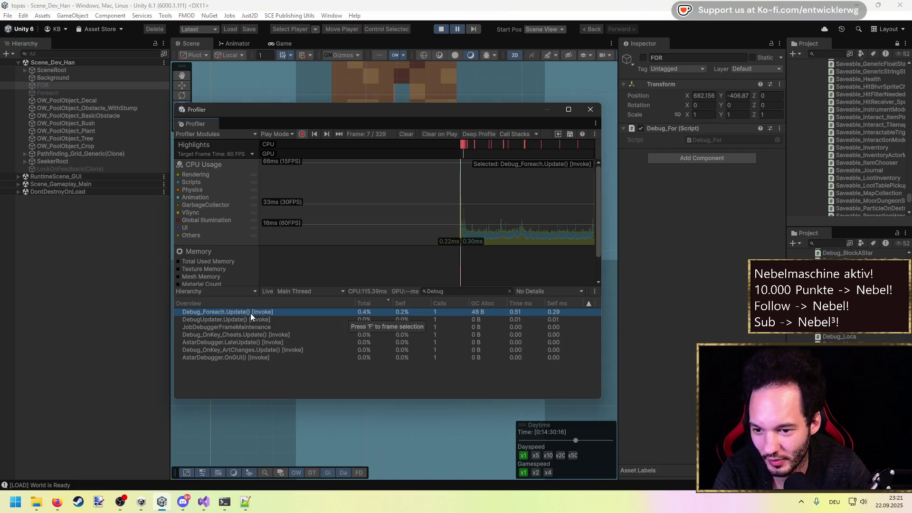
left_click(460, 222)
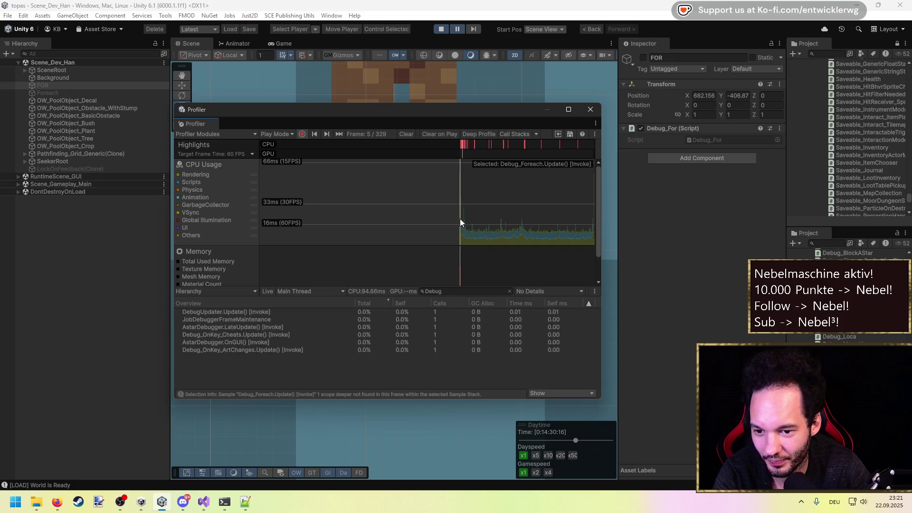
key("Right")
key("Right")
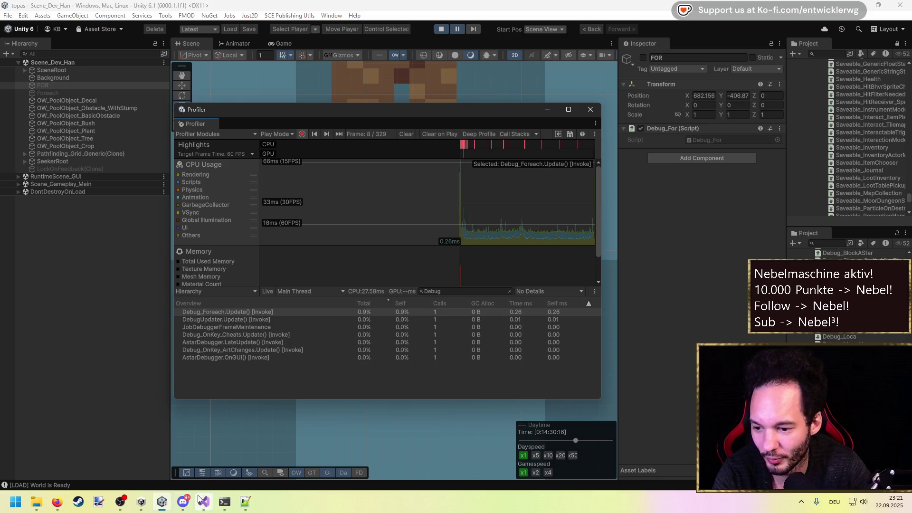
Review the foreach loop header in Debug_Foreach.cs, then minimize Visual Studio.
mouse_move(203, 502)
left_click(244, 440)
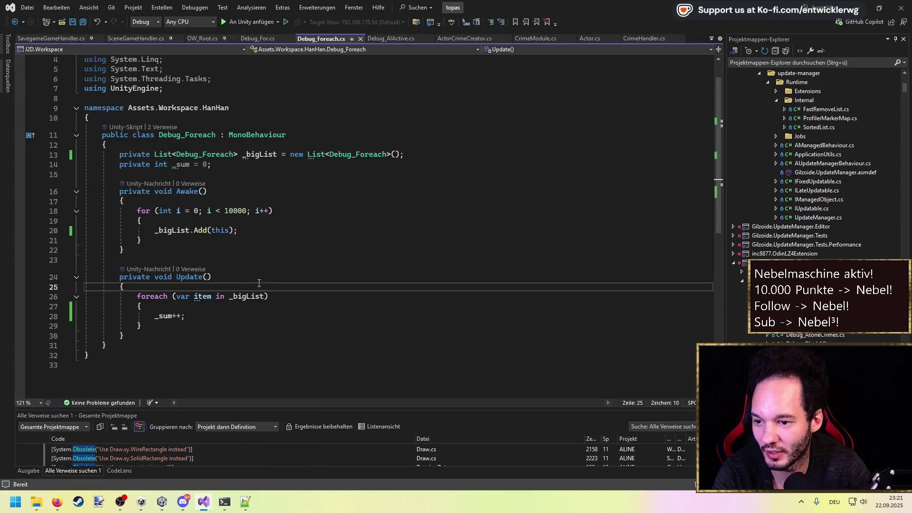
left_click_drag(268, 297, 172, 297)
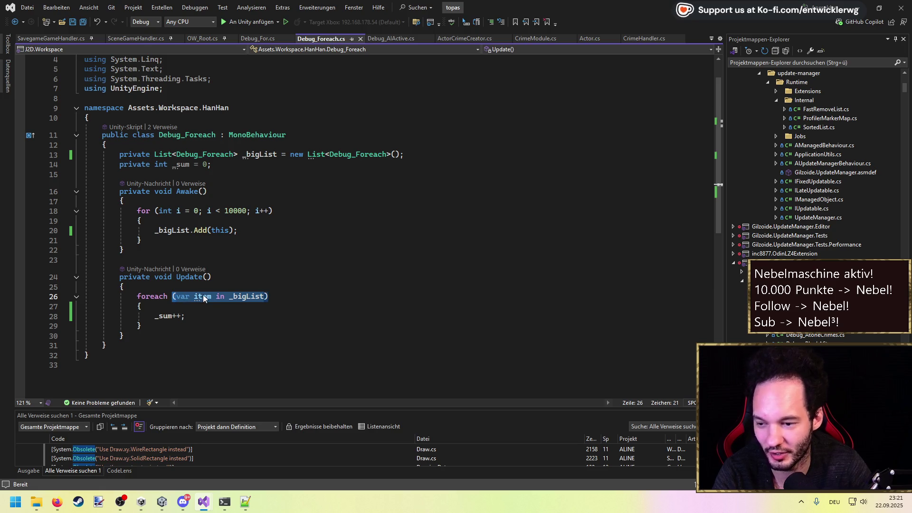
left_click(253, 288)
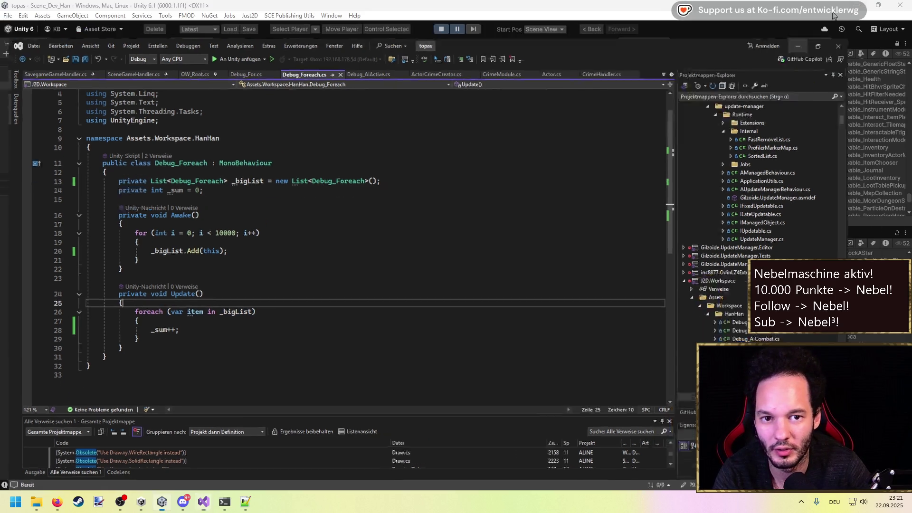
left_click(857, 8)
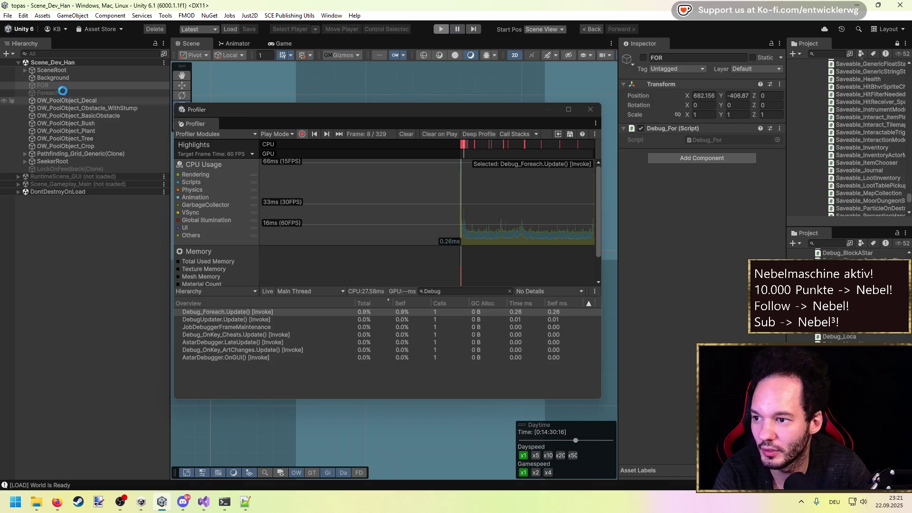
Re-enable FOR, run and pause play mode, and select Debug_For.Update() showing 0 B GC Alloc.
left_click(59, 90)
left_click(643, 57)
left_click(439, 29)
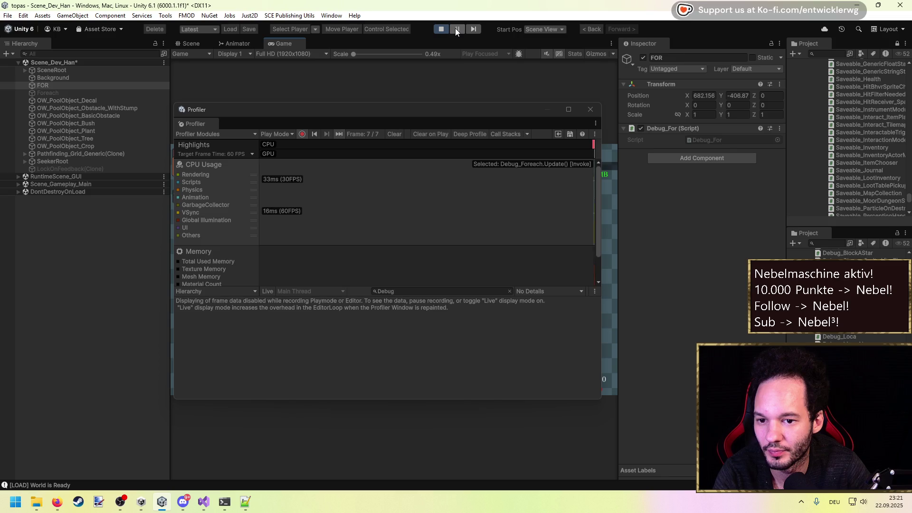
left_click(454, 29)
left_click(557, 218)
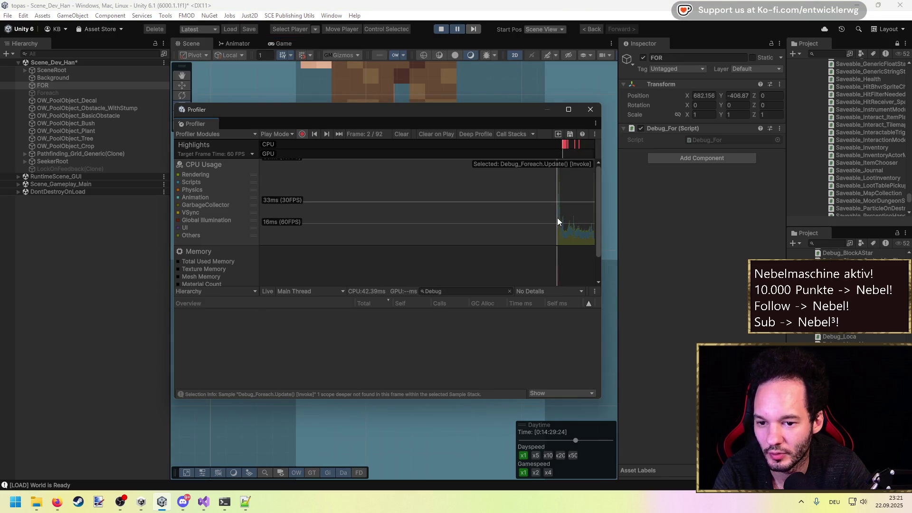
key("Left")
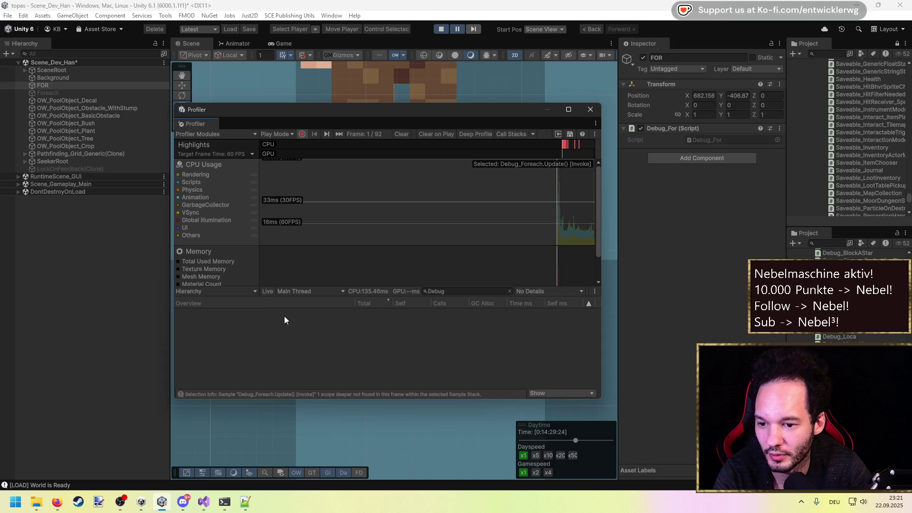
left_click(234, 312)
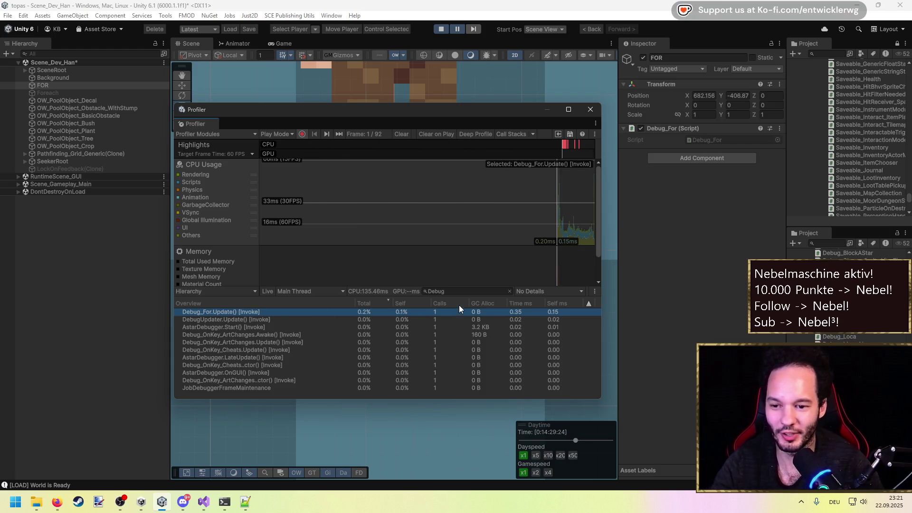
Stop play mode, close the Profiler and deactivate FOR again.
left_click_drag(529, 285, 529, 256)
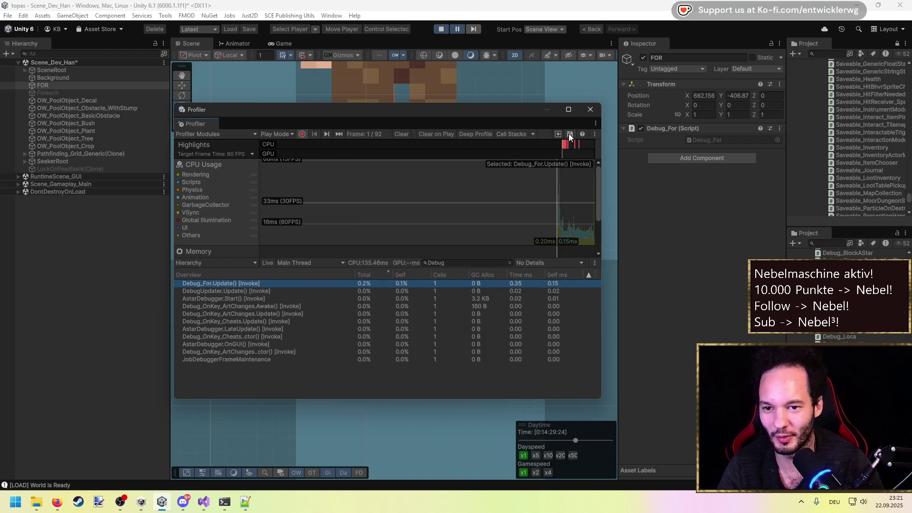
left_click(441, 29)
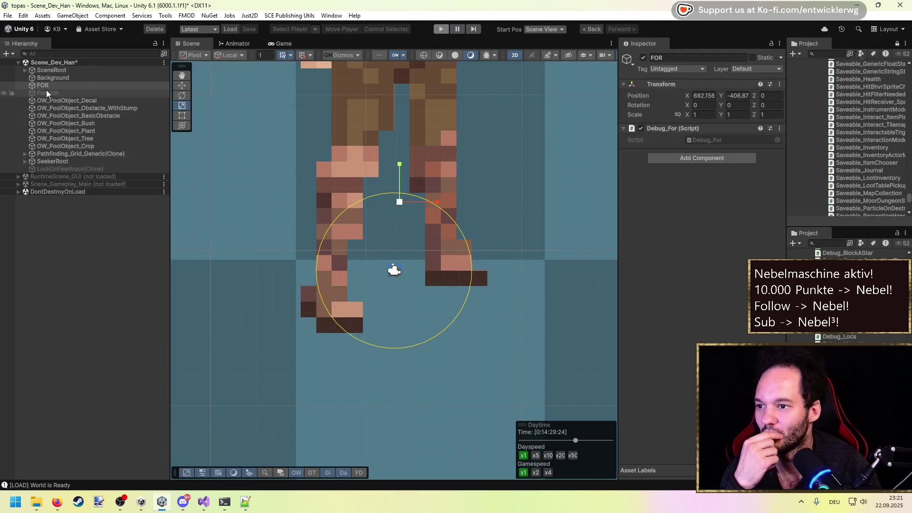
left_click(643, 57)
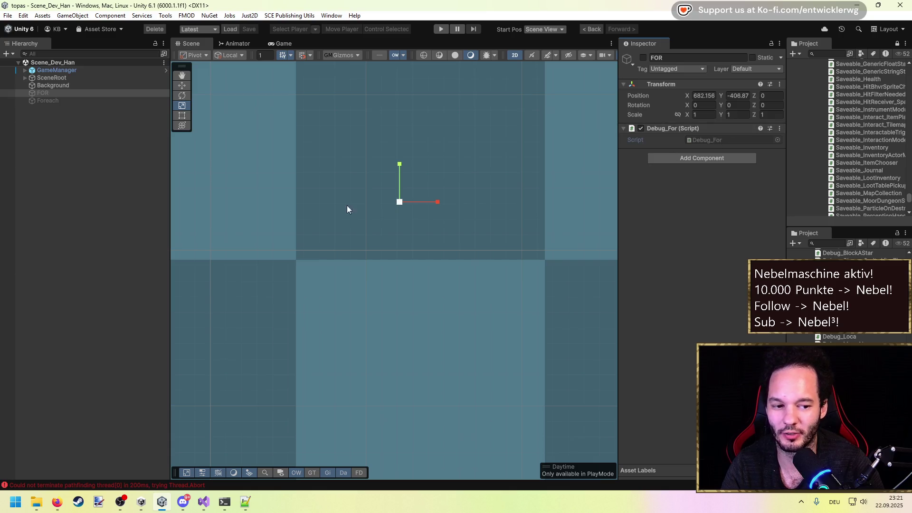
key("alt+Tab")
Change both List<int> types in Debug_For.cs to List<Debug_For> and save.
left_click(259, 285)
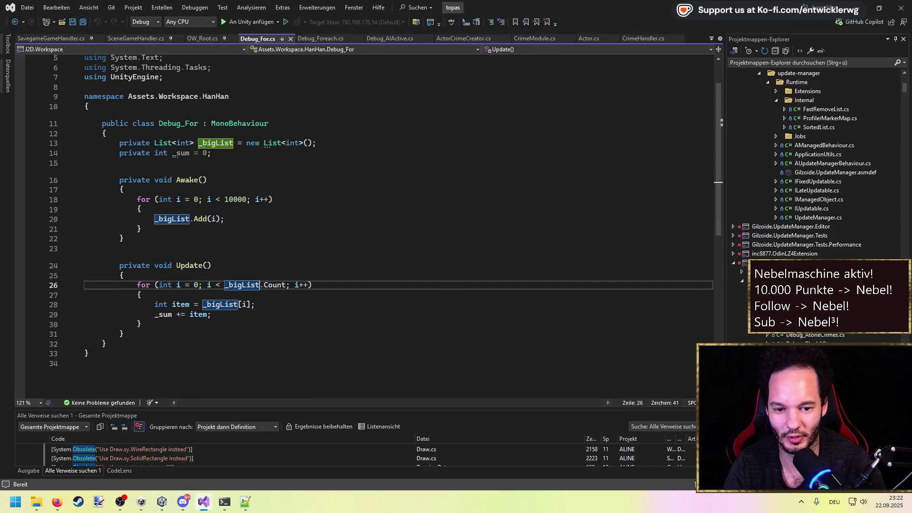
key("ctrl+Tab")
left_click(204, 154)
double_click(204, 155)
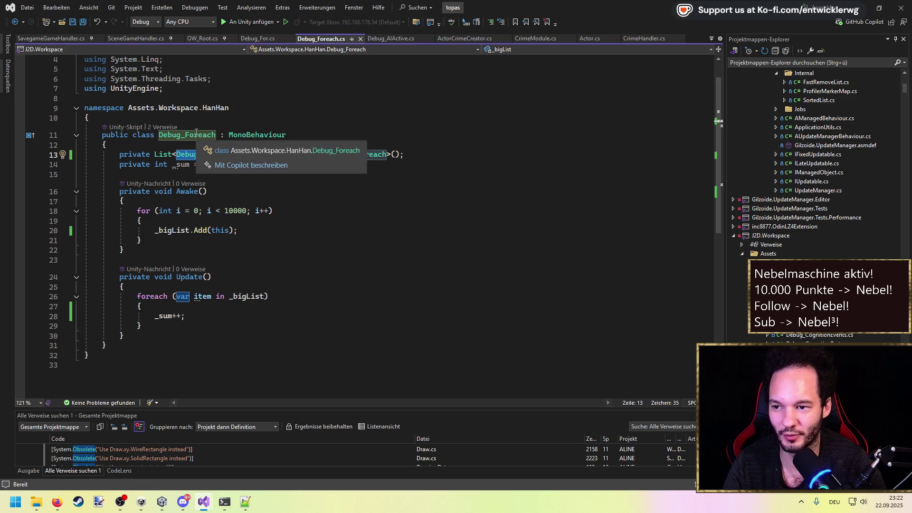
key("ctrl+Tab")
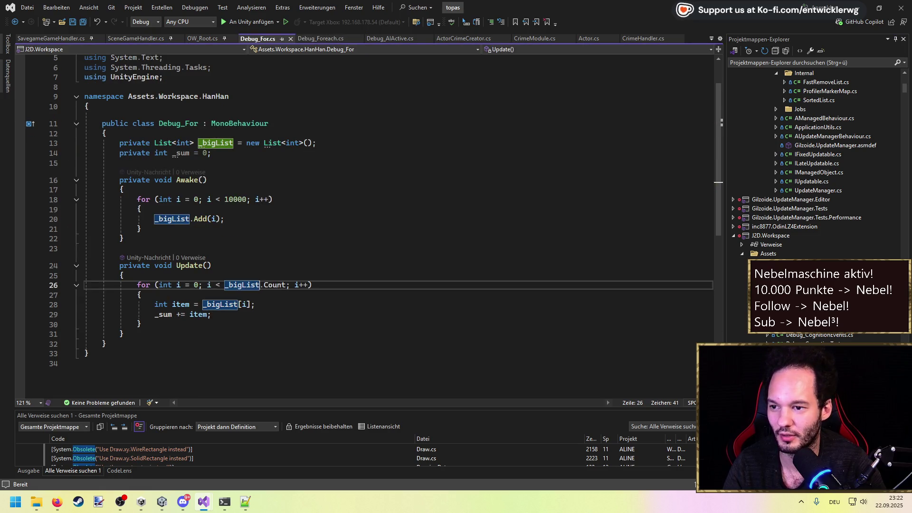
double_click(185, 143)
type("Debug_For")
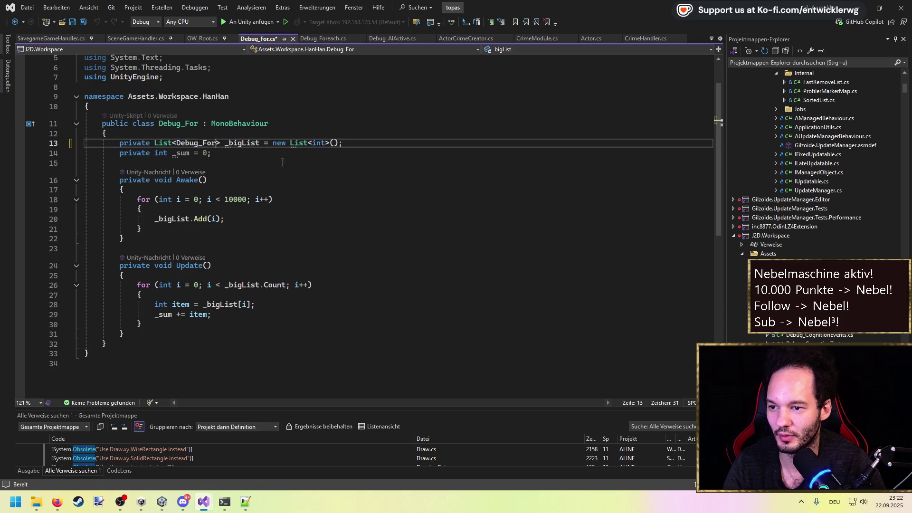
double_click(317, 143)
type("Debug_For")
key("ctrl+s")
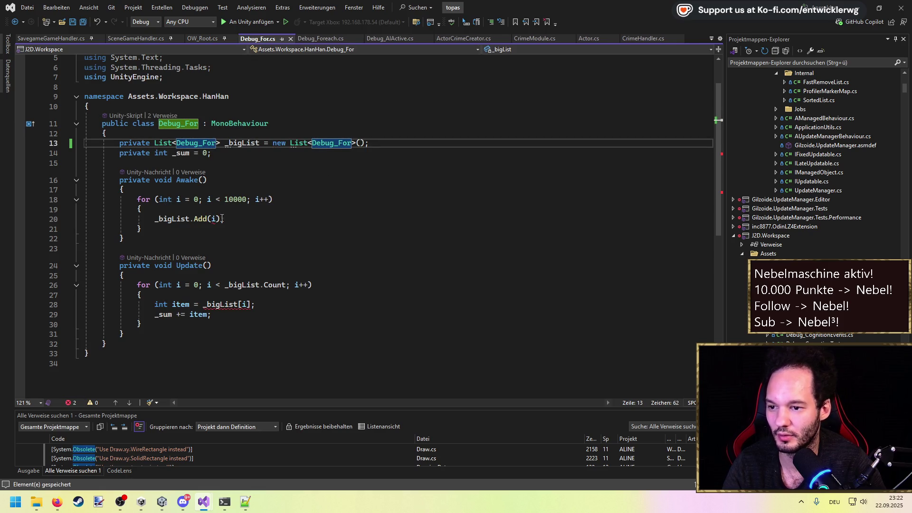
Change Add(i) to Add(this), delete the item line, make the loop body _sum++ and save.
double_click(213, 219)
type("this")
key("ctrl+s")
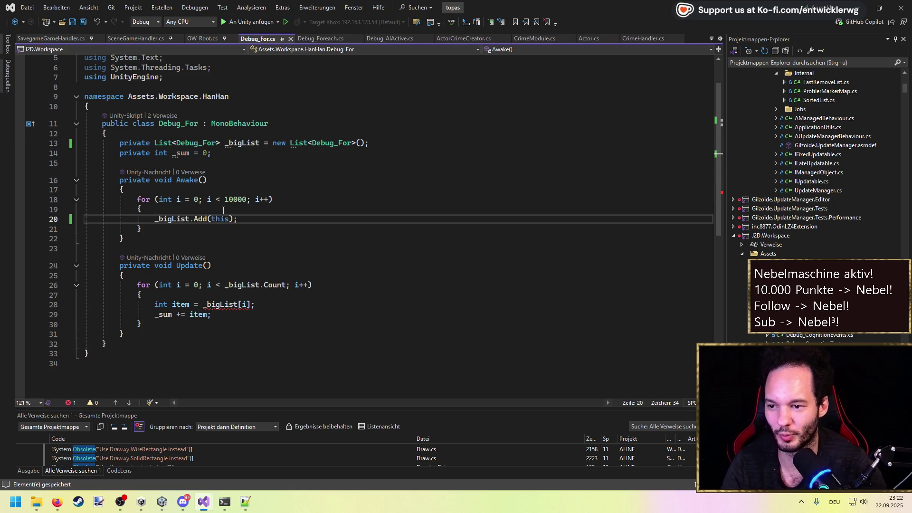
left_click(266, 307)
key("shift+Up")
key("BackSpace")
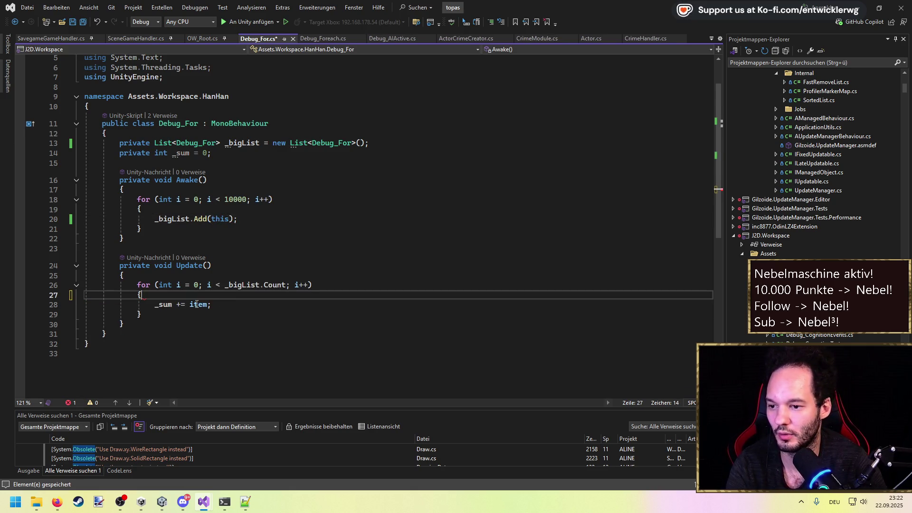
left_click(190, 305)
key("Tab")
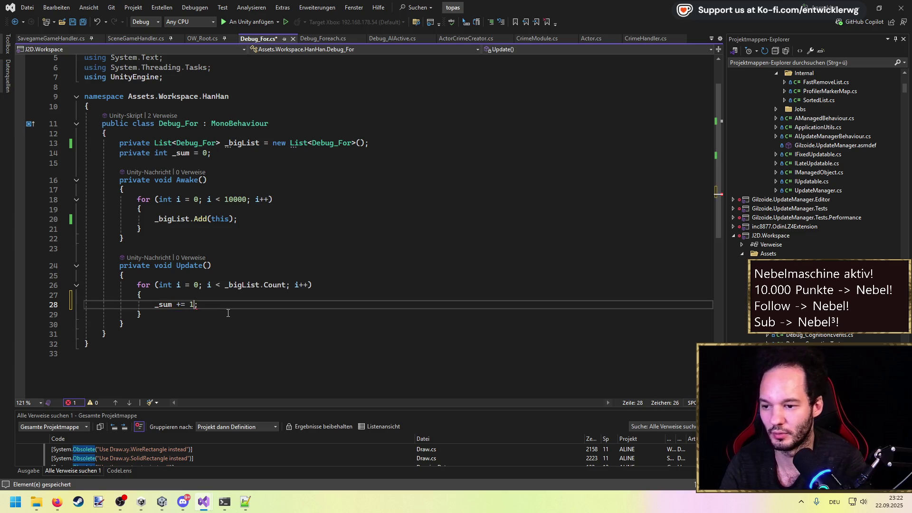
key("ctrl+s")
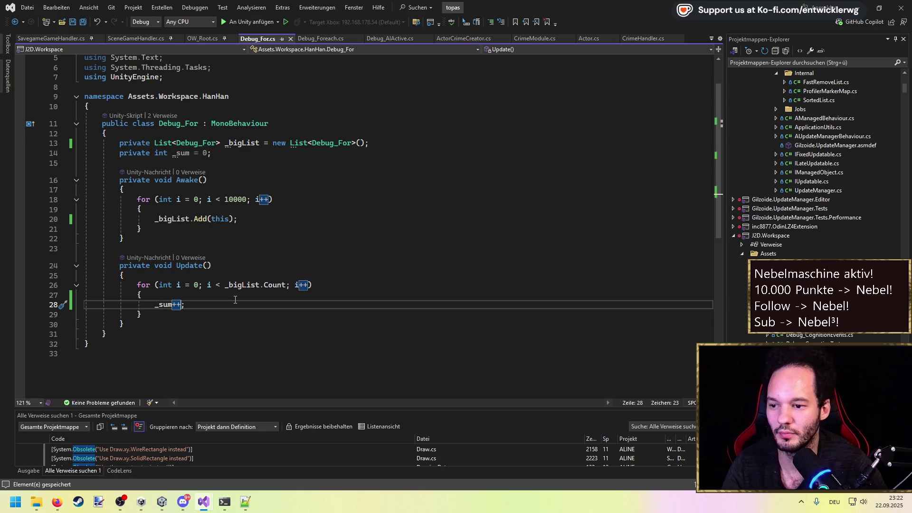
left_click(365, 228)
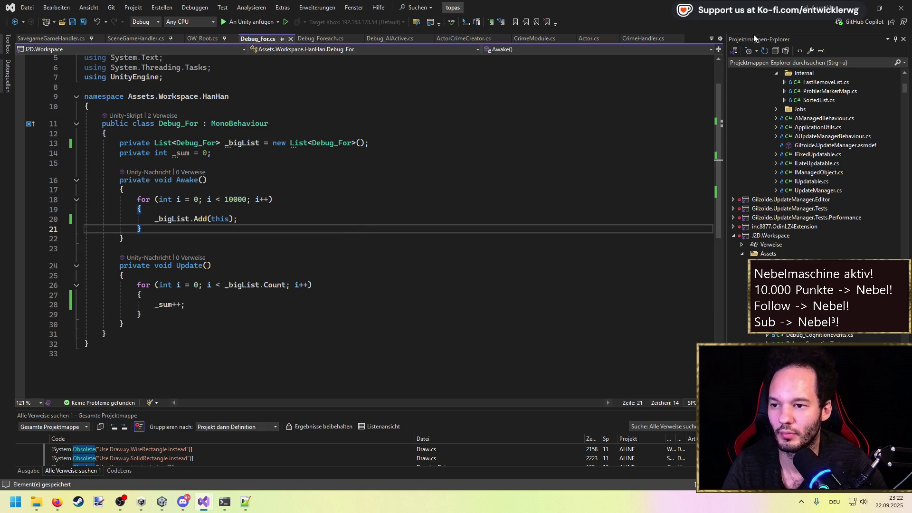
key("alt+Tab")
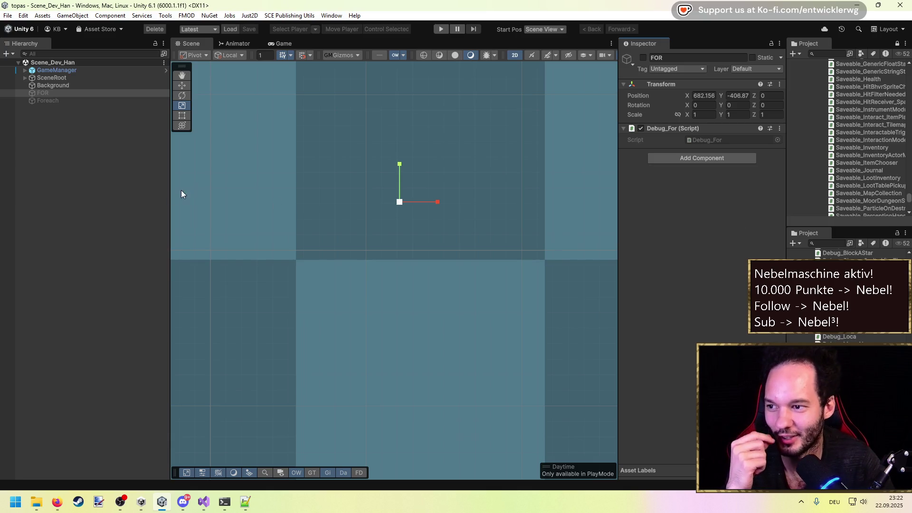
Select FOR and start play mode, which crawls at 4 FPS, then open the taskbar menu.
left_click(64, 93)
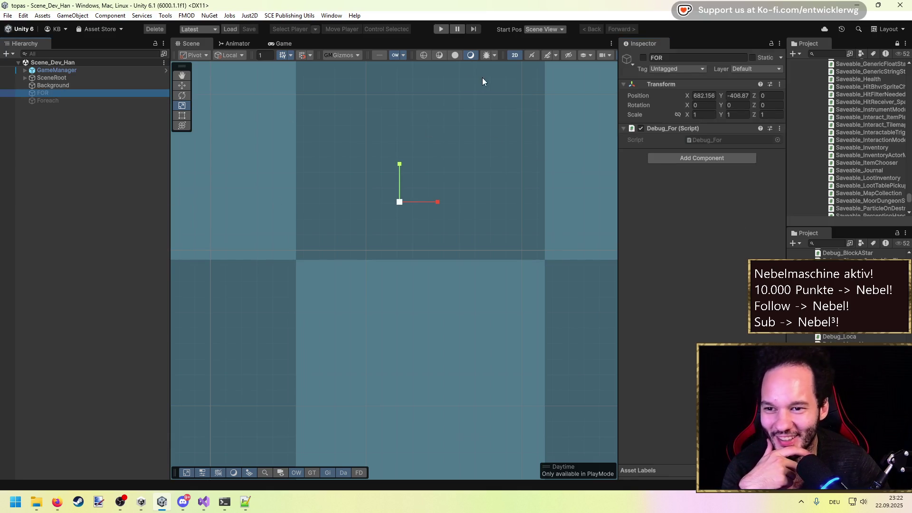
left_click(442, 29)
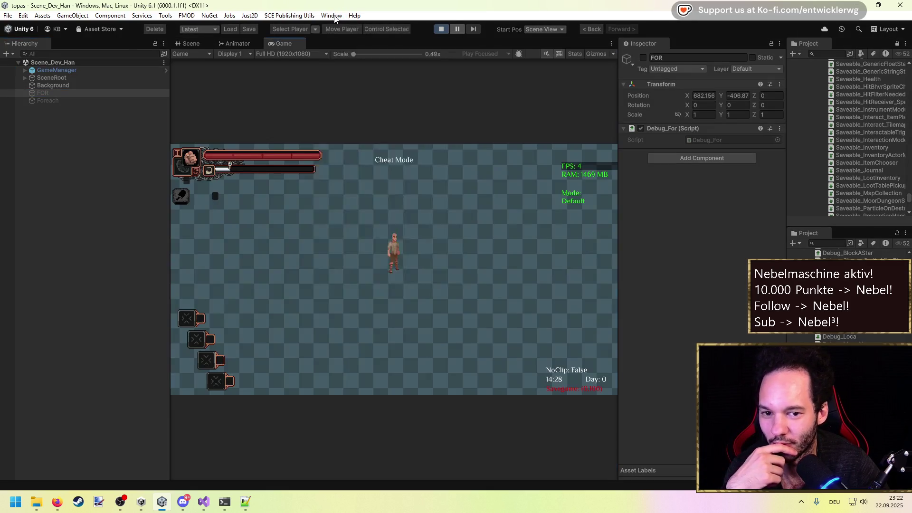
left_click(334, 18)
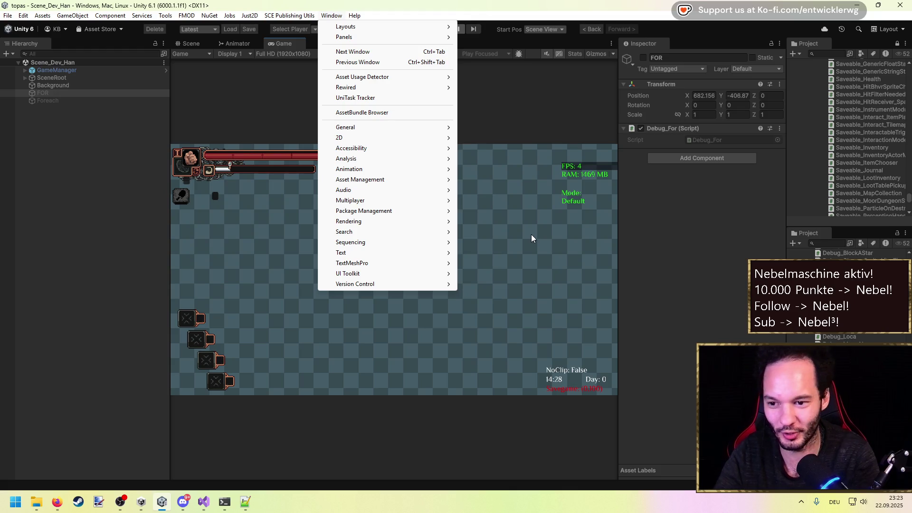
right_click(410, 498)
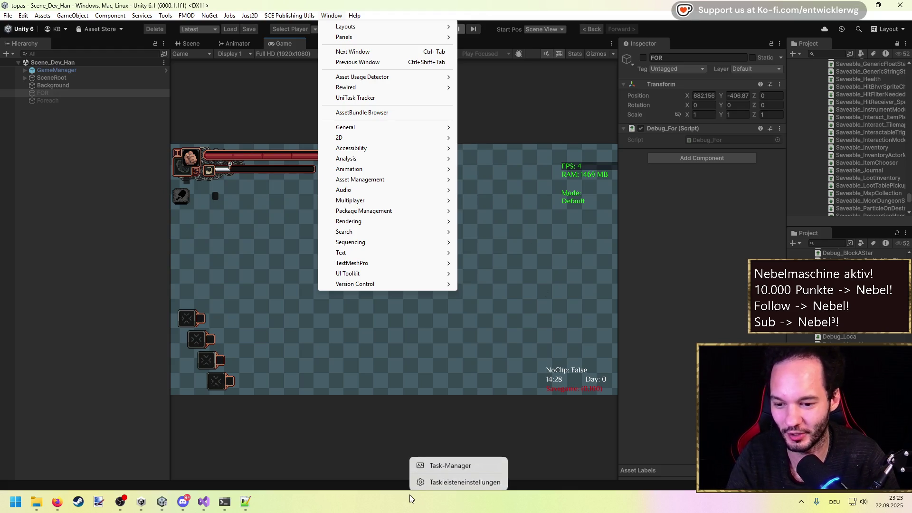
End the hung Unity Editor in Task Manager and reopen the topas project from Unity Hub.
left_click(434, 465)
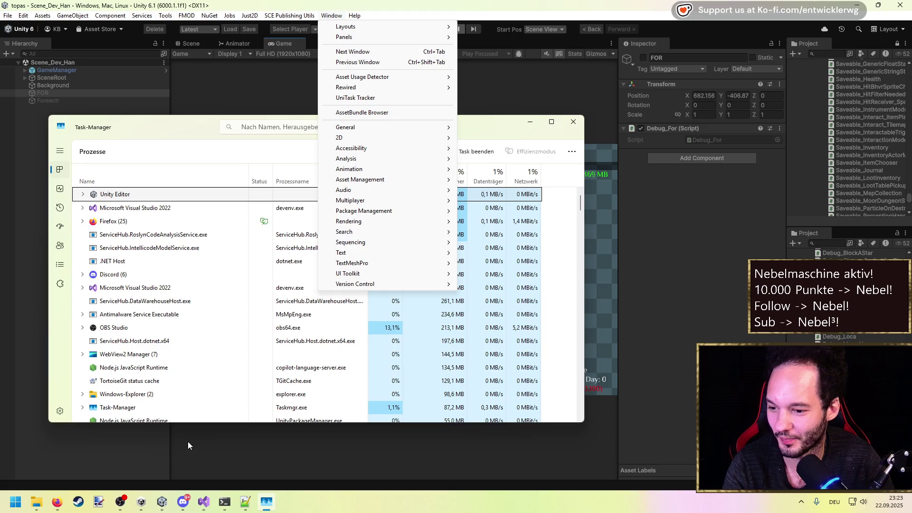
left_click(141, 502)
left_click_drag(432, 88, 355, 98)
left_click(328, 241)
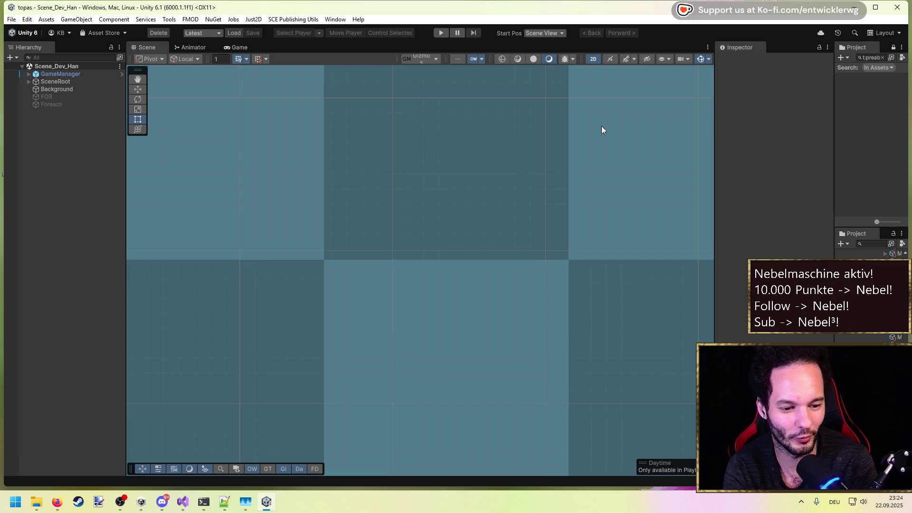
Maximize Unity, start play mode and open the Profiler over the game view.
left_click(878, 9)
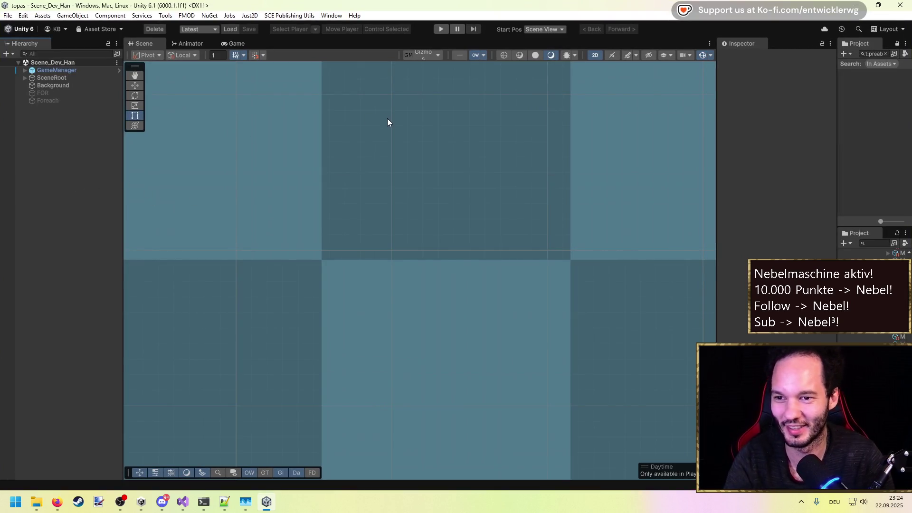
left_click(442, 29)
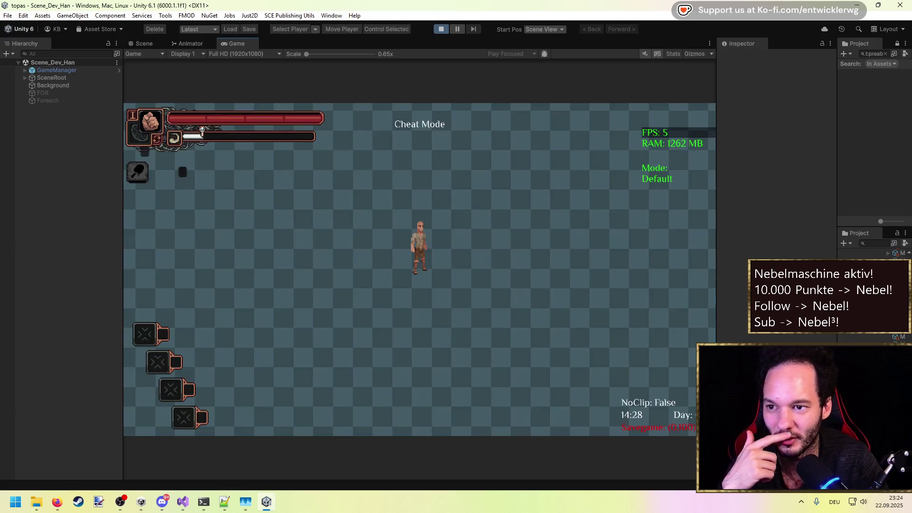
key("i")
left_click(331, 15)
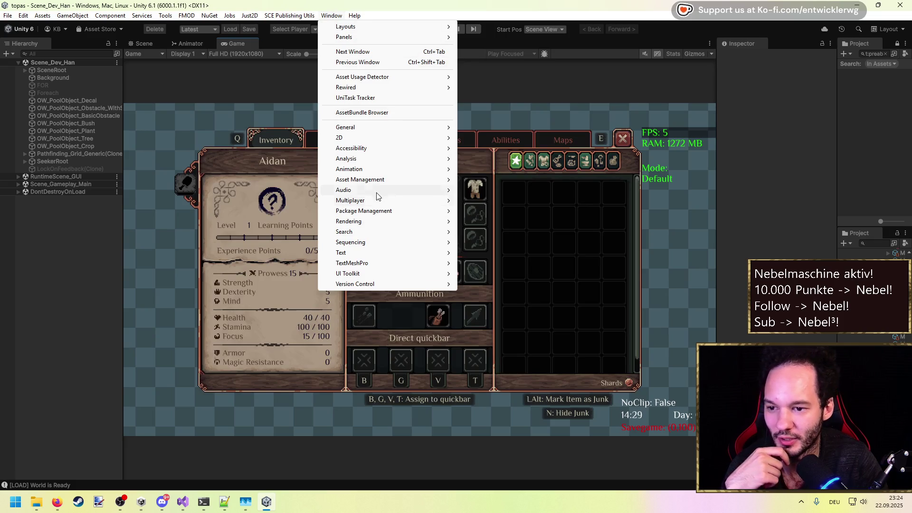
mouse_move(361, 159)
left_click(498, 159)
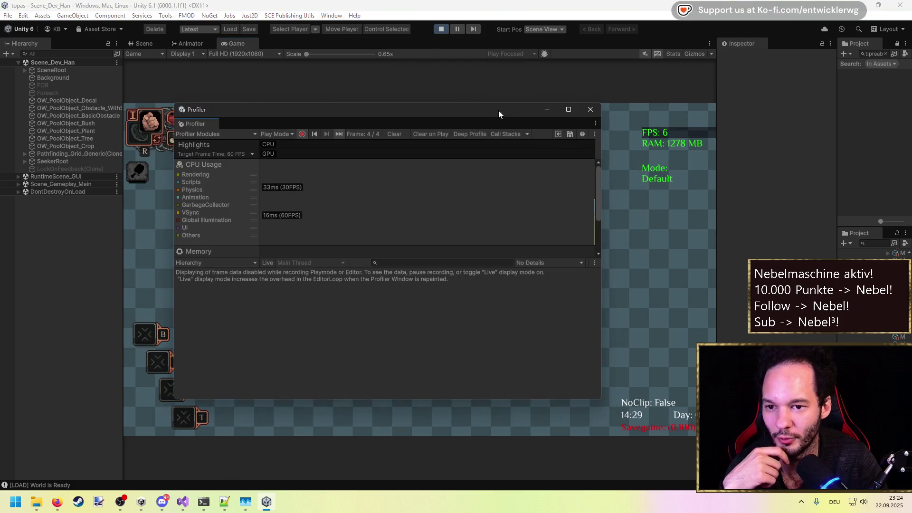
left_click_drag(498, 110, 691, 103)
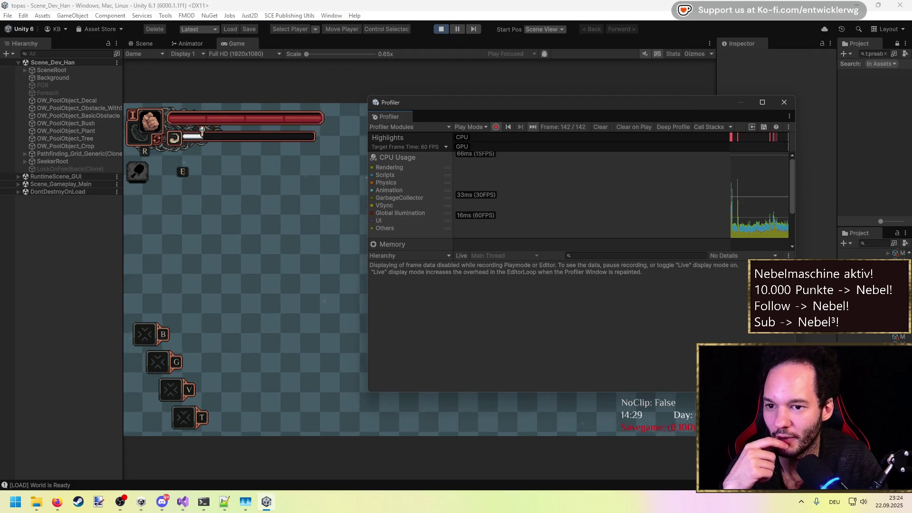
left_click_drag(543, 102, 349, 192)
Disable FOR, enable Foreach, stop play mode and move the Profiler up.
left_click(79, 88)
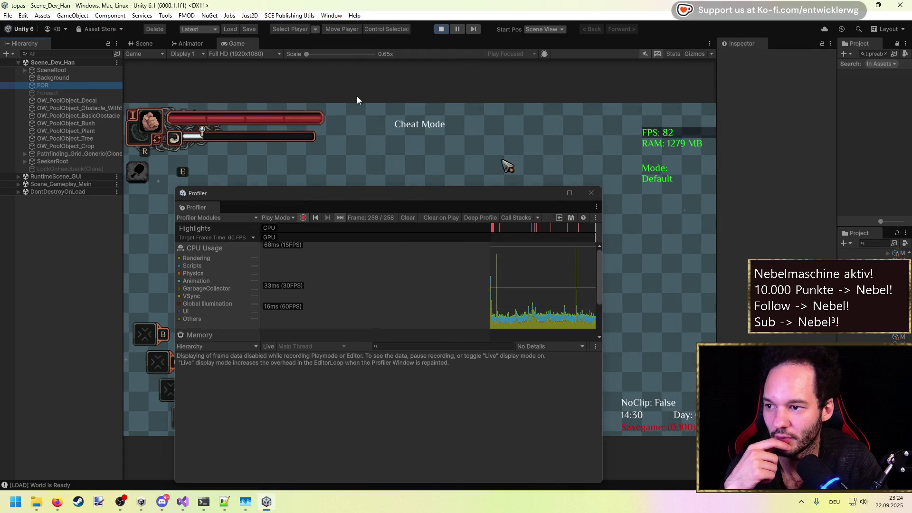
left_click(742, 59)
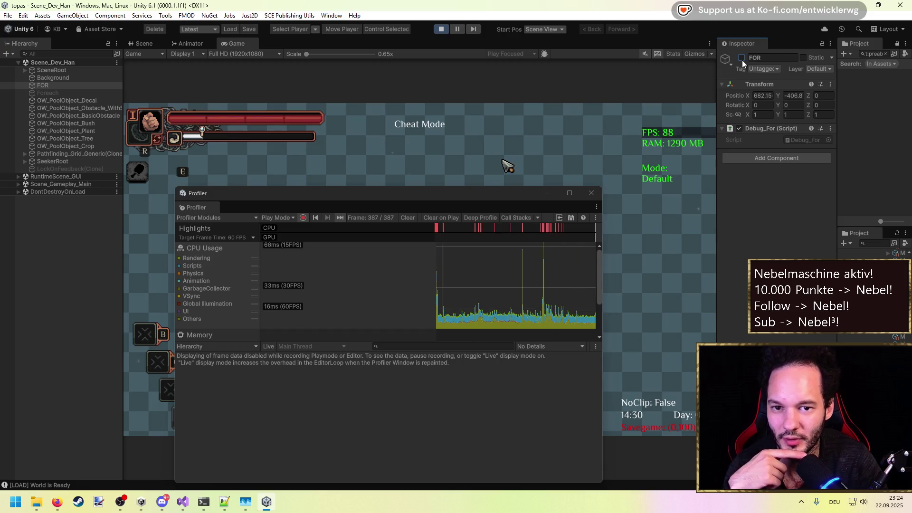
left_click(66, 94)
left_click(742, 58)
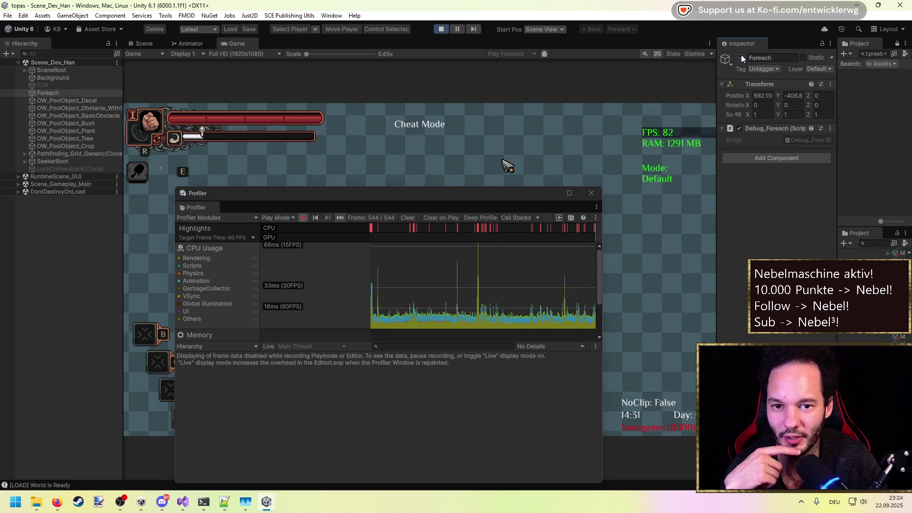
left_click(440, 29)
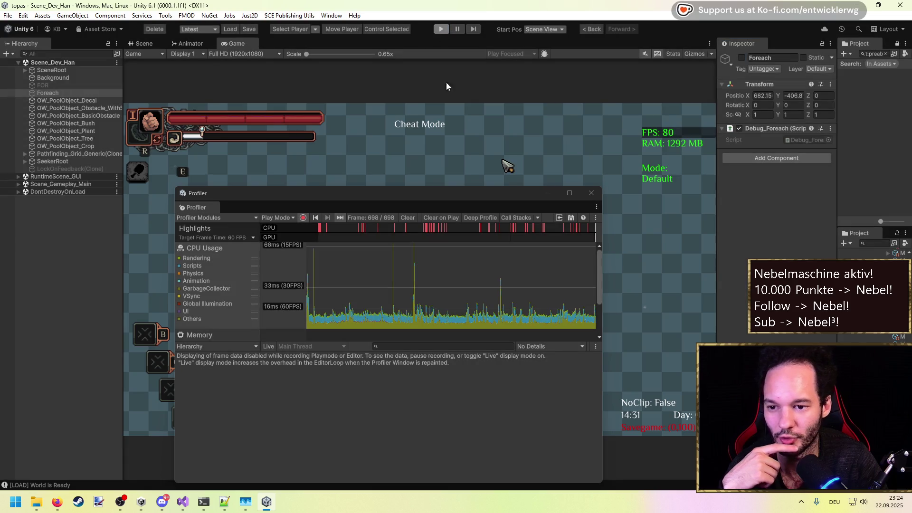
left_click_drag(374, 196, 380, 115)
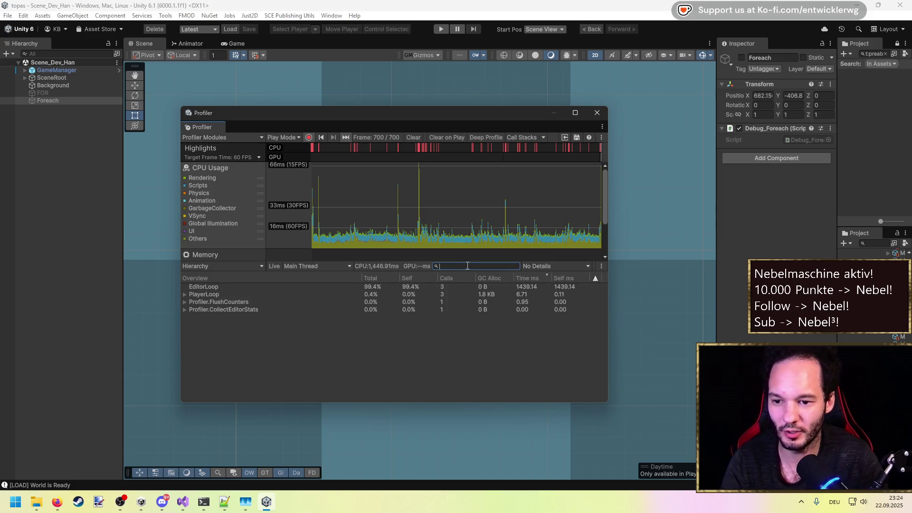
Filter the Profiler hierarchy to Debug_For and step through frames, reading 0 B GC Alloc for Debug_For.Update().
type("Debug_F")
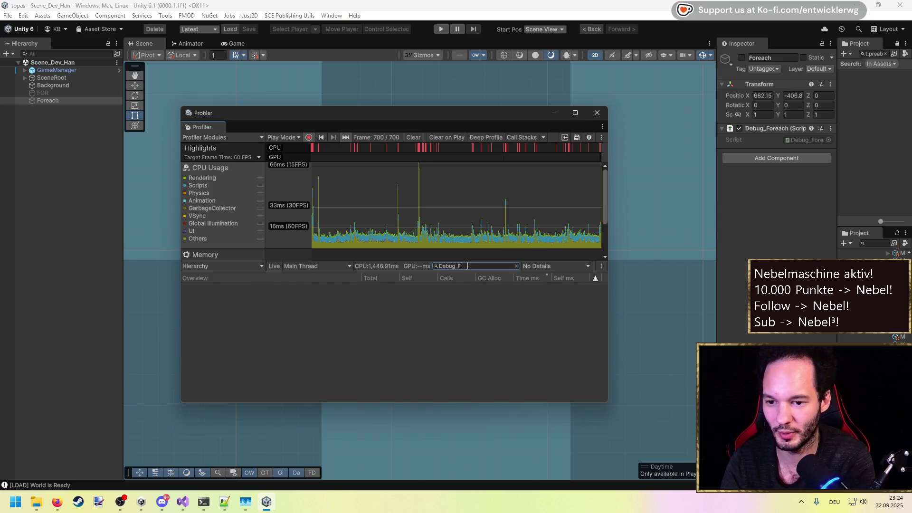
left_click(407, 222)
key("Right")
key("Right")
key("Right")
key("Right")
key("Right")
key("Right")
key("Left")
key("Left")
key("Left")
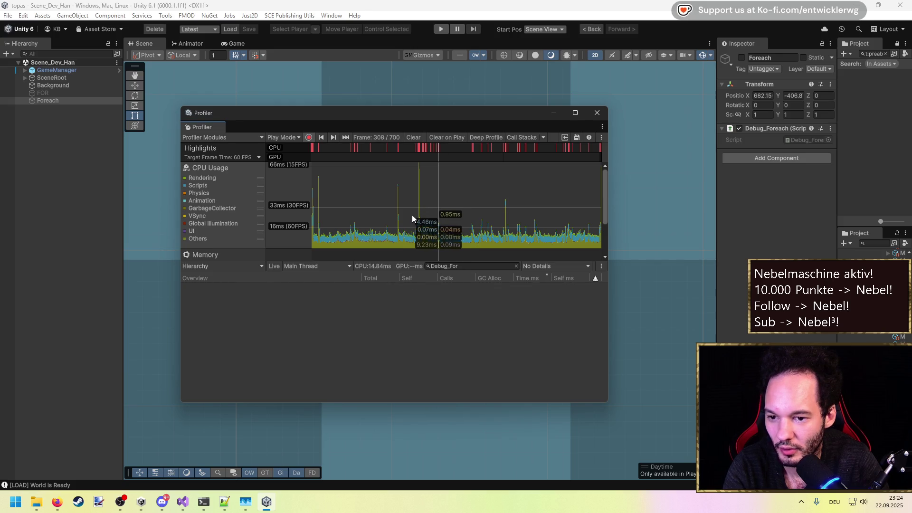
key("Right")
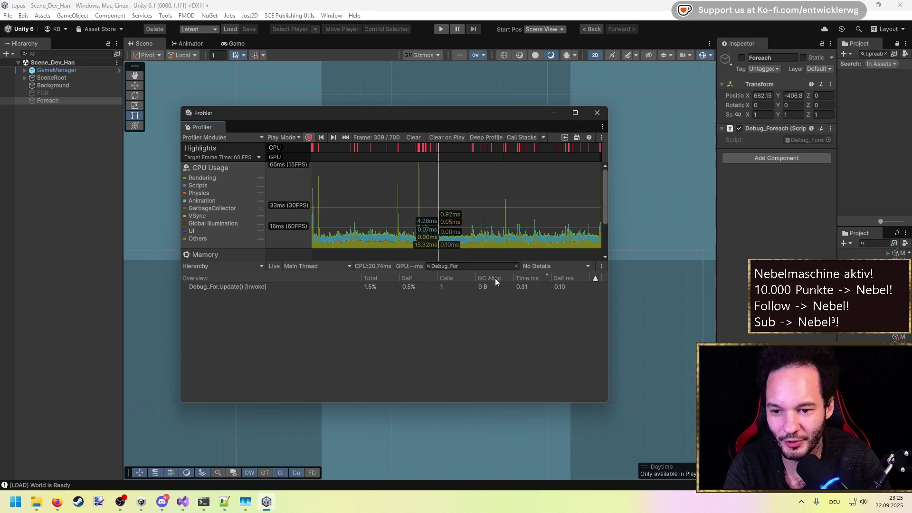
key("Right")
key("Right")
key("Right")
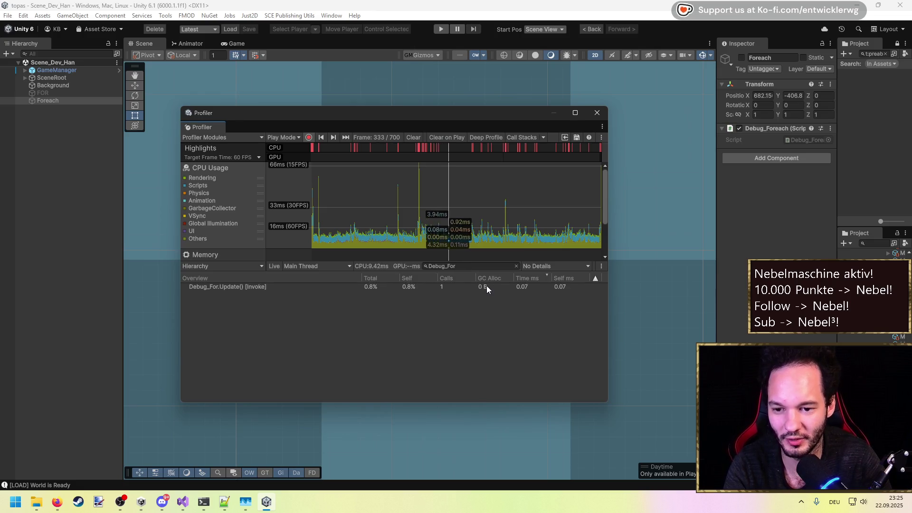
key("Left")
key("Left")
key("Left")
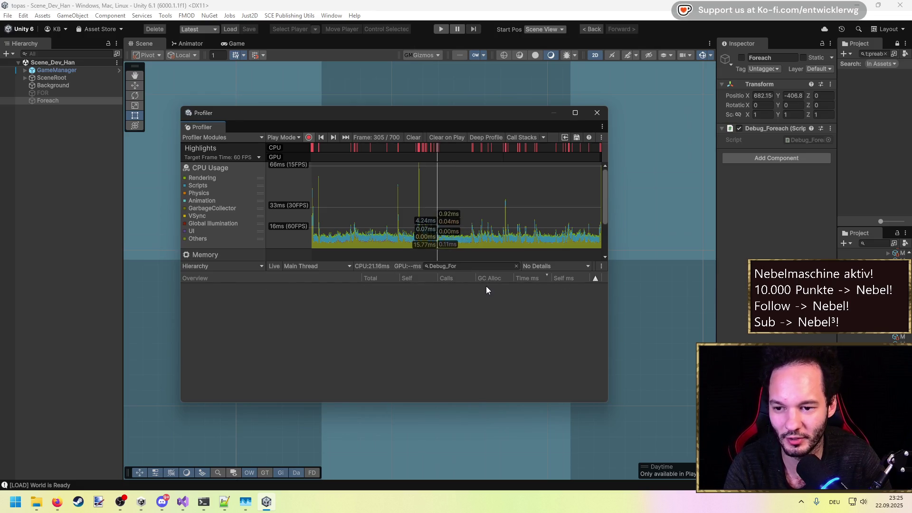
key("Right")
key("Right")
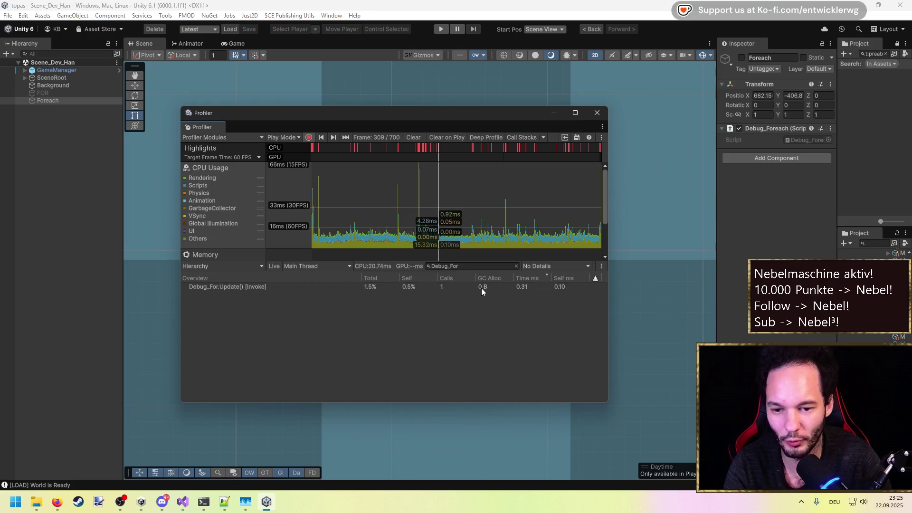
Change the filter to Debug_Foreach and pick a frame where Debug_Foreach.Update() allocates 48 B.
left_click(469, 266)
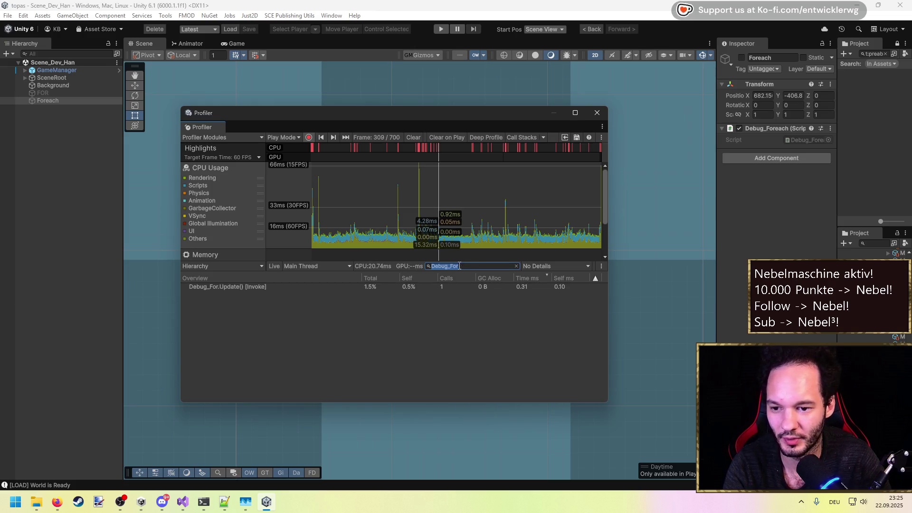
type("e")
mouse_move(527, 216)
left_mouse_down()
mouse_move(549, 218)
mouse_move(538, 247)
left_mouse_up()
key("Left")
key("Left")
key("Left")
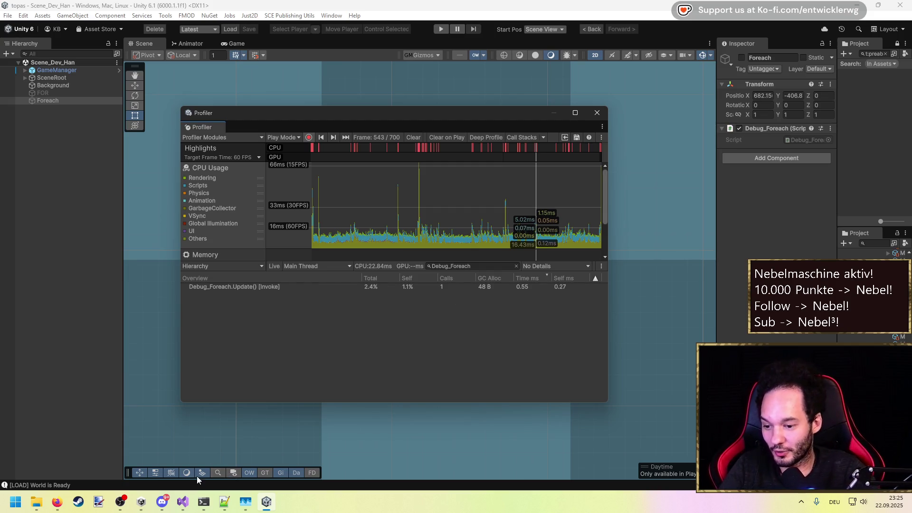
Add an int[] _array field commented '//No problem with foreach', then a List<int> _intList field, and save.
mouse_move(183, 502)
left_click(216, 453)
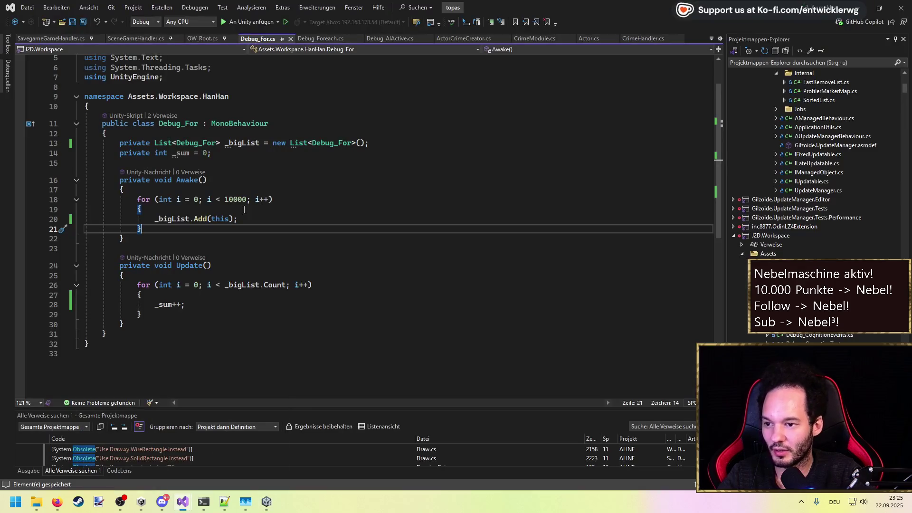
left_click(385, 151)
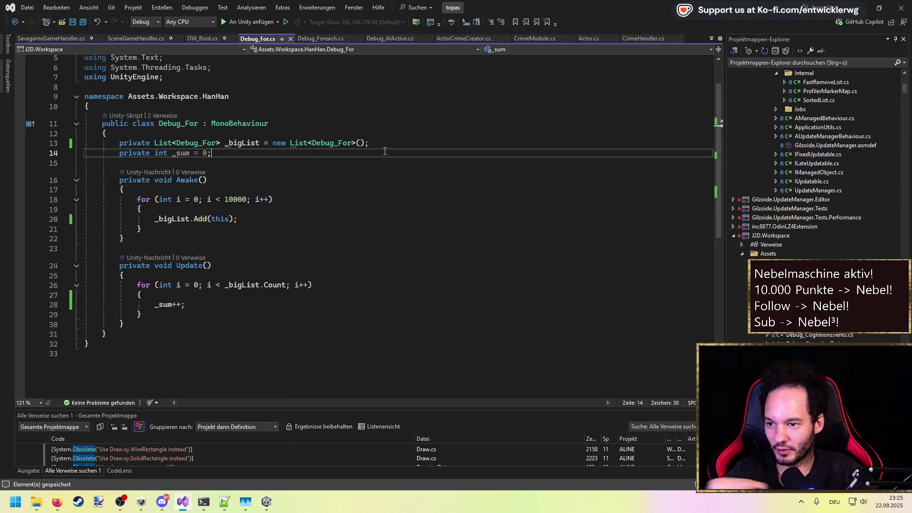
key("Return")
key("Return")
type("private int[] _array;")
key("ctrl+Return")
type("//No probl")
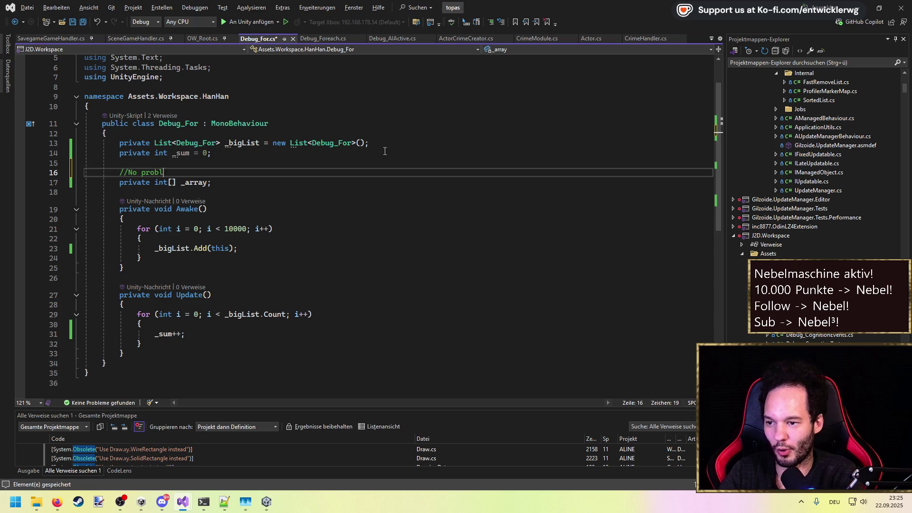
type("em with foreac")
key("Down")
key("Return")
type("private ")
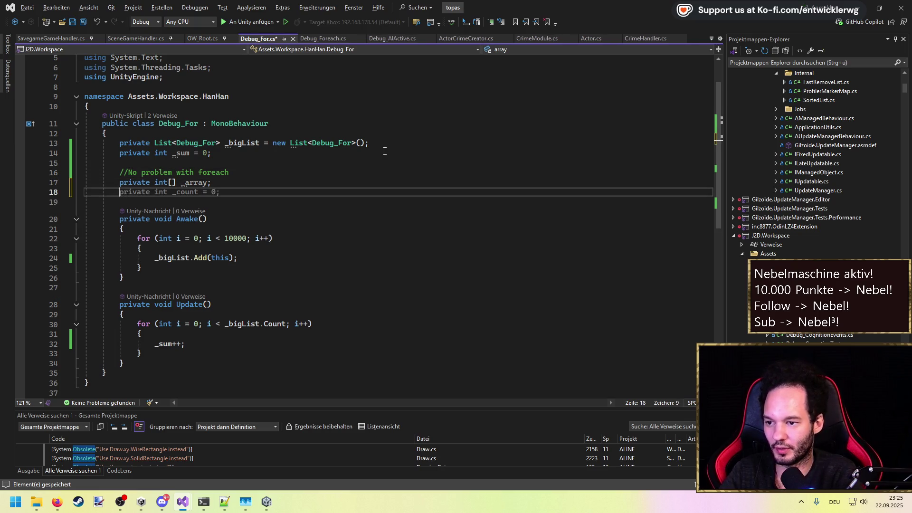
type("List<int>")
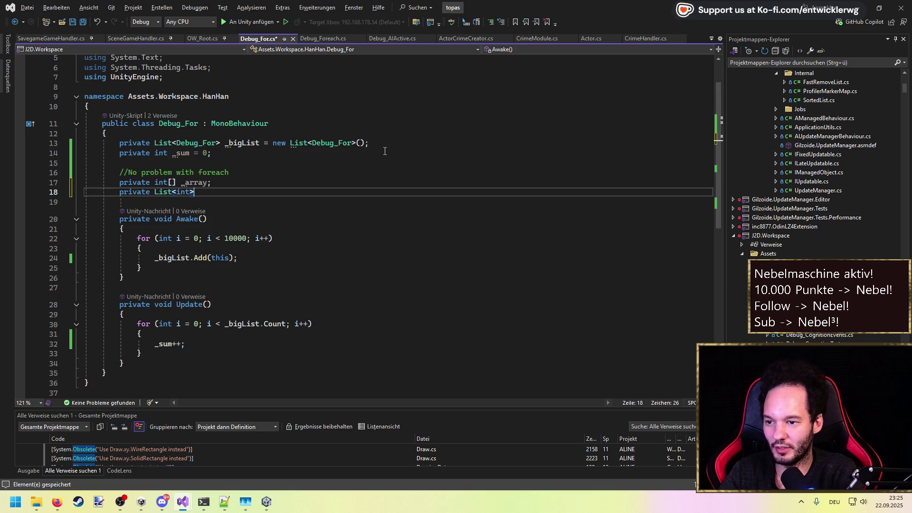
type(" _intList;")
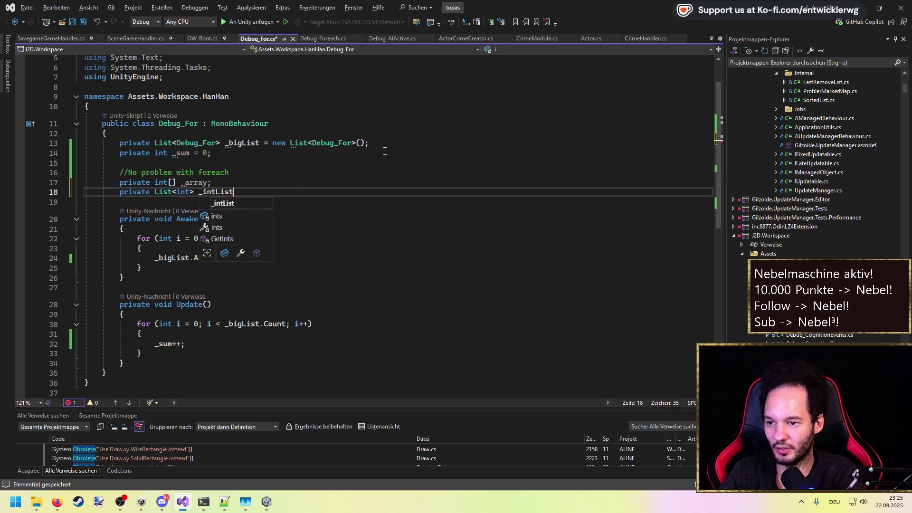
key("ctrl+s")
Copy the foreach comment above _intList and add List<bool> _boolList, its comment marked '(Probably)', then save.
key("Up")
key("Up")
key("ctrl+c")
key("Down")
key("Down")
key("ctrl+v")
key("Return")
type("private L")
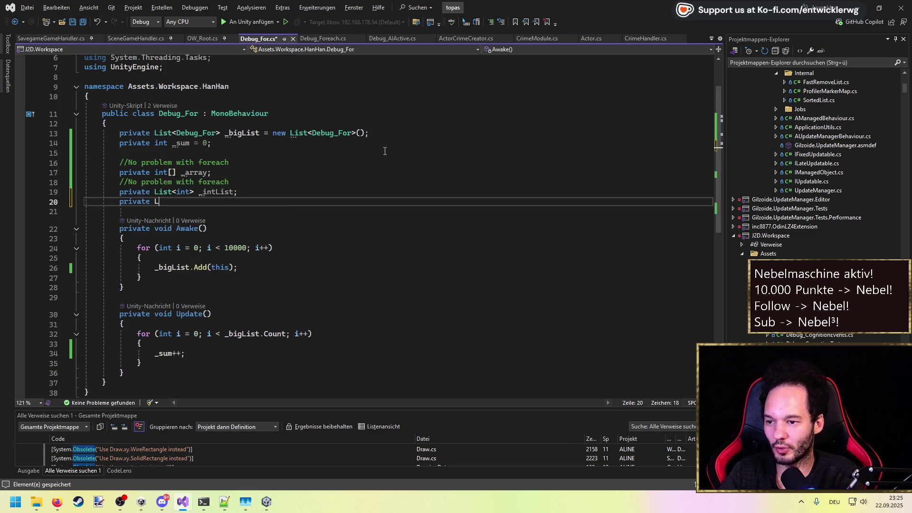
type("ist<bool> _")
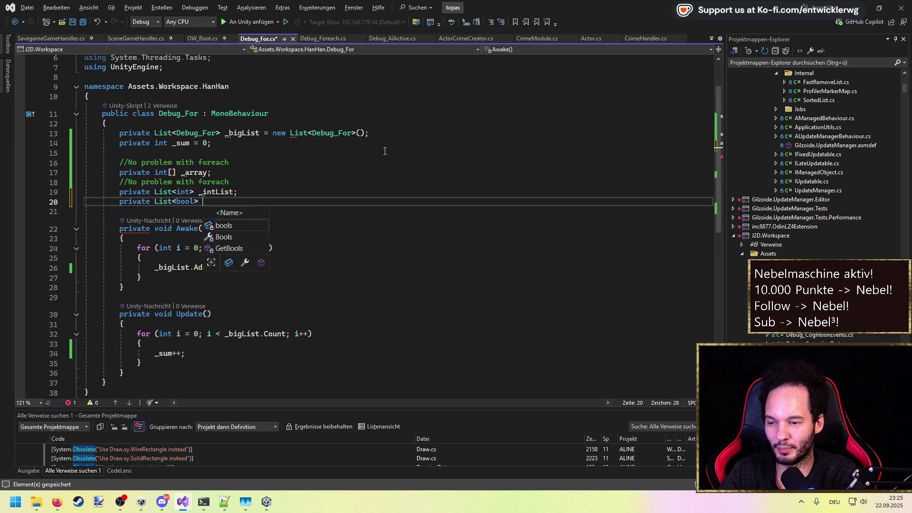
type("bo")
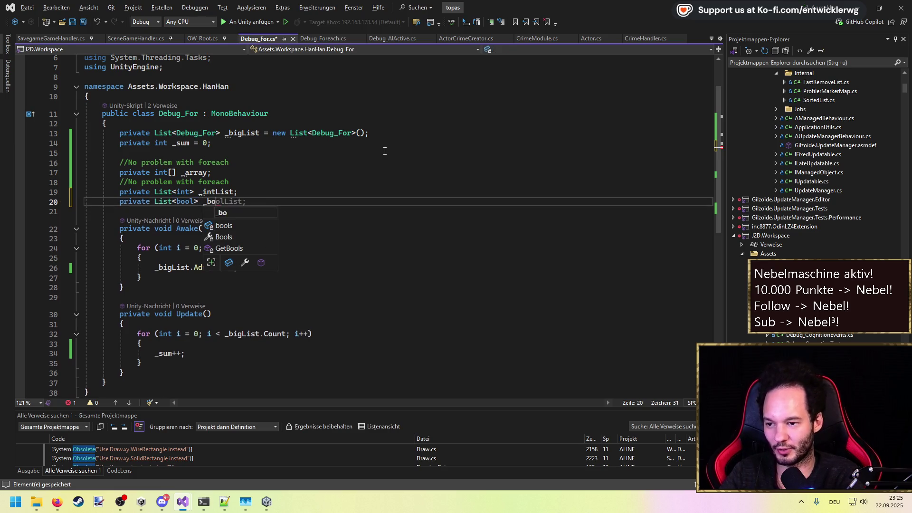
type("olList")
key("Escape")
key("Up")
key("Up")
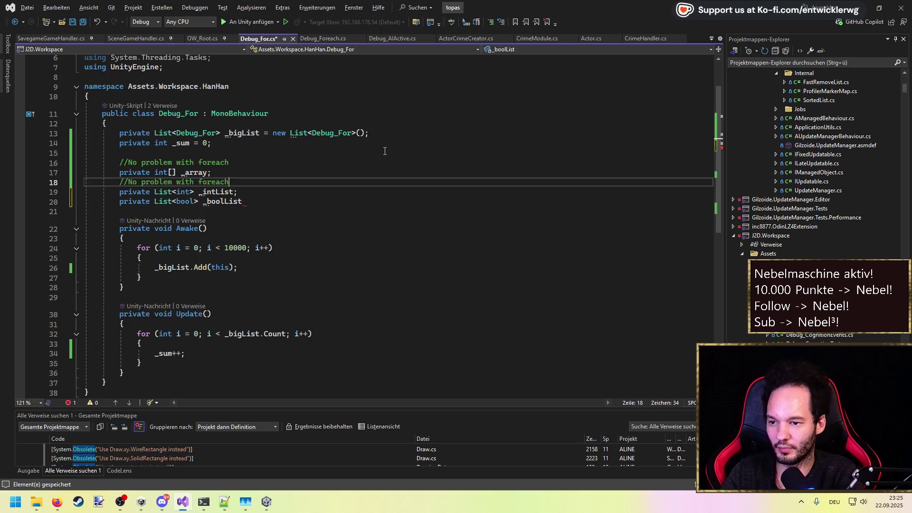
key("Tab")
key("Tab")
type("(Probably)")
key("ctrl+s")
Add a List<Debug_For> _classList field commented '//Allocation with foreach' and save the script.
key("Down")
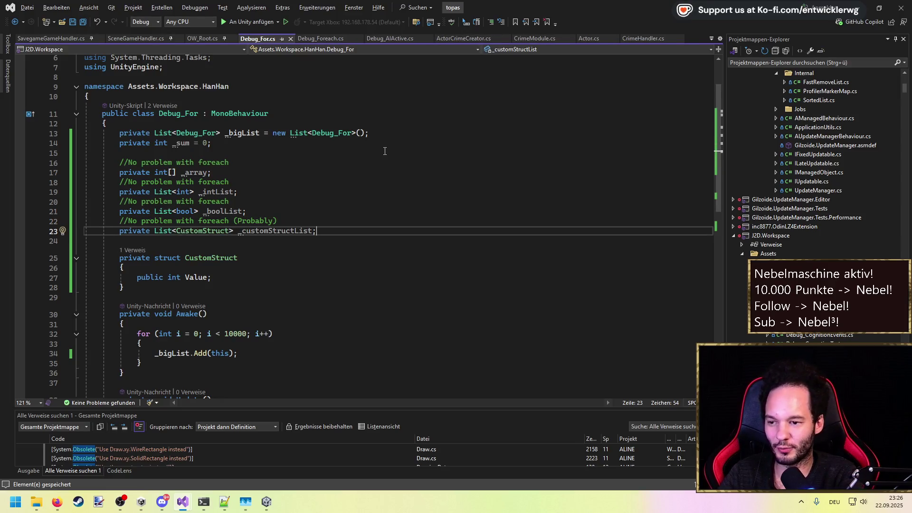
key("Return")
type("private List<")
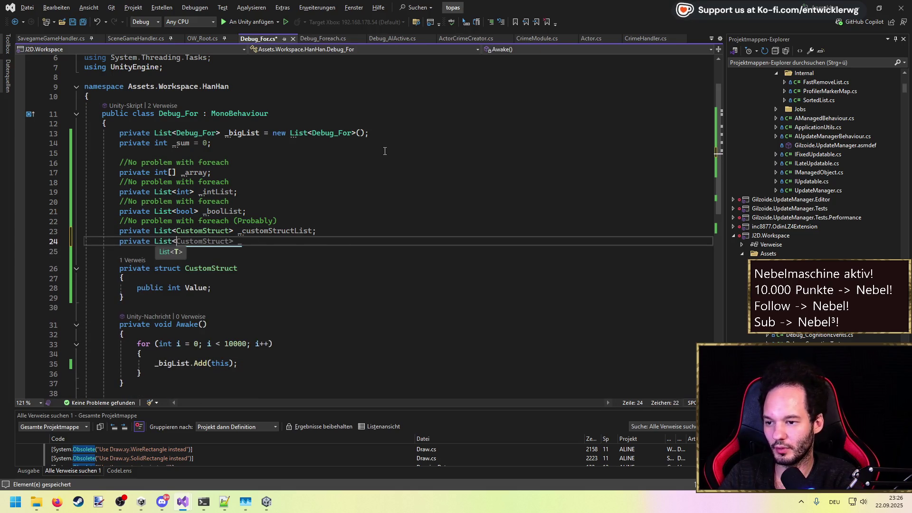
type("Debug_Flow")
key("Tab")
key("ctrl+shift+Left")
type("Debug_For")
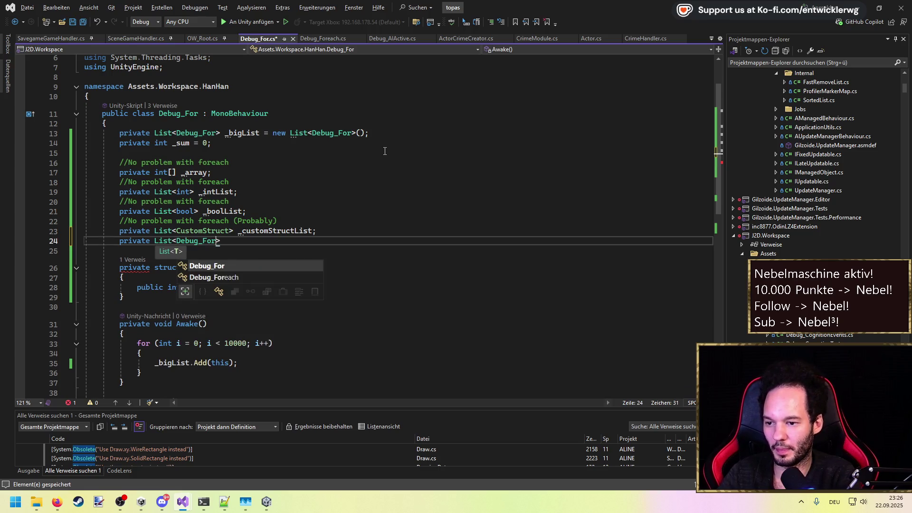
type("> _")
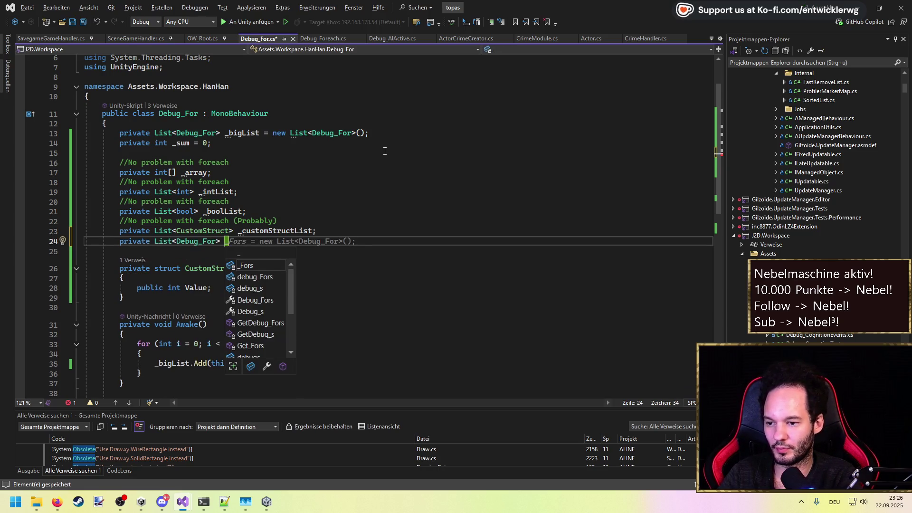
type("classList;")
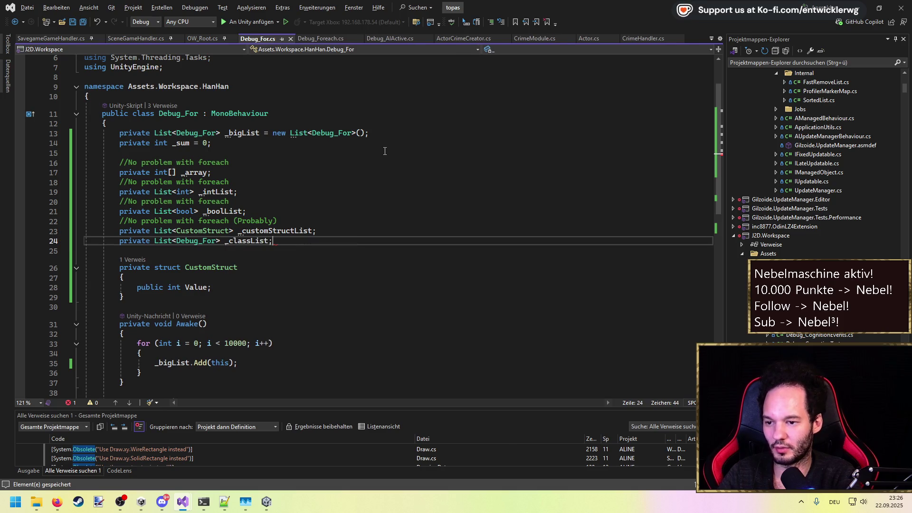
key("ctrl+Return")
type("//")
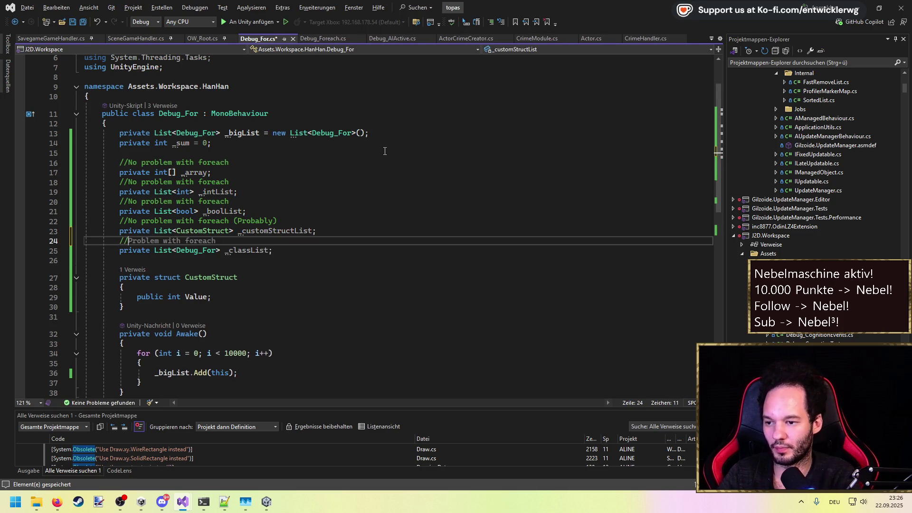
type("Allocation with foreach")
key("ctrl+s")
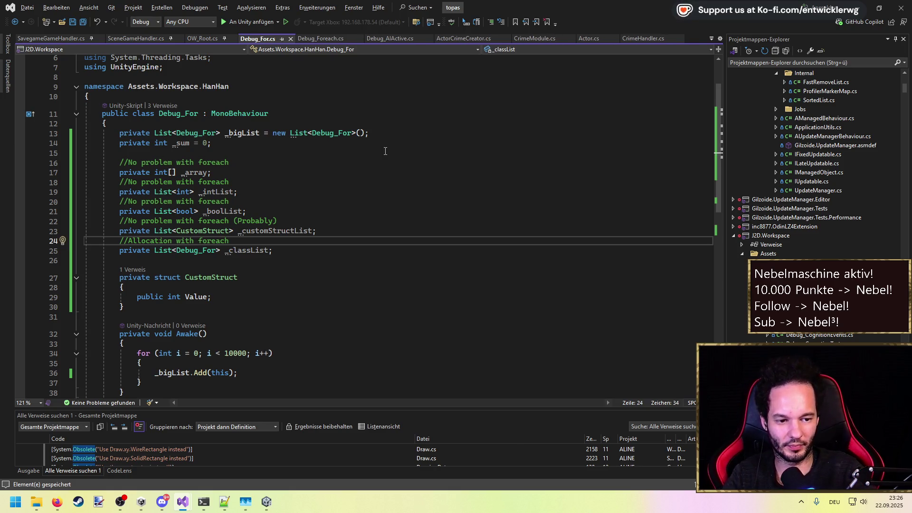
left_click(347, 193)
left_click_drag(285, 245, 86, 162)
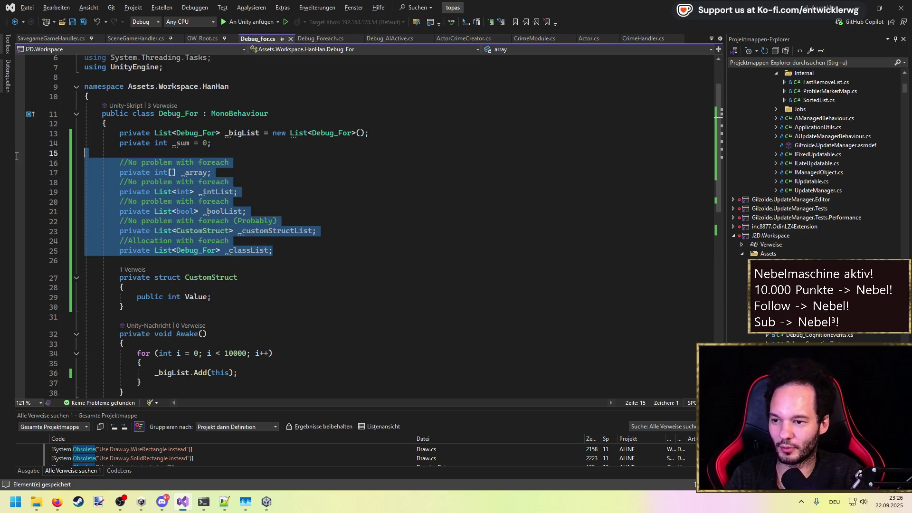
left_click(229, 201)
Return to the Profiler with Debug_Foreach.Update() selected on frame 543.
left_click(262, 503)
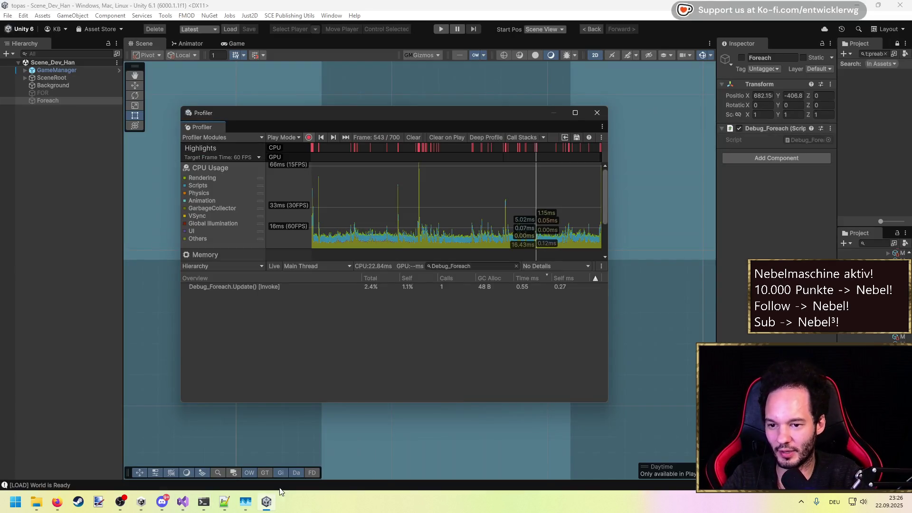
left_click(490, 286)
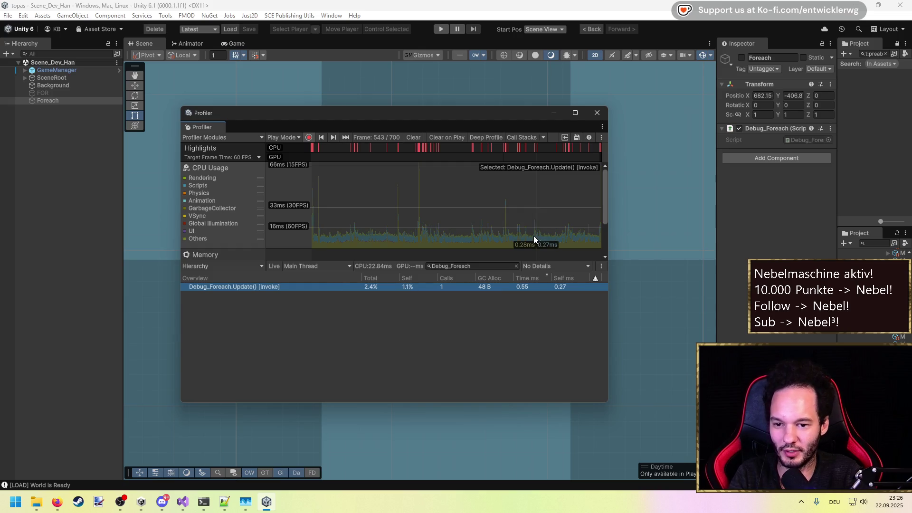
left_click(536, 238)
left_click(480, 288)
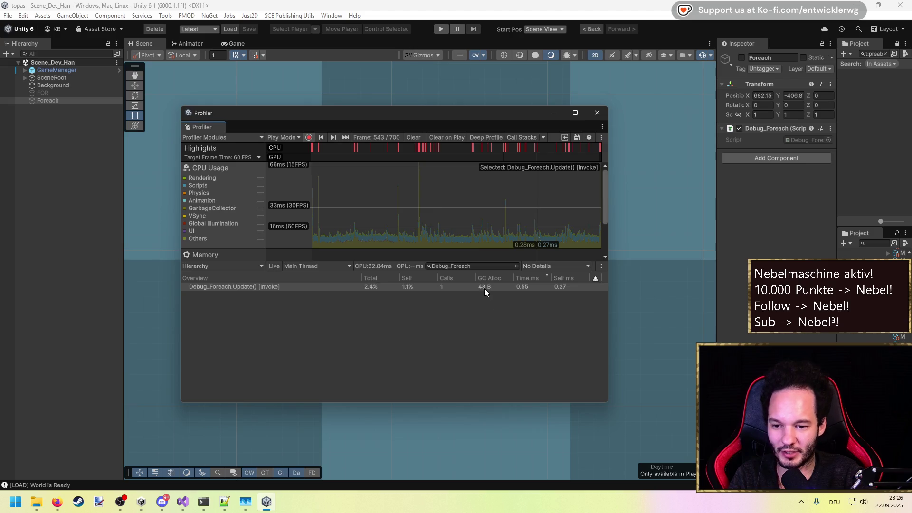
Change the sample filter to Debug_For and step through frames around 318.
left_click(466, 269)
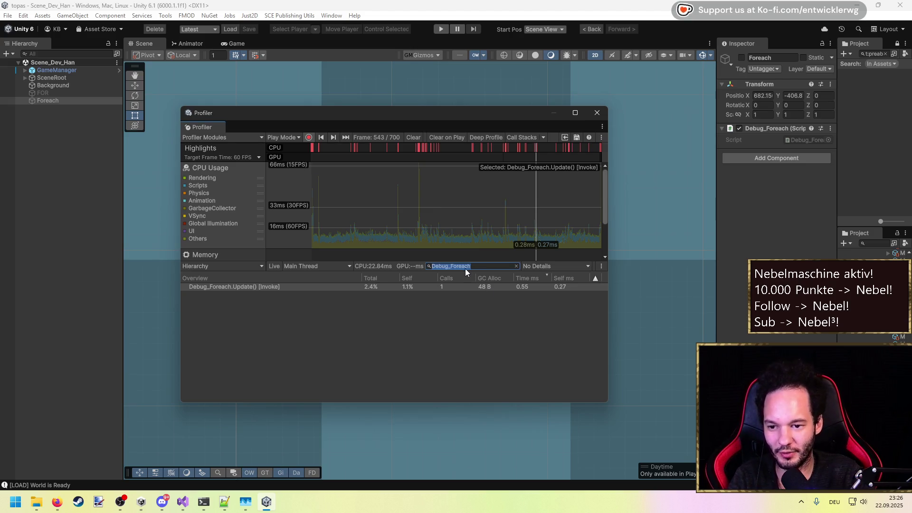
key("BackSpace")
left_click(442, 223)
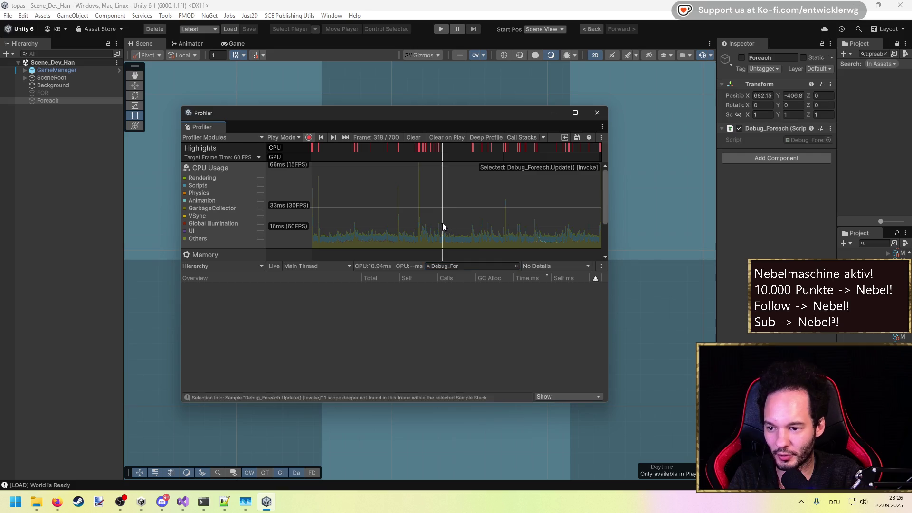
key("Left")
key("Left")
key("Left")
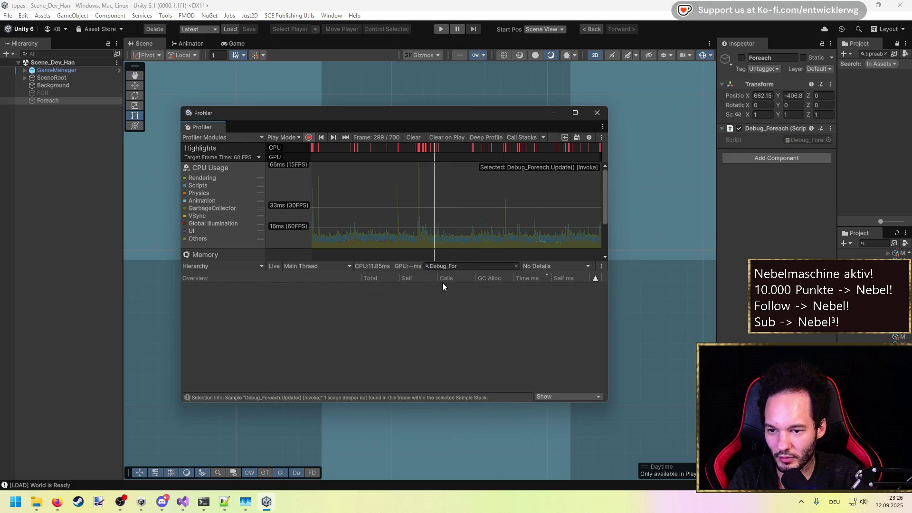
key("Right")
key("Right")
key("Right")
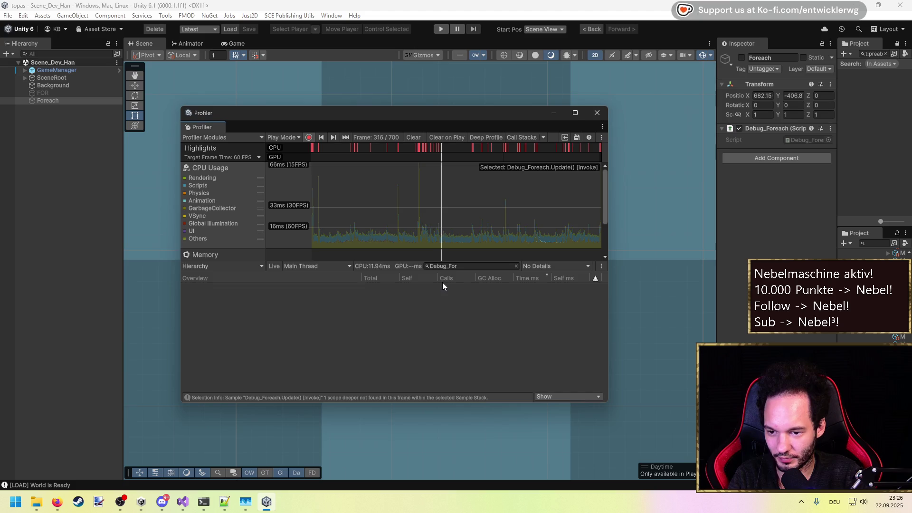
key("Right")
key("Right")
key("Right")
key("Right")
key("Right")
key("Right")
key("Right")
key("Right")
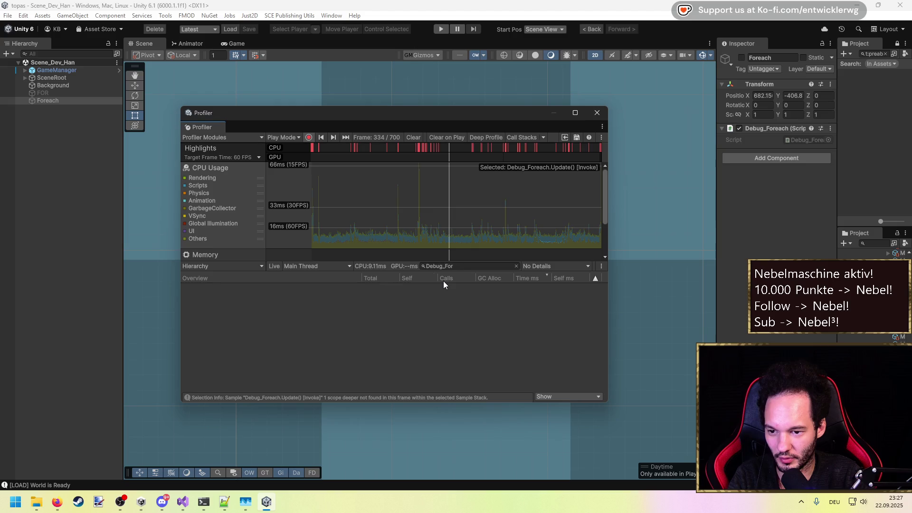
key("Right")
key("Right")
key("Right")
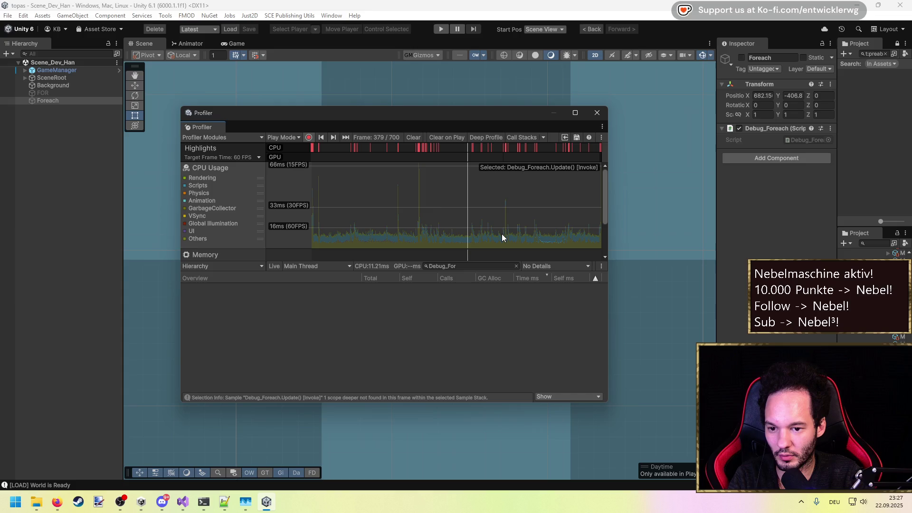
key("Left")
key("Left")
key("Left")
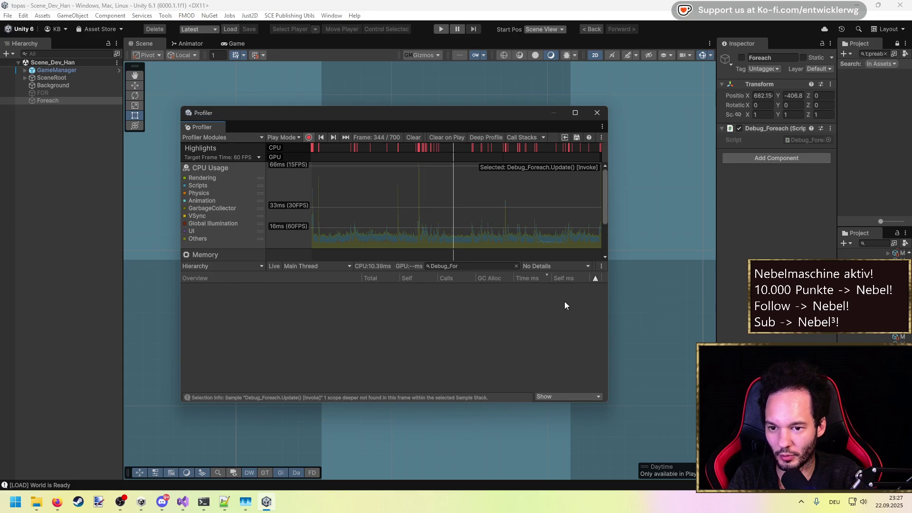
Scrub across the captured frames and settle on frame 309, where Debug_For.Update() allocates 0 B.
left_click(311, 202)
left_click_drag(311, 205, 658, 209)
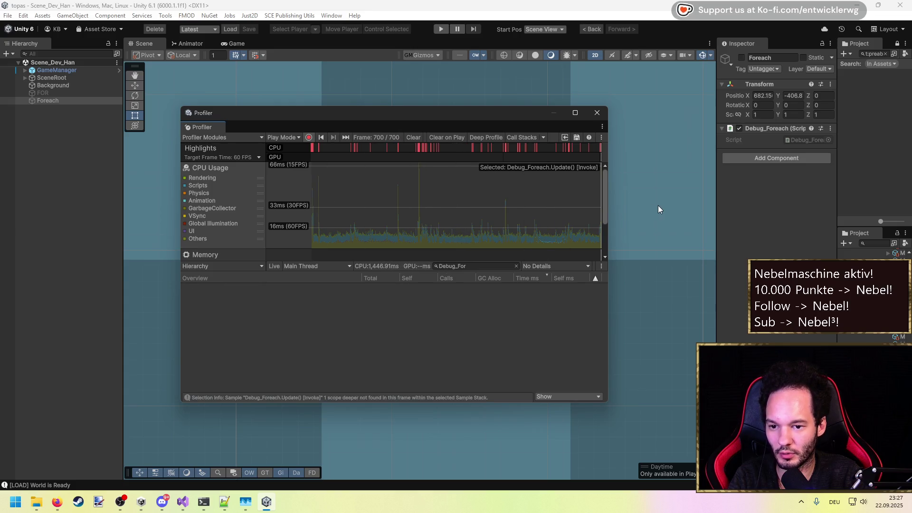
left_click_drag(440, 202, 456, 218)
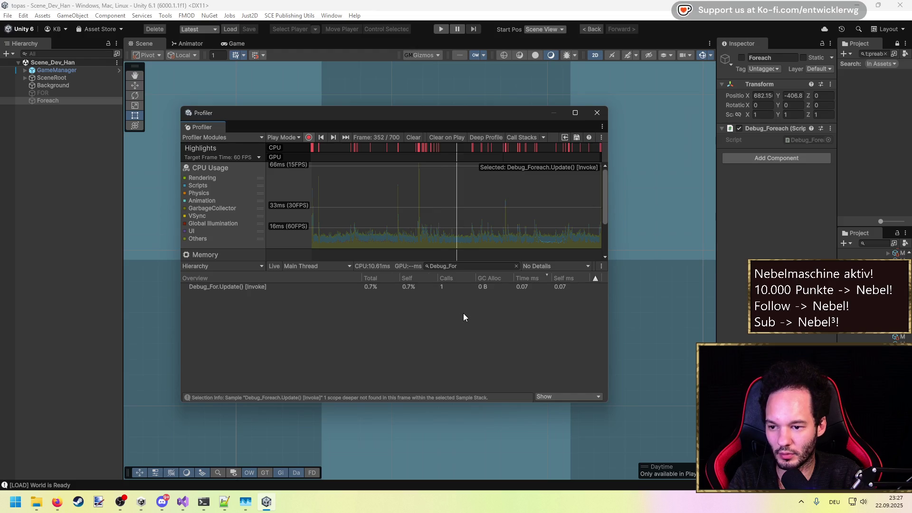
key("Left")
key("Left")
key("Left")
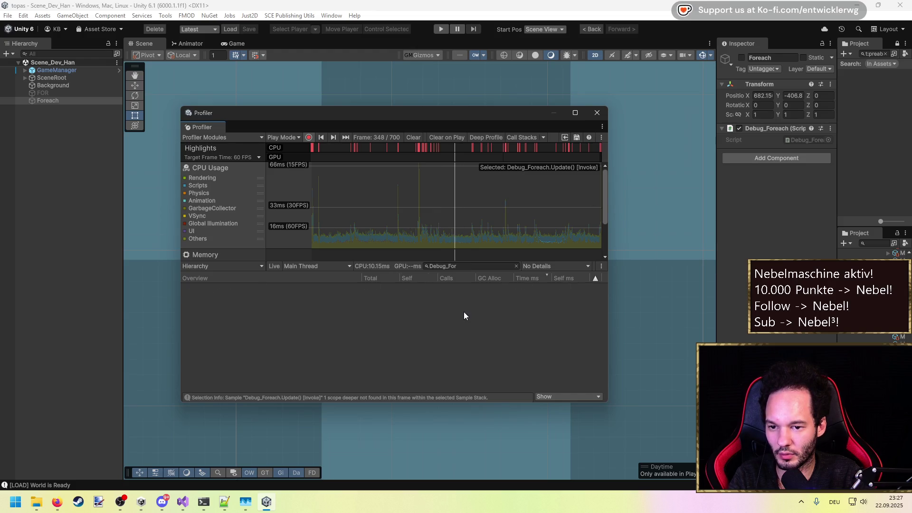
key("Left")
key("Left")
key("Left")
key("Left")
key("Left")
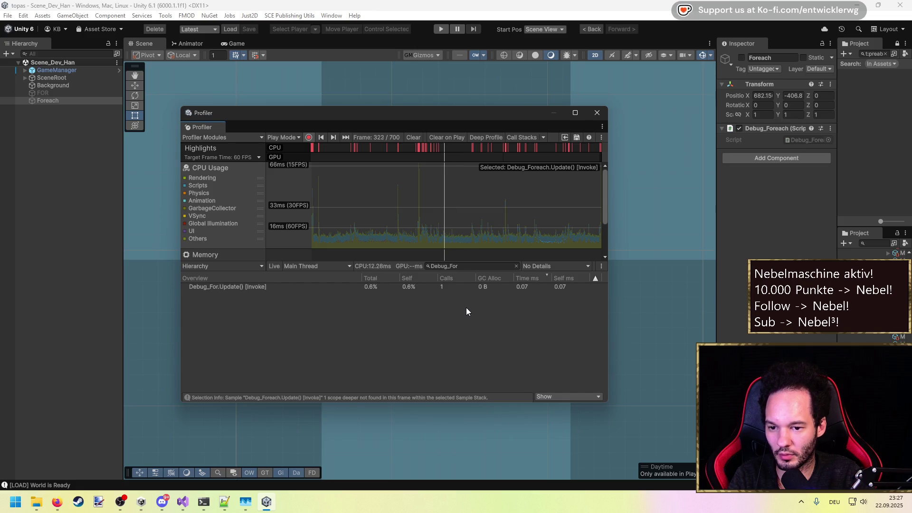
key("Right")
key("Right")
key("Right")
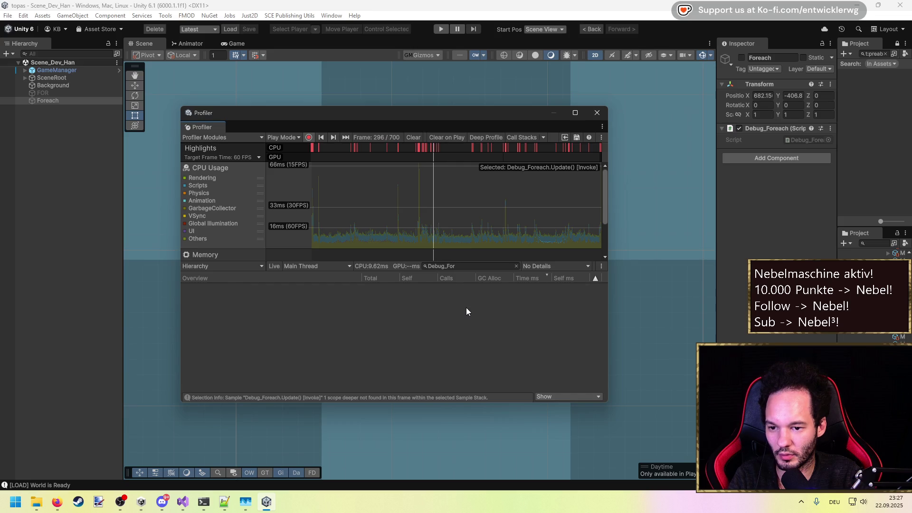
key("Right")
key("Right")
key("Right")
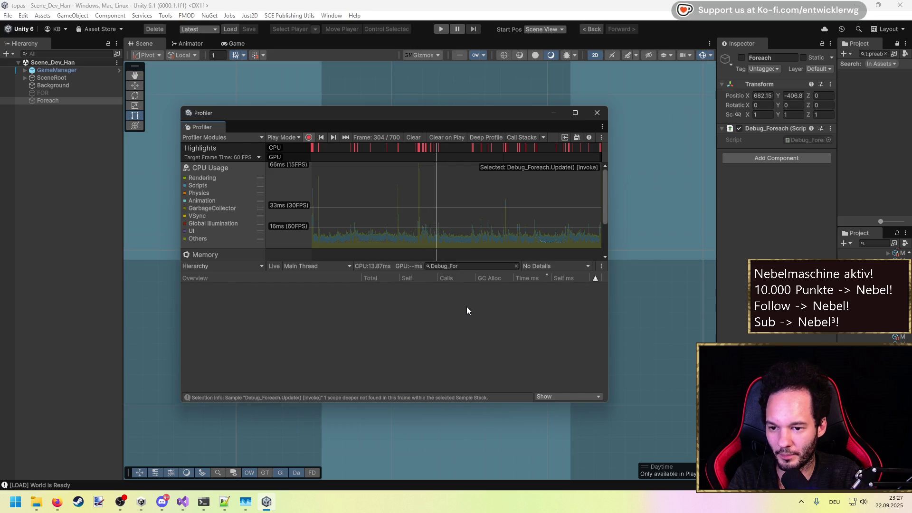
key("Right")
key("Left")
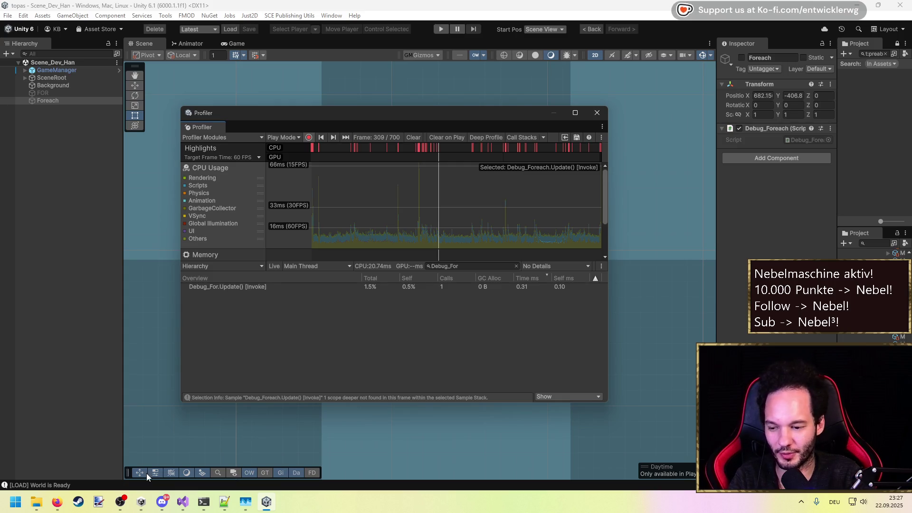
Back in Debug_For.cs, review the annotated fields, the CustomStruct definition and the Debug_For list type.
mouse_move(189, 502)
left_click(222, 447)
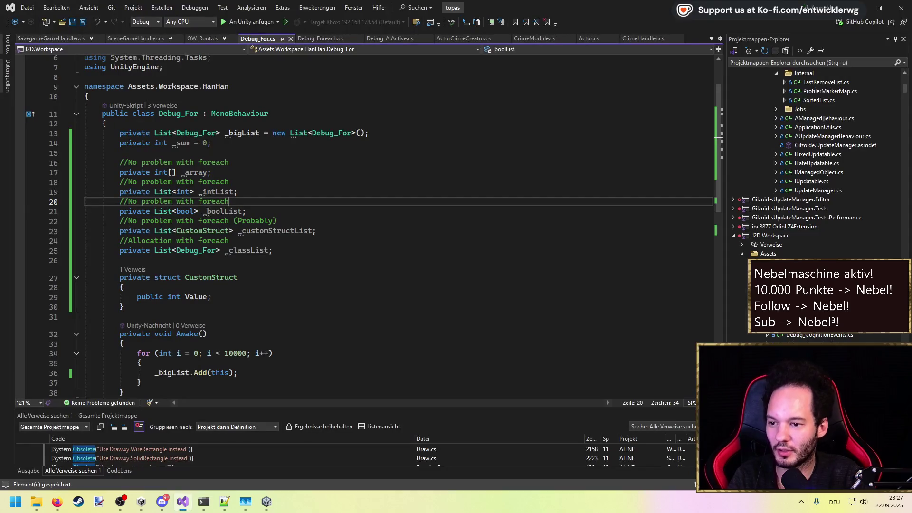
mouse_move(297, 251)
left_mouse_down()
mouse_move(85, 153)
mouse_move(20, 165)
left_mouse_up()
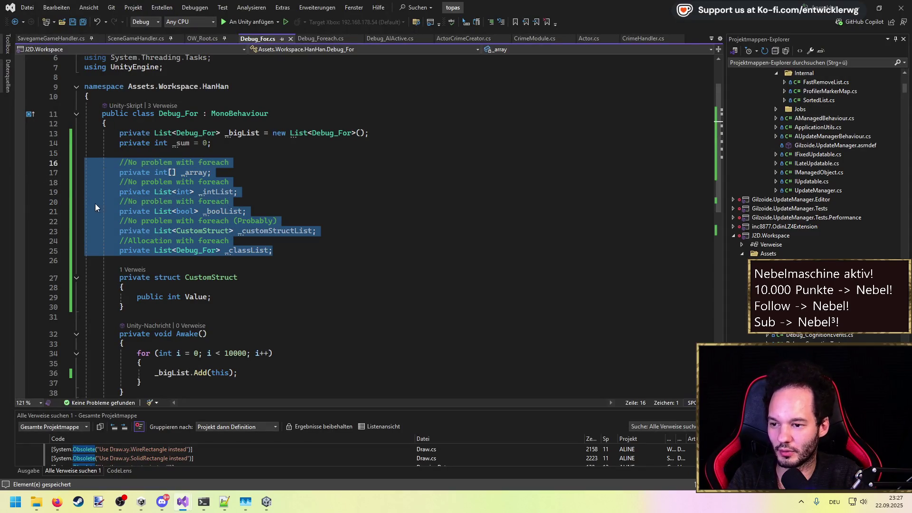
left_click(181, 192)
left_click(174, 173)
left_click(185, 191)
left_click(192, 211)
left_click(212, 231)
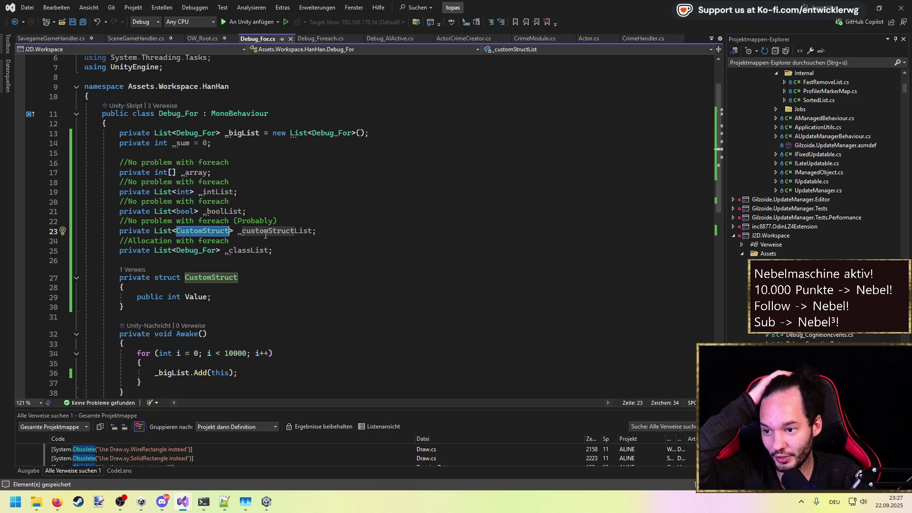
left_click_drag(184, 316, 53, 268)
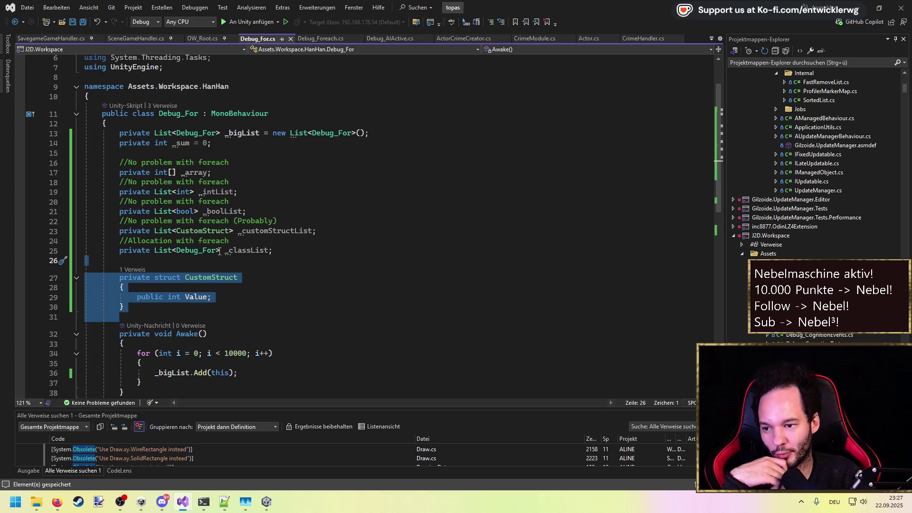
left_click(177, 251)
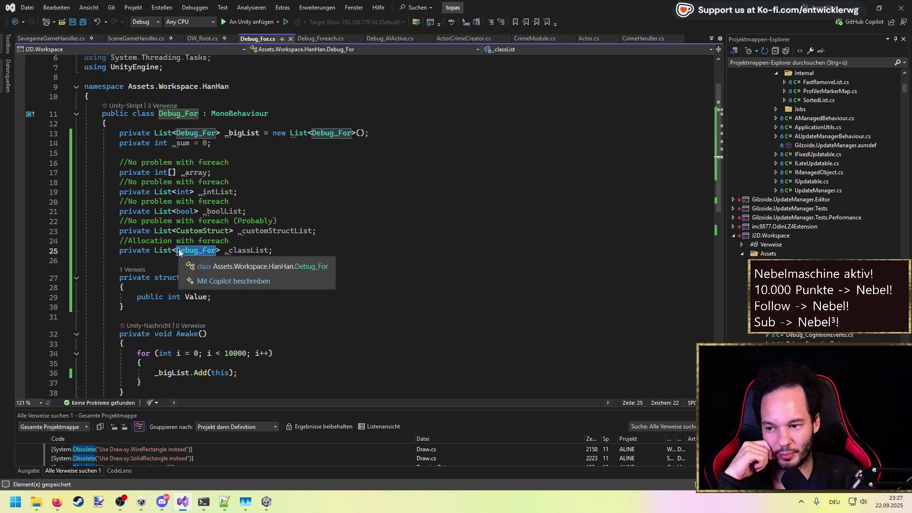
Select the field declarations on lines 16–25 and start a new GitHub Copilot Chat thread.
left_click_drag(272, 250, 85, 162)
key("ctrl+backslash")
key("ctrl+c")
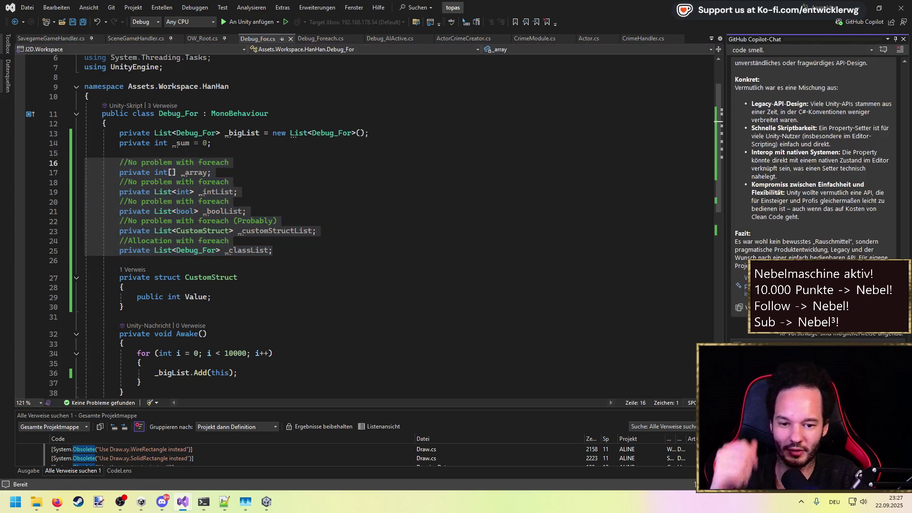
left_click(884, 50)
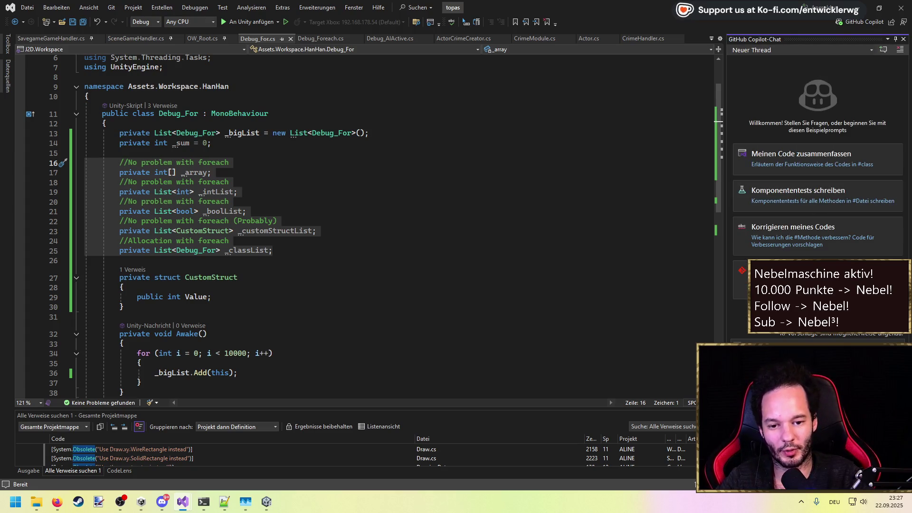
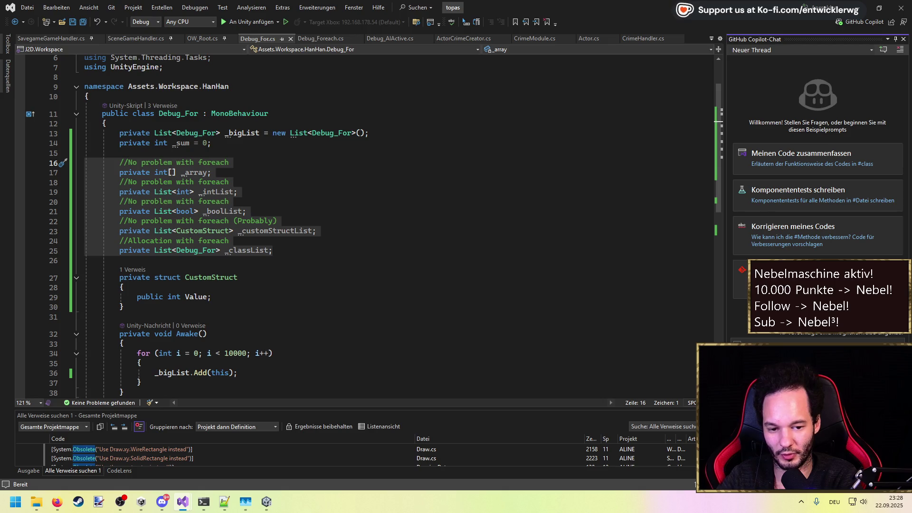
Send the foreach garbage-allocation question to Copilot and highlight the .NET Framework 4.7.1 mention.
key("Return")
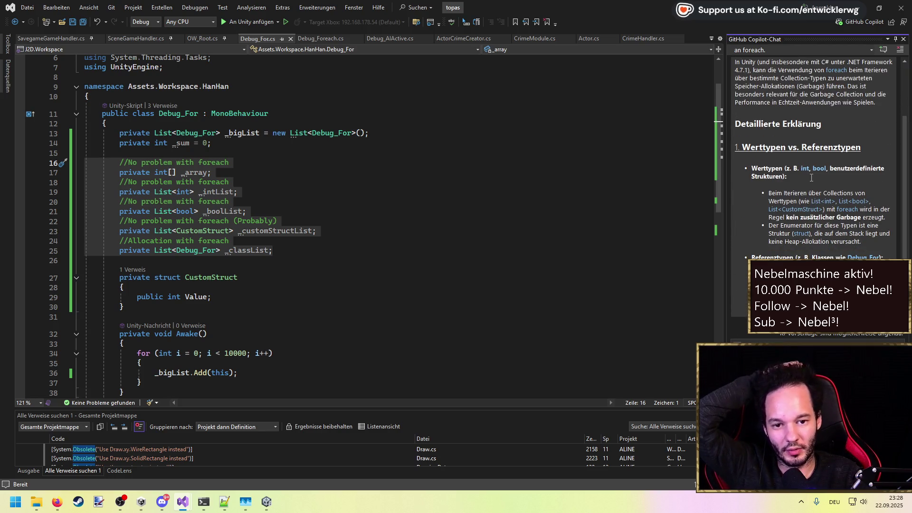
scroll(812, 178, "up", 4)
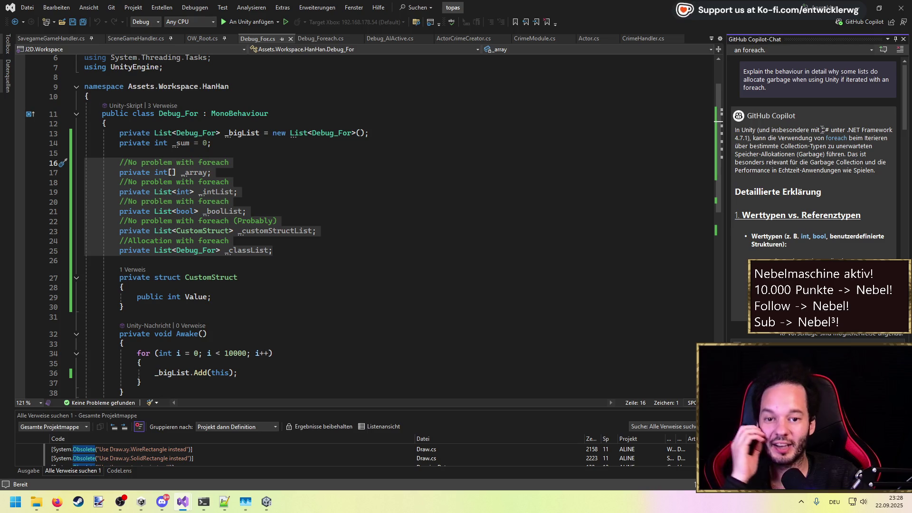
left_click_drag(821, 131, 883, 134)
left_click(885, 128)
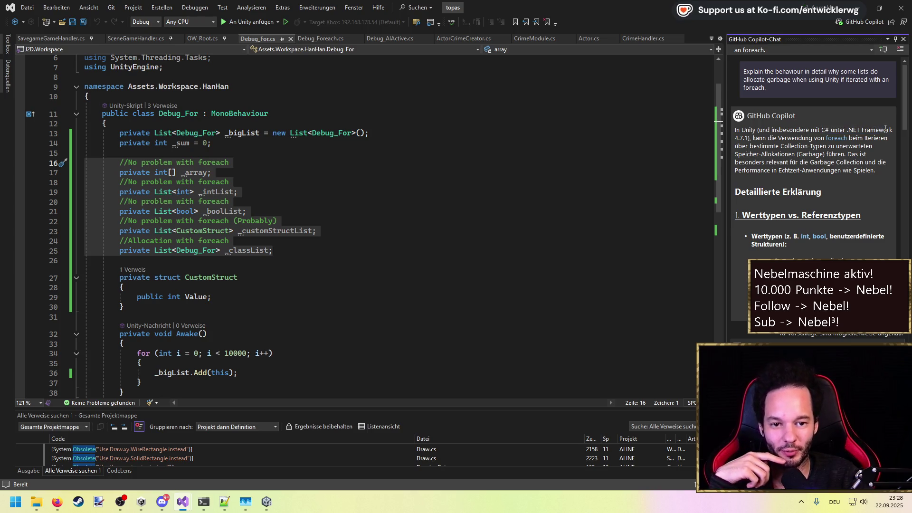
double_click(745, 138)
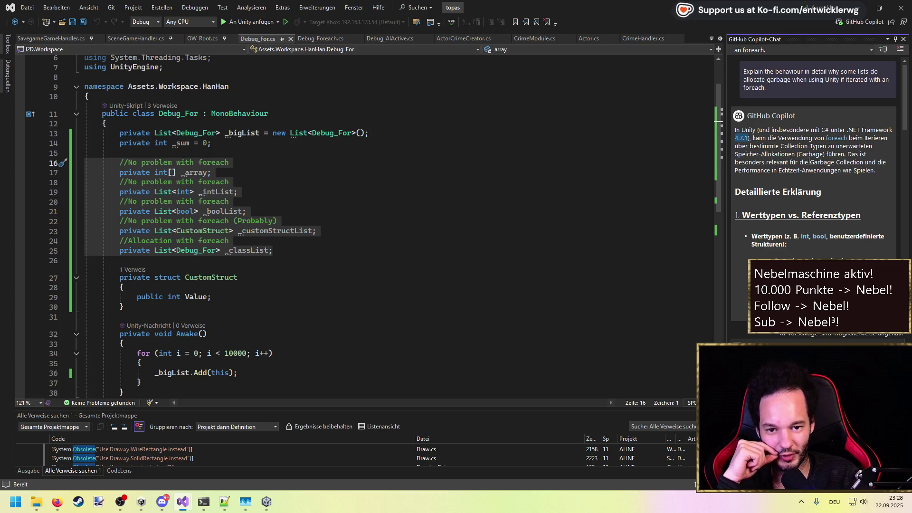
Read down through Copilot's German answer on value versus reference types.
scroll(810, 169, "down", 2)
scroll(810, 169, "down", 2)
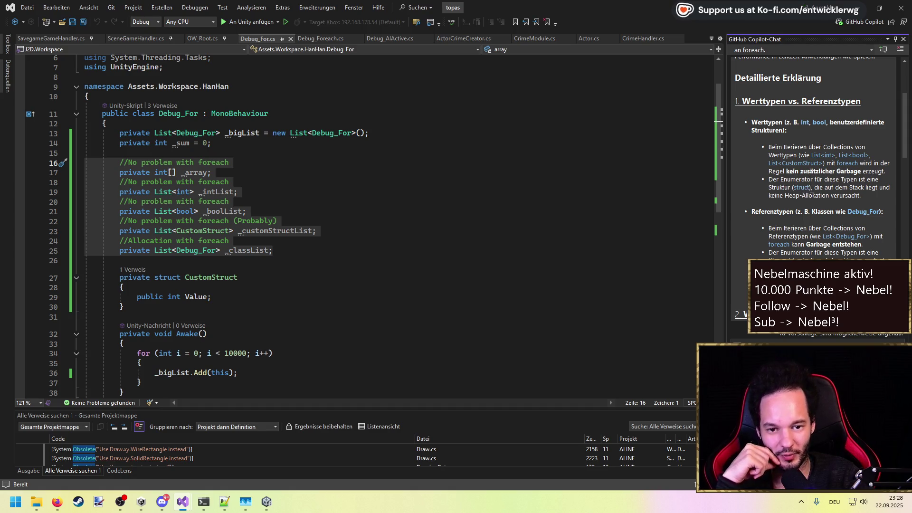
scroll(825, 195, "down", 5)
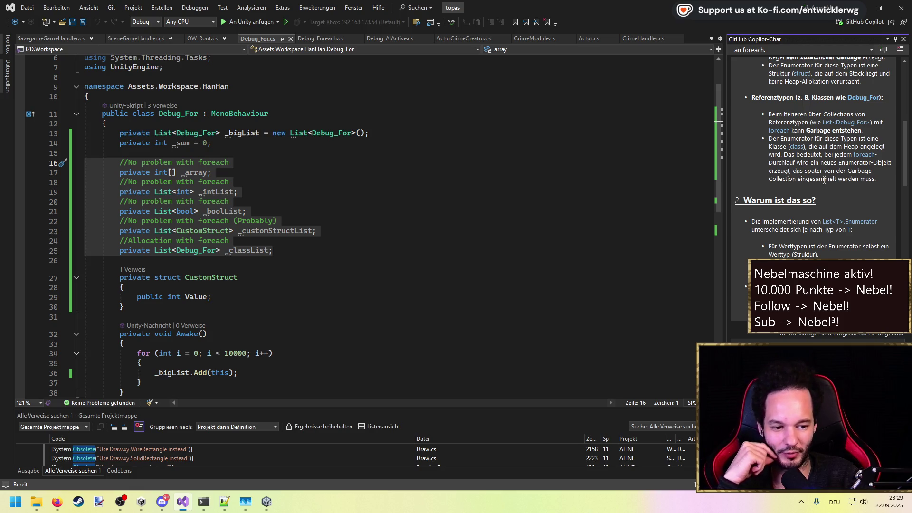
scroll(823, 180, "down", 2)
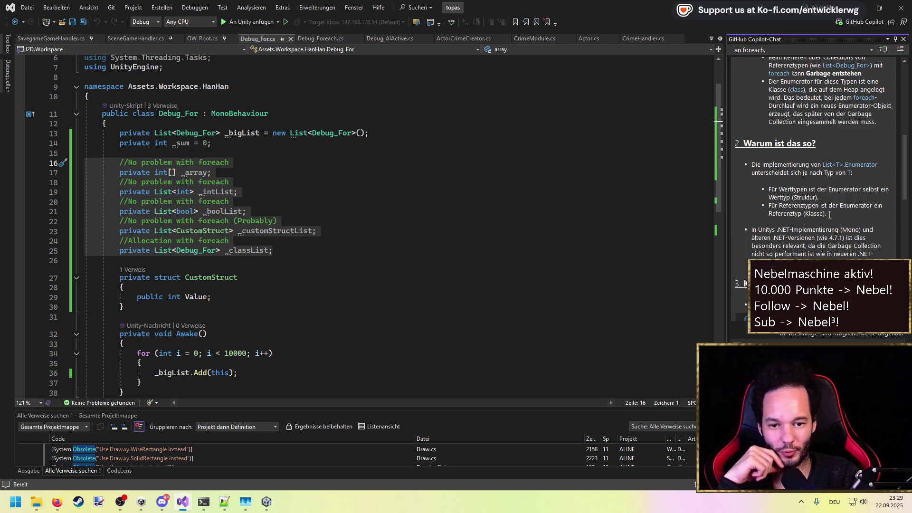
scroll(830, 214, "down", 2)
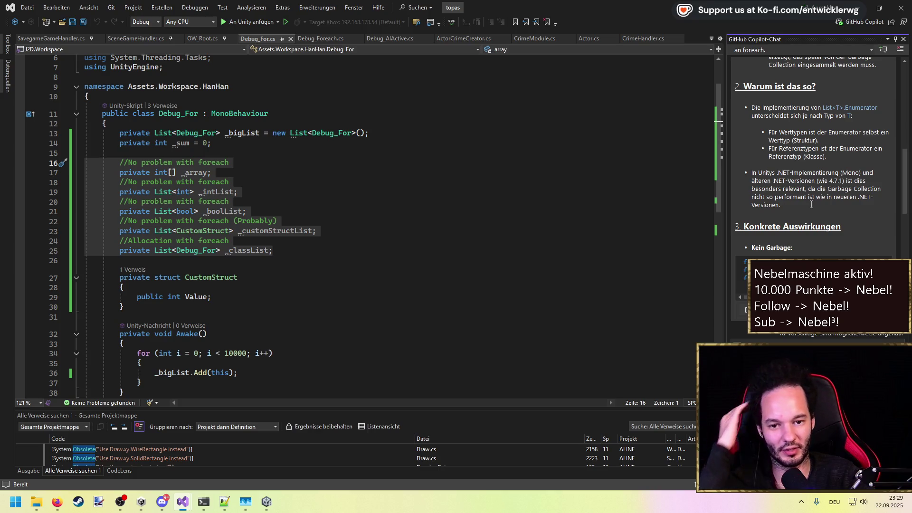
Scroll the Copilot answer to its Zusammenfassung recommending for-loops over foreach.
left_click_drag(844, 182, 760, 173)
left_click(811, 180)
scroll(811, 181, "down", 2)
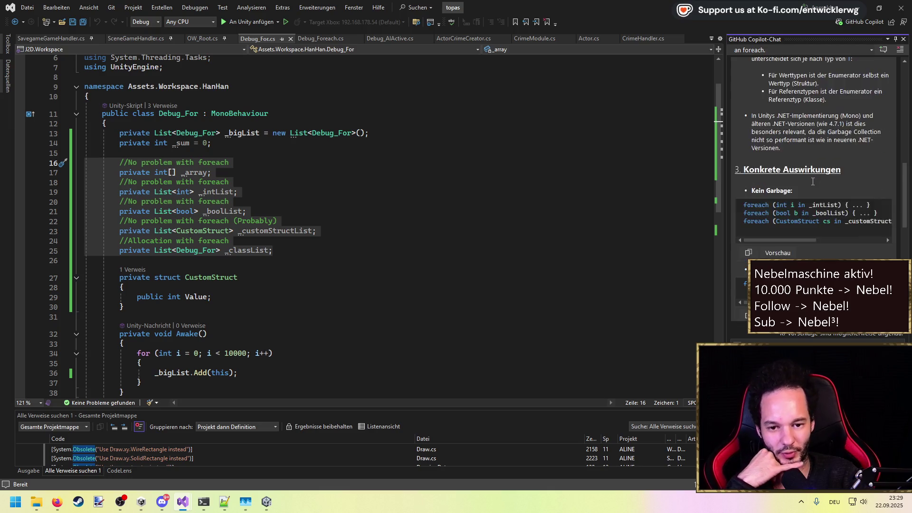
scroll(812, 181, "down", 2)
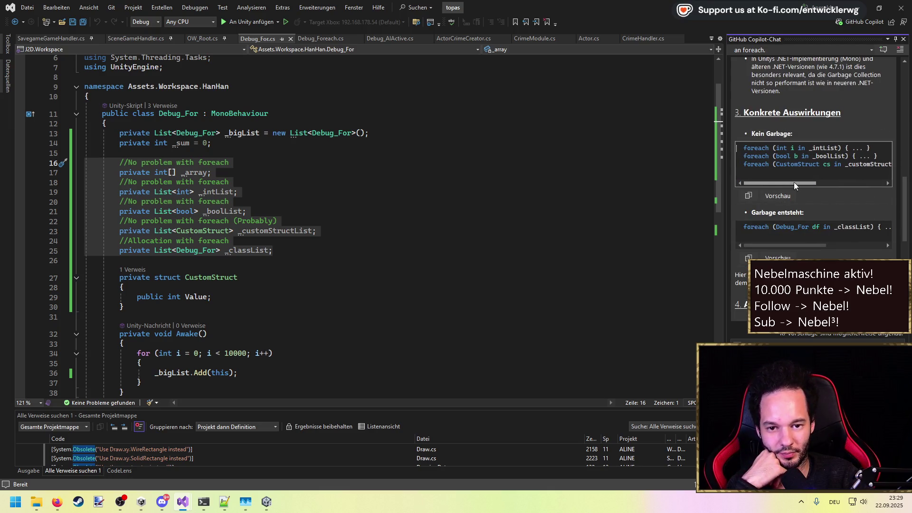
scroll(816, 185, "down", 3)
scroll(817, 185, "down", 2)
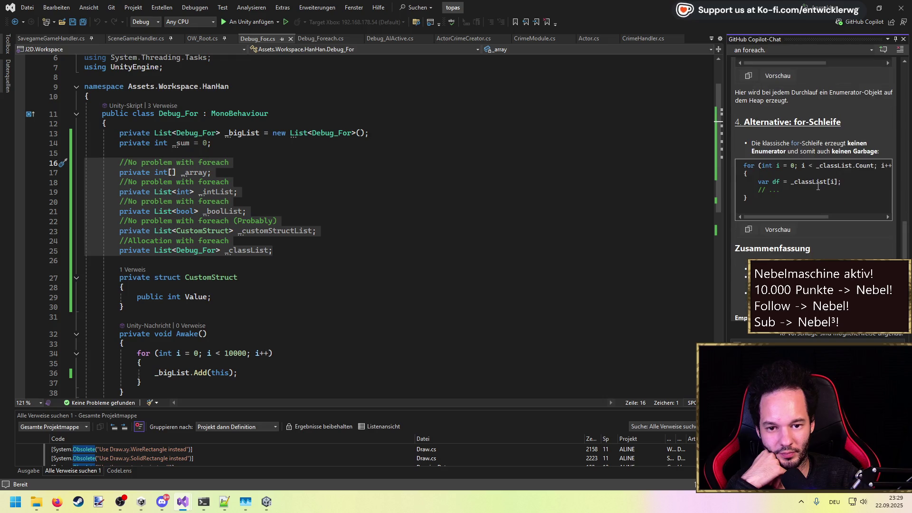
scroll(817, 185, "down", 2)
scroll(817, 186, "down", 2)
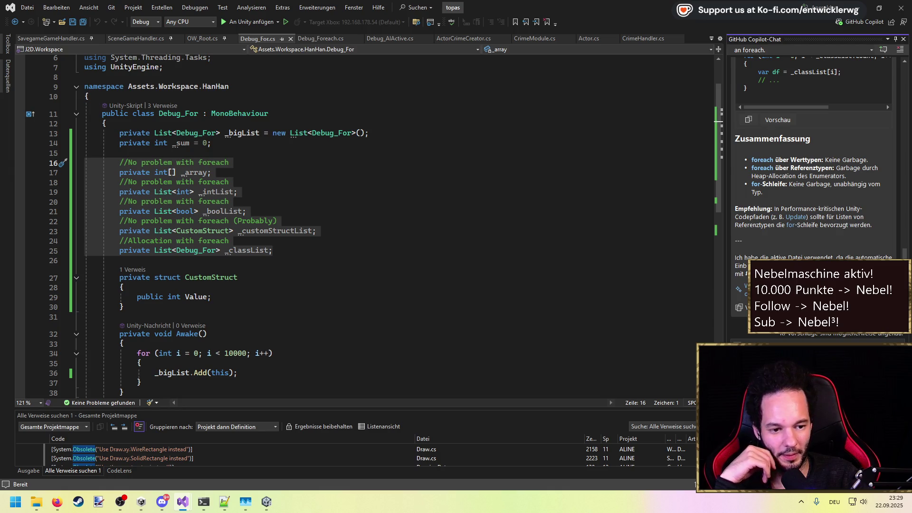
Clear the multi-line selection in Debug_For.cs and save the script.
key("alt+Tab")
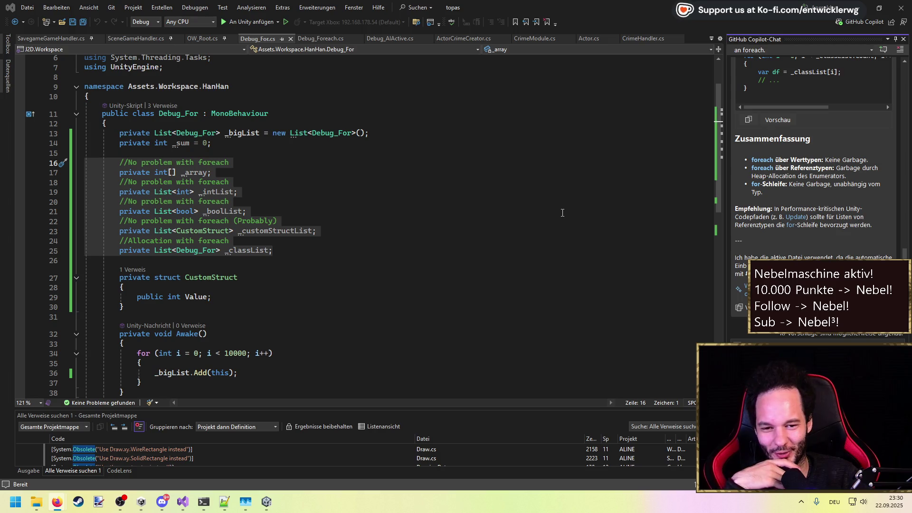
scroll(784, 248, "up", 2)
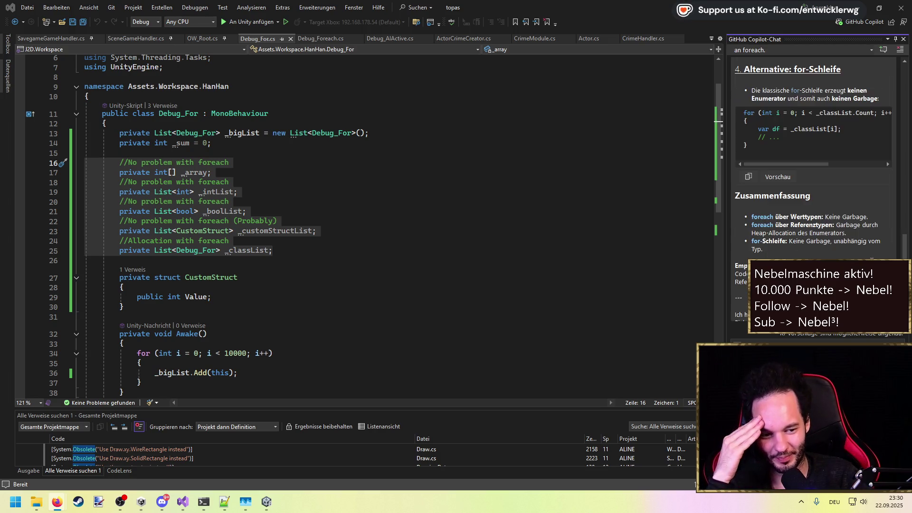
scroll(899, 257, "up", 1)
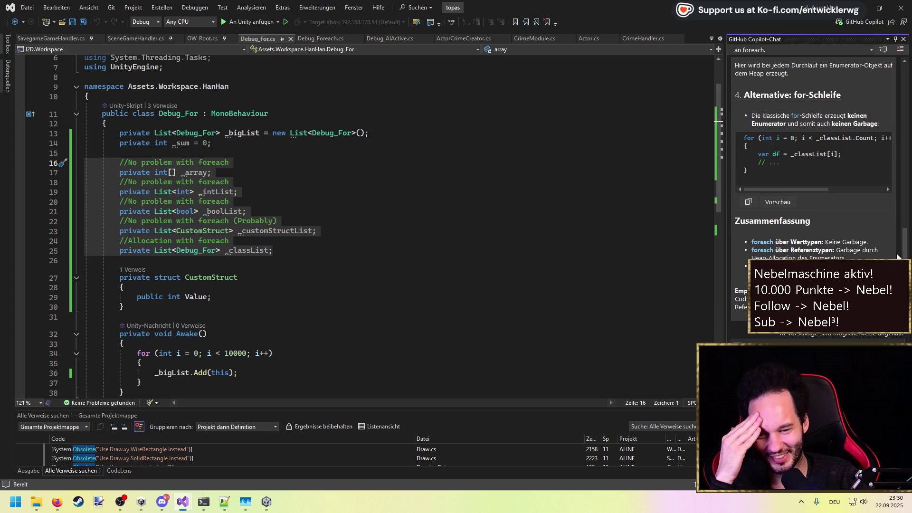
left_click(281, 250)
key("ctrl+s")
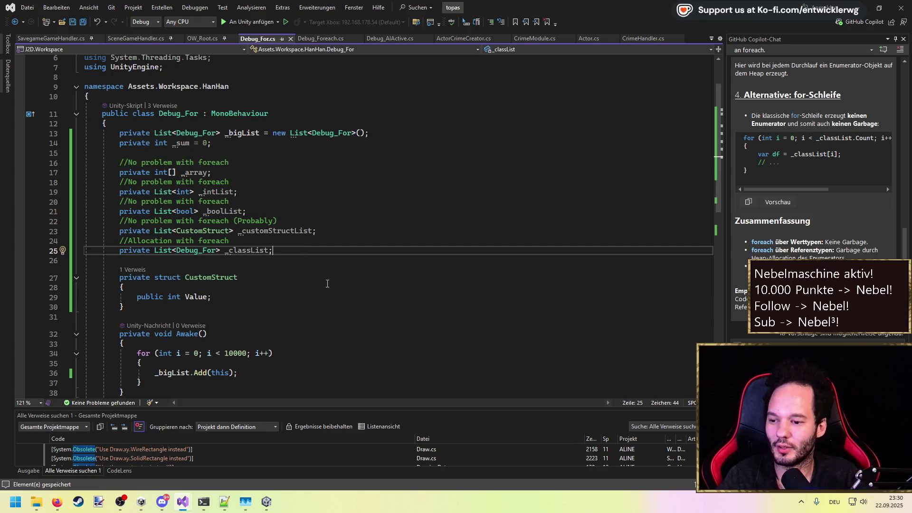
Review the Awake and Update for-loops in Debug_For.cs, then minimize Visual Studio.
scroll(328, 284, "down", 3)
left_click(284, 266)
scroll(284, 262, "down", 2)
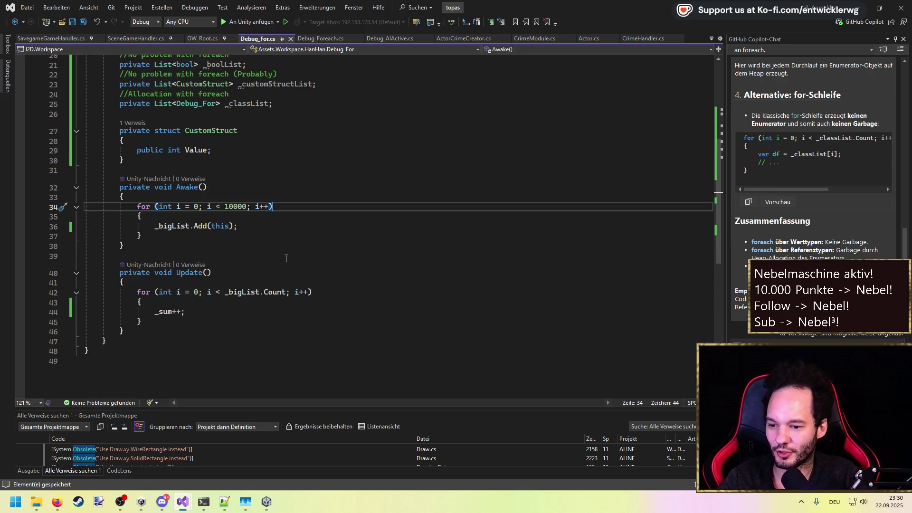
scroll(285, 258, "up", 3)
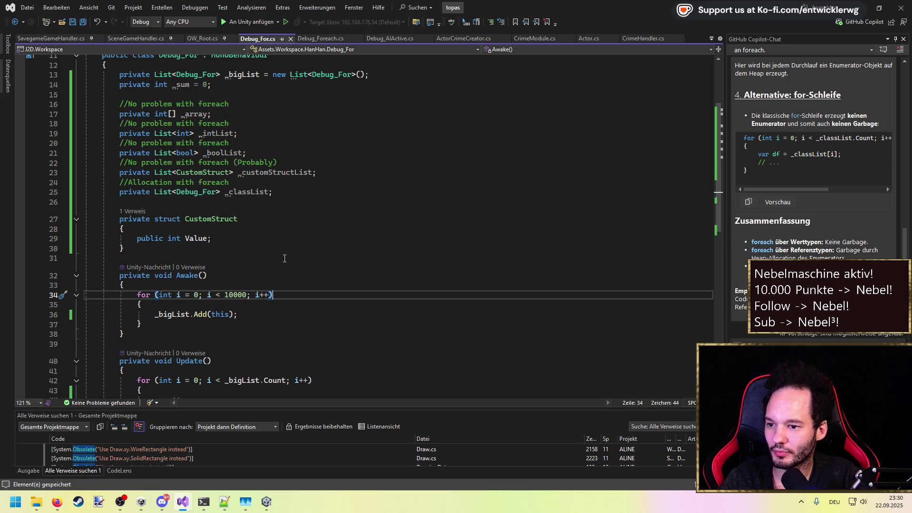
scroll(284, 259, "down", 4)
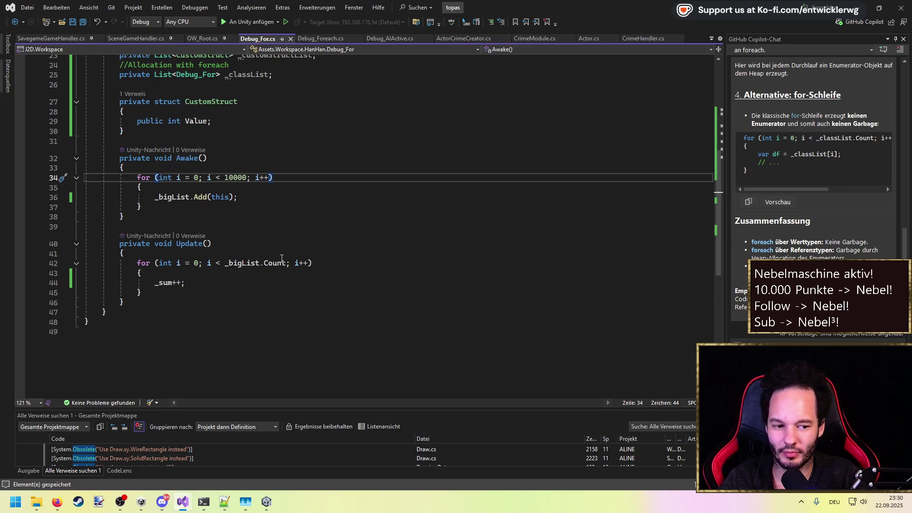
scroll(282, 259, "up", 5)
left_click(861, 9)
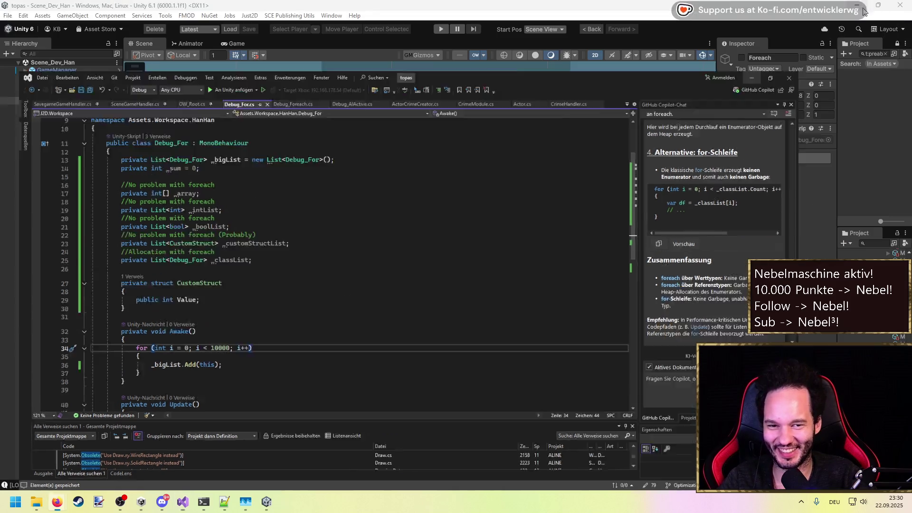
Close the floating Profiler, deselect Foreach, and clear and widen the Project panel.
left_click(596, 115)
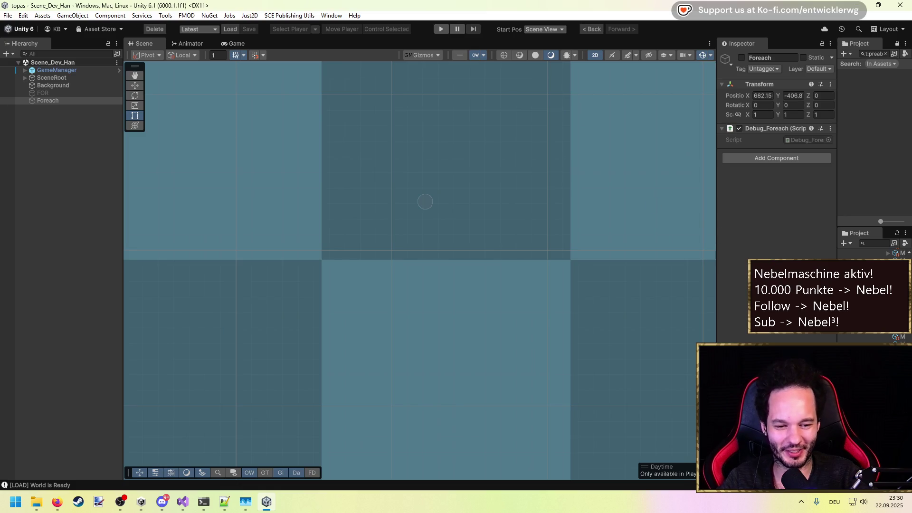
left_click(62, 259)
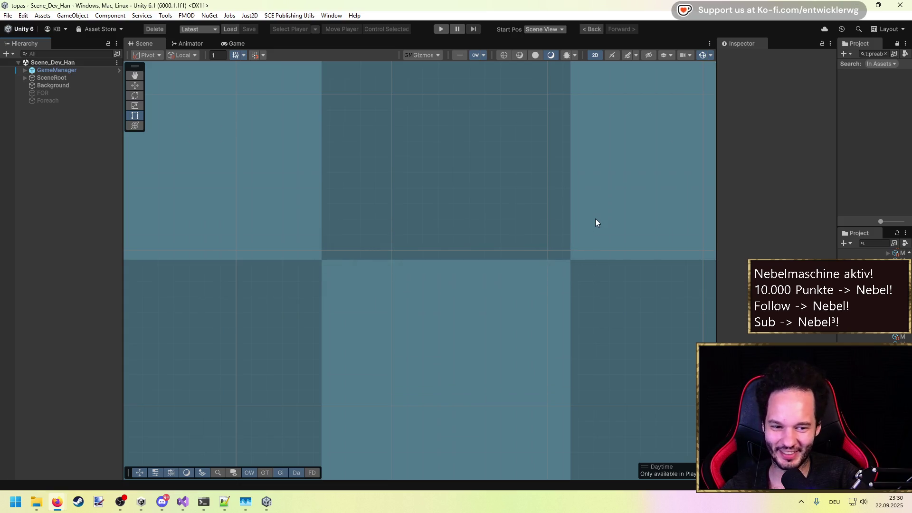
left_click(885, 54)
mouse_move(837, 97)
left_mouse_down()
mouse_move(729, 97)
mouse_move(778, 97)
left_mouse_up()
left_click_drag(908, 200, 902, 65)
Collapse the AddressableAssetsData, AOT and Editor folders in the Project panel.
left_click(785, 72)
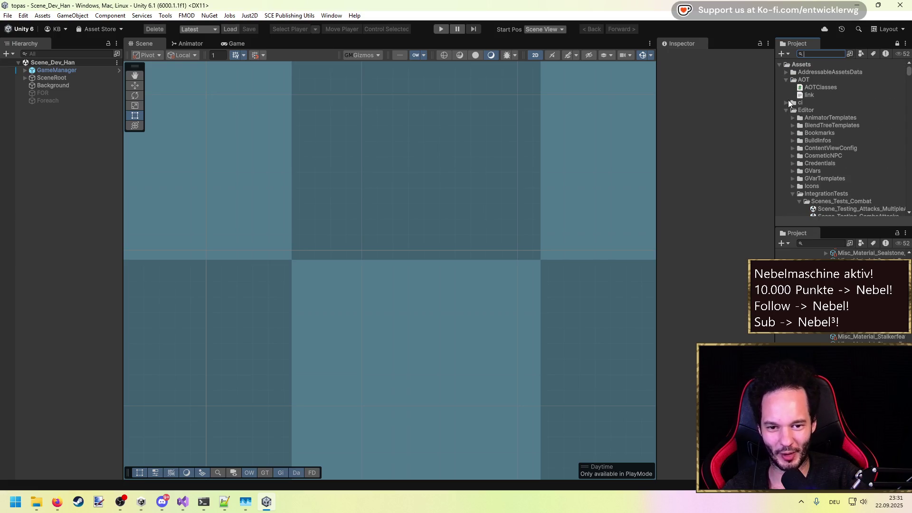
left_click(785, 80)
left_click(786, 94)
key("alt+Tab")
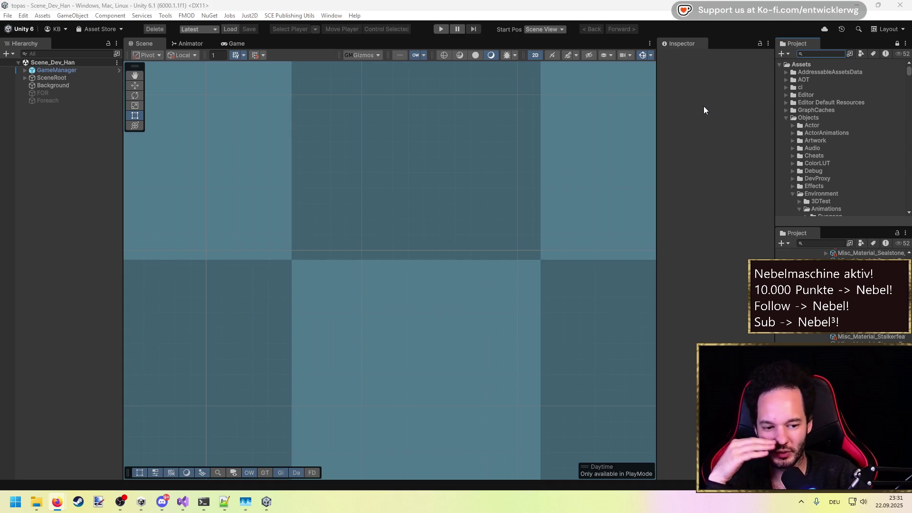
left_click(712, 115)
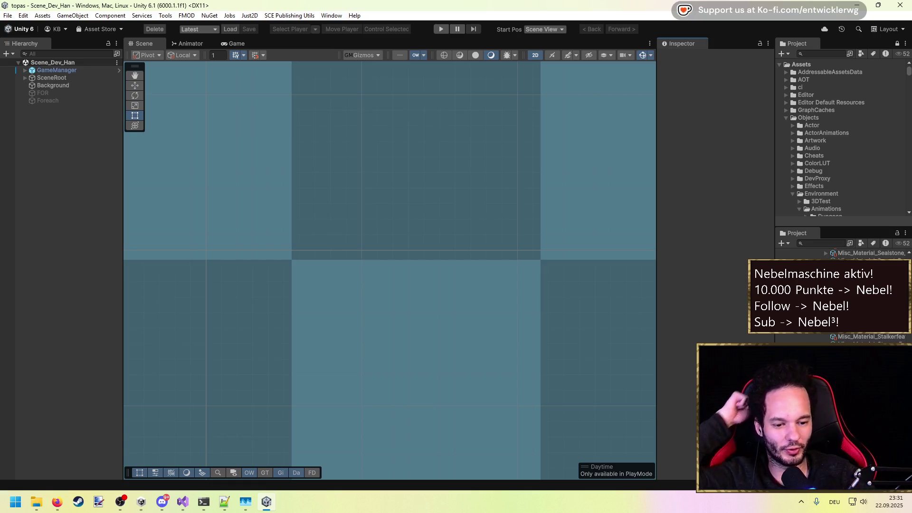
Open Project Settings from the Edit menu.
left_click(7, 15)
mouse_move(23, 15)
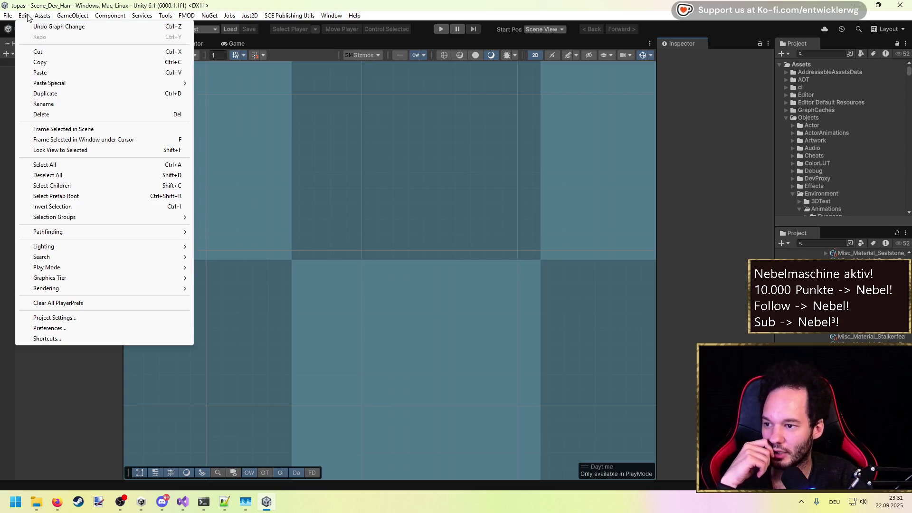
left_click(57, 317)
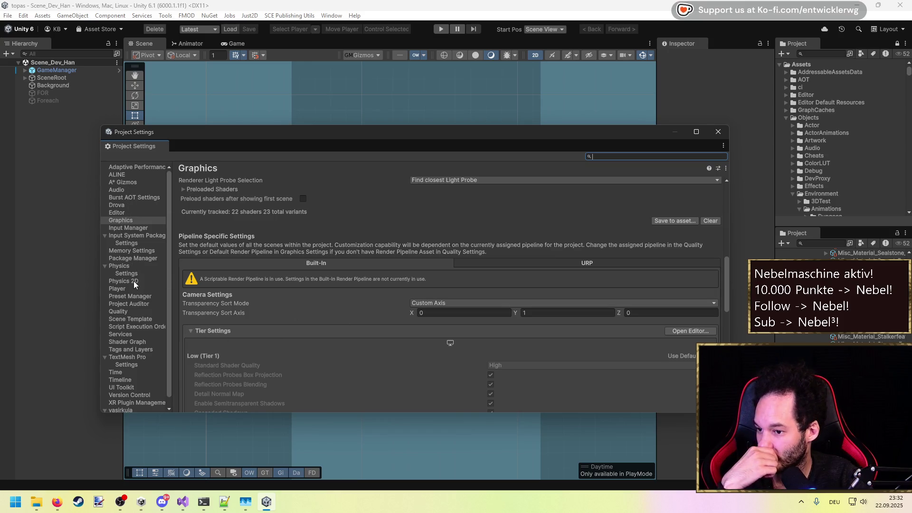
On the Player settings page, confirm Api Compatibility Level stays .NET Standard 2.1.
left_click(127, 266)
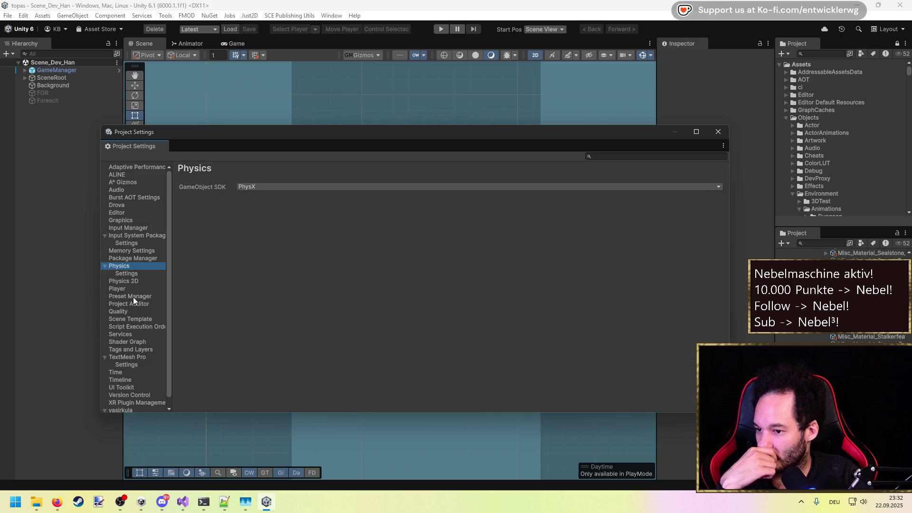
left_click(133, 288)
scroll(358, 333, "down", 10)
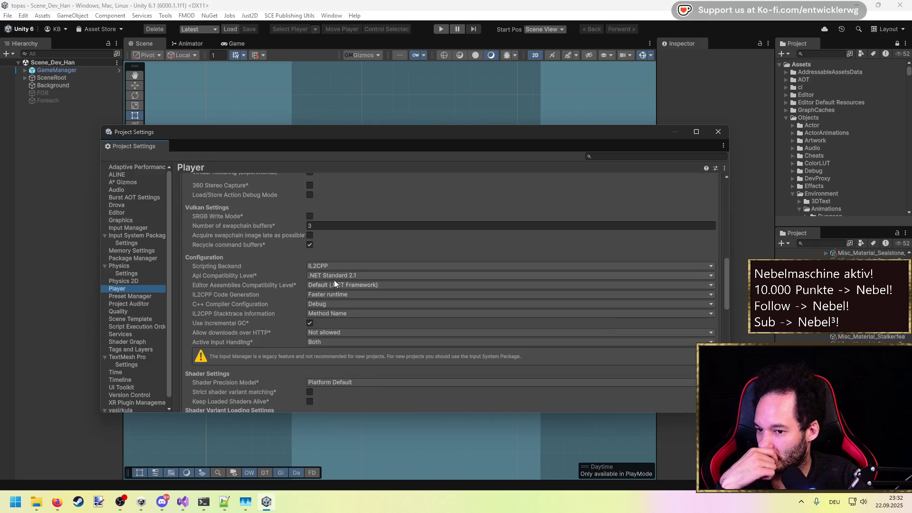
left_click(335, 279)
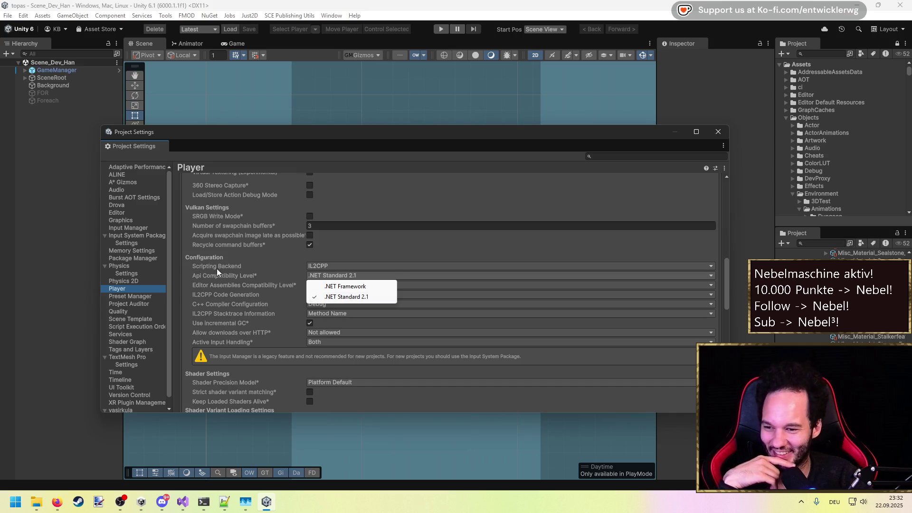
left_click(228, 274)
left_click(321, 278)
left_click(288, 281)
Keep Editor Assemblies at Default (.NET Framework) and close Project Settings unchanged.
left_click(321, 286)
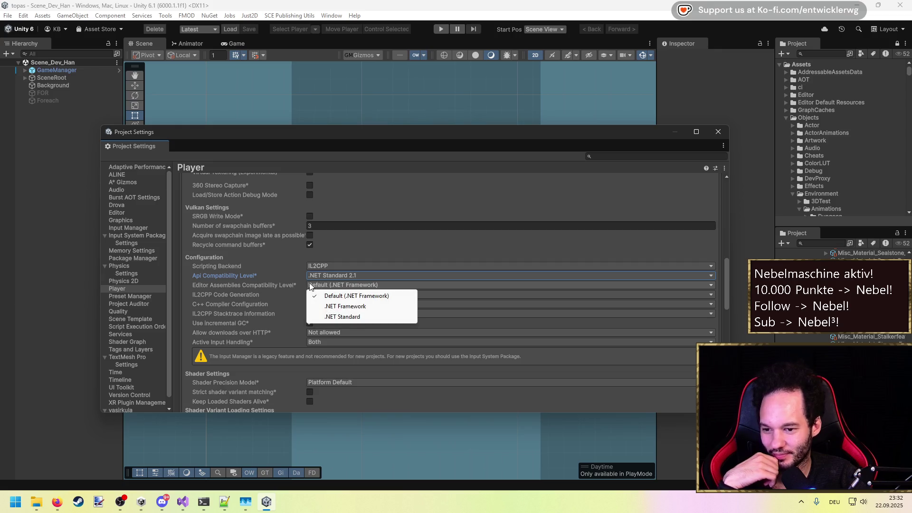
left_click(275, 284)
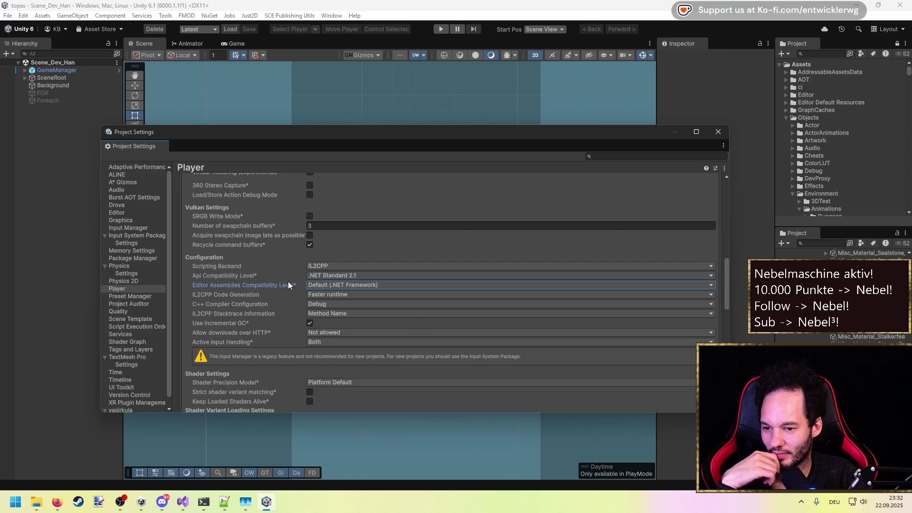
left_click(275, 276)
left_click(325, 275)
left_click(277, 277)
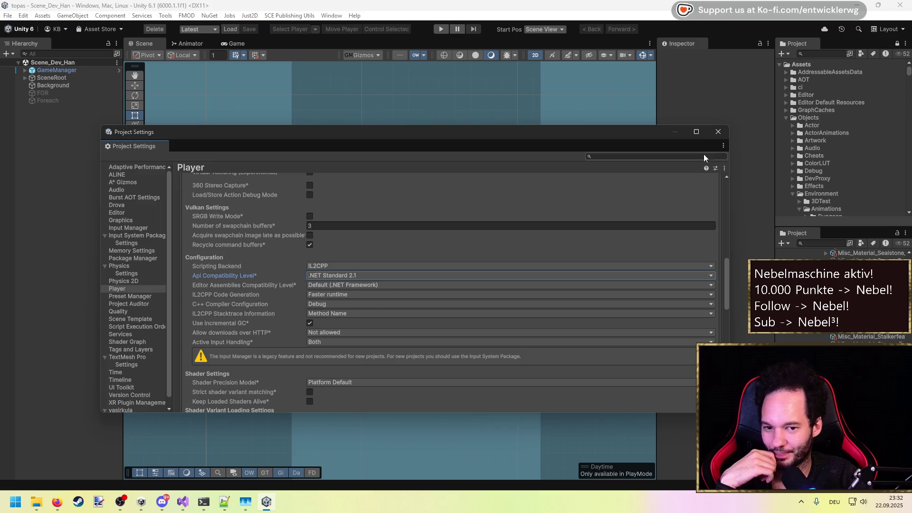
left_click(719, 132)
left_click(57, 501)
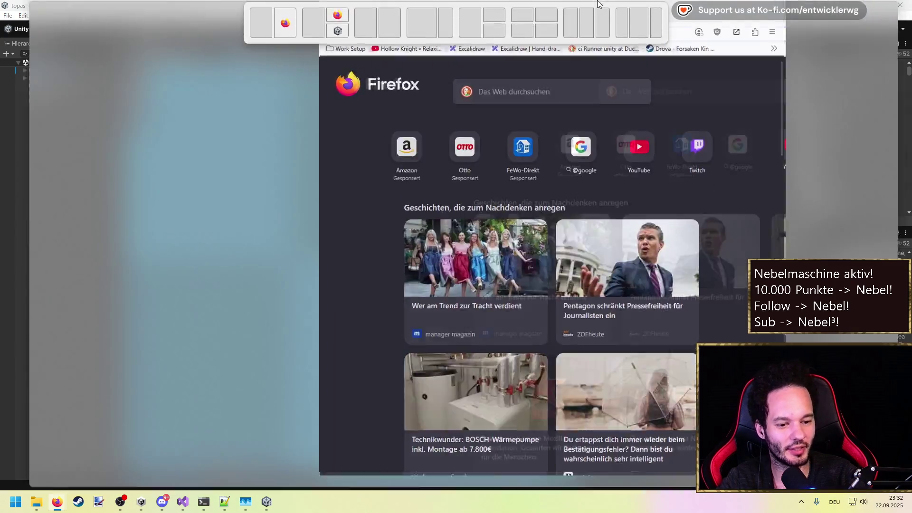
Search the web for 'Unity .net version' and open the CoreCLR and .NET Modernization thread.
type("Unity .net version")
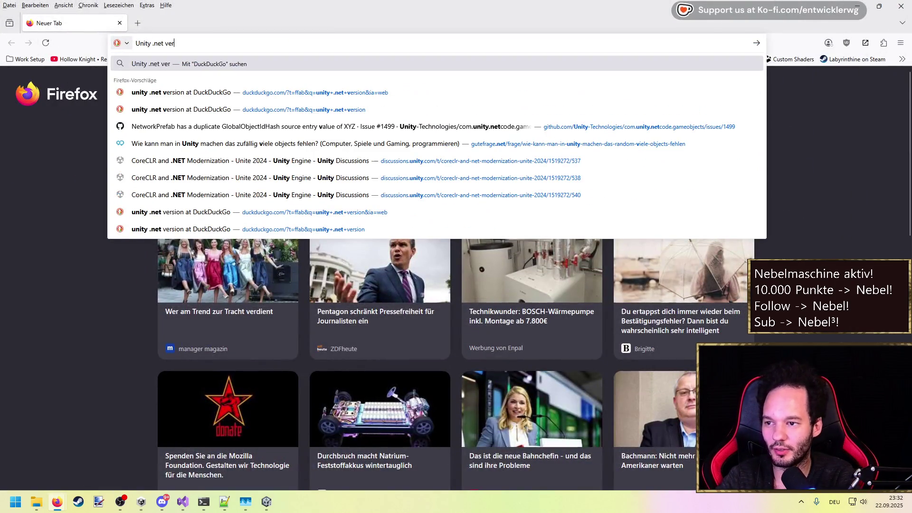
key("Return")
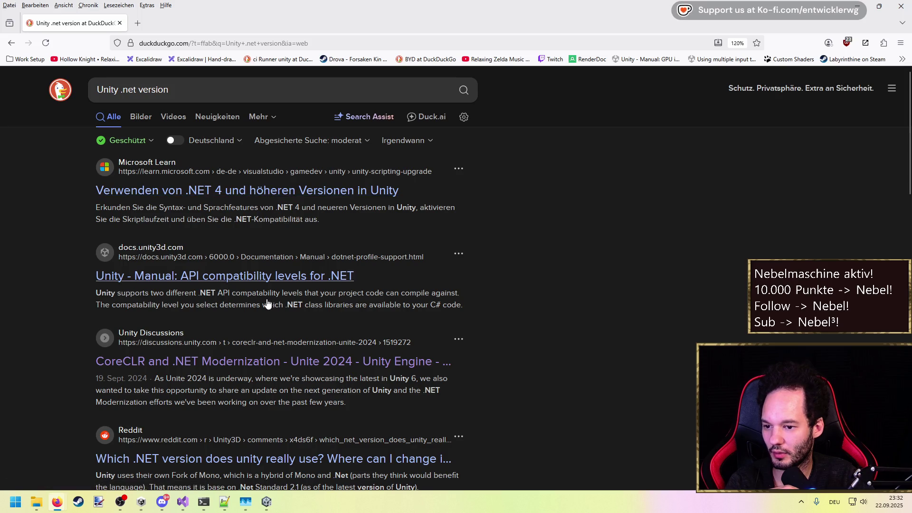
scroll(267, 219, "down", 3)
left_click(165, 245)
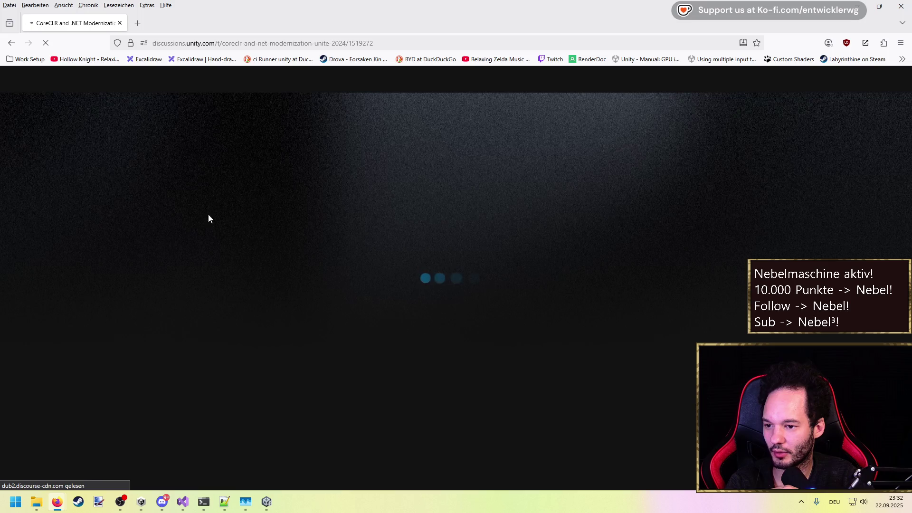
Read the post, highlighting the .NET 8+ CoreCLR migration, garbage collection, and JIT/GC improvement passages.
scroll(381, 166, "down", 1)
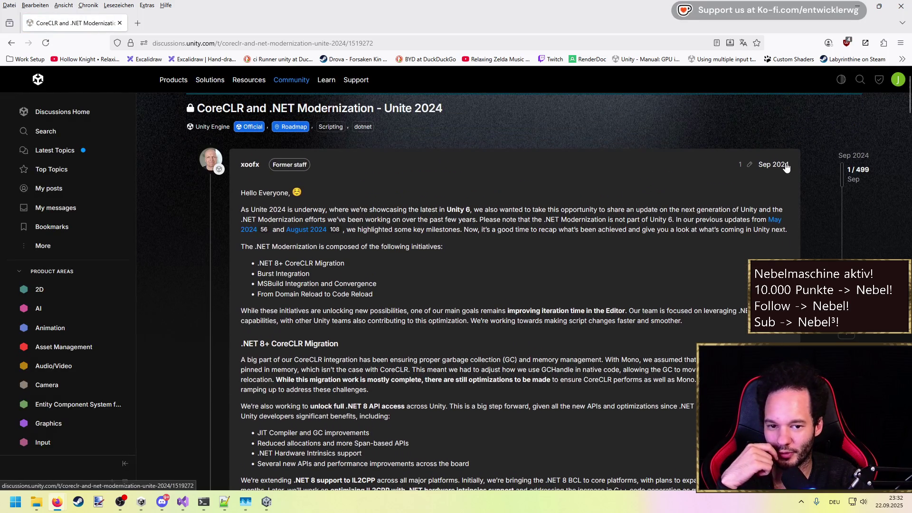
scroll(456, 263, "down", 1)
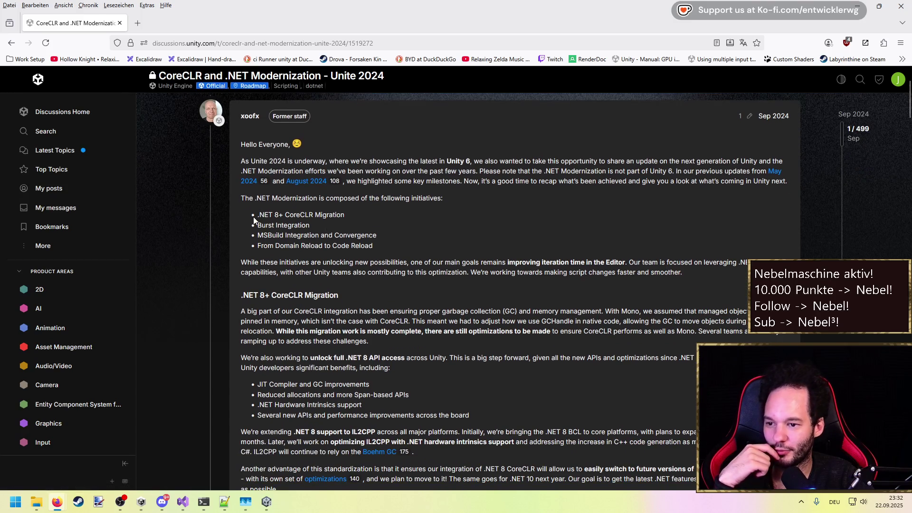
left_click_drag(255, 215, 346, 213)
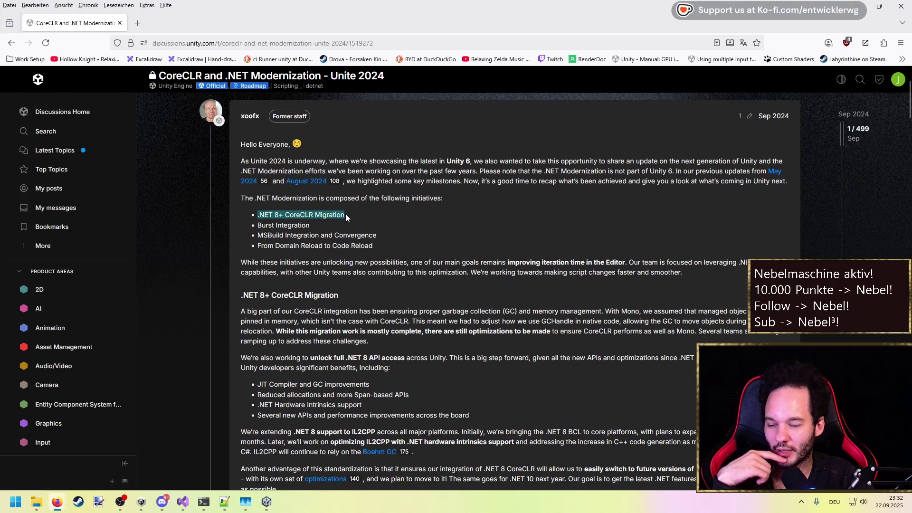
left_click(360, 220)
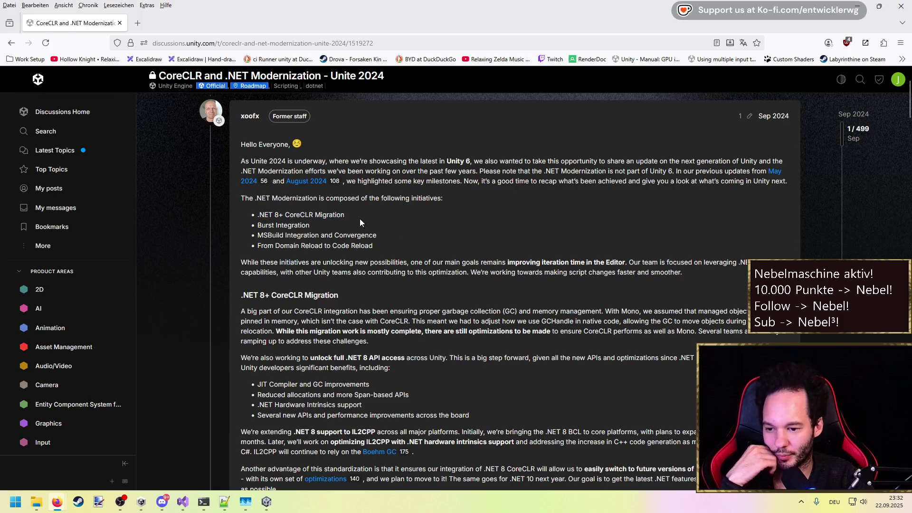
scroll(359, 217, "down", 2)
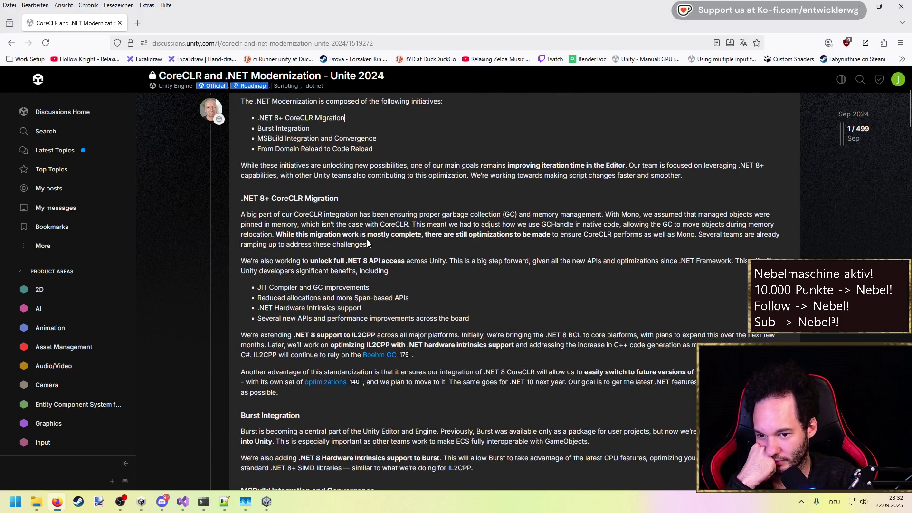
mouse_move(418, 214)
left_mouse_down()
mouse_move(604, 214)
mouse_move(240, 216)
left_mouse_up()
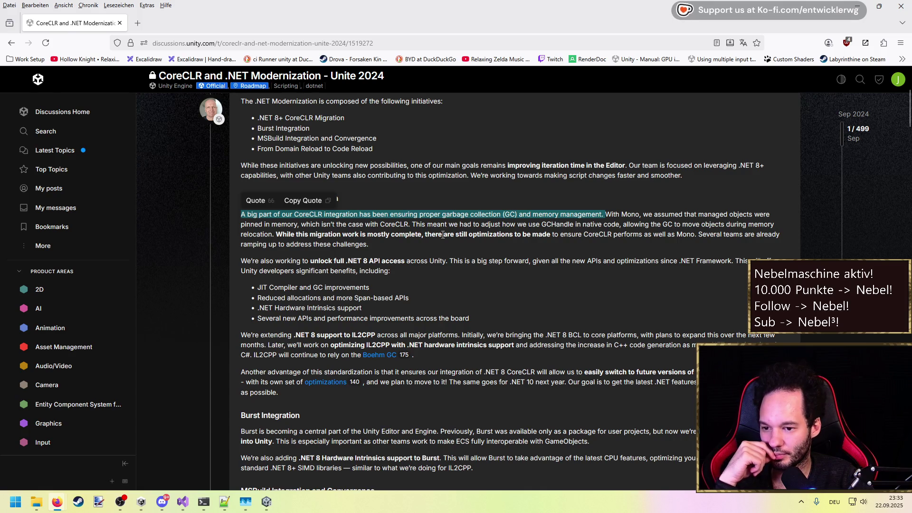
scroll(428, 237, "down", 1)
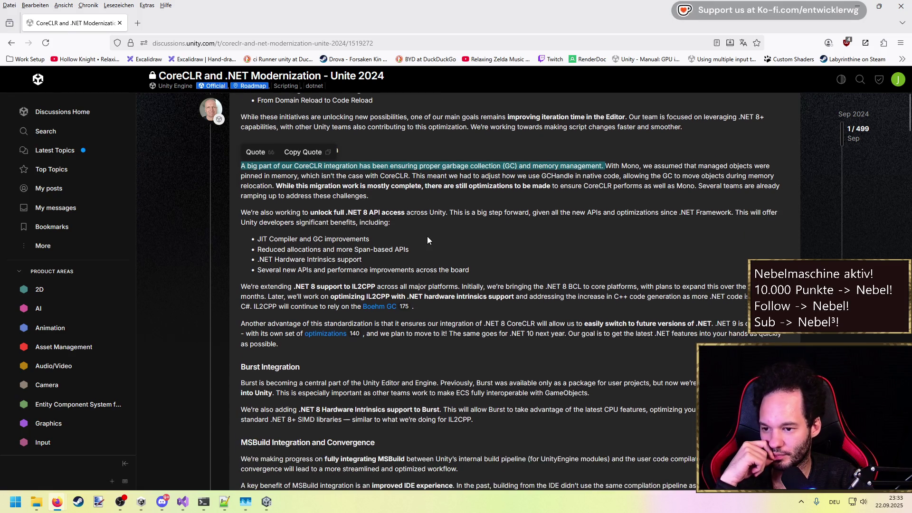
left_click_drag(378, 242, 238, 246)
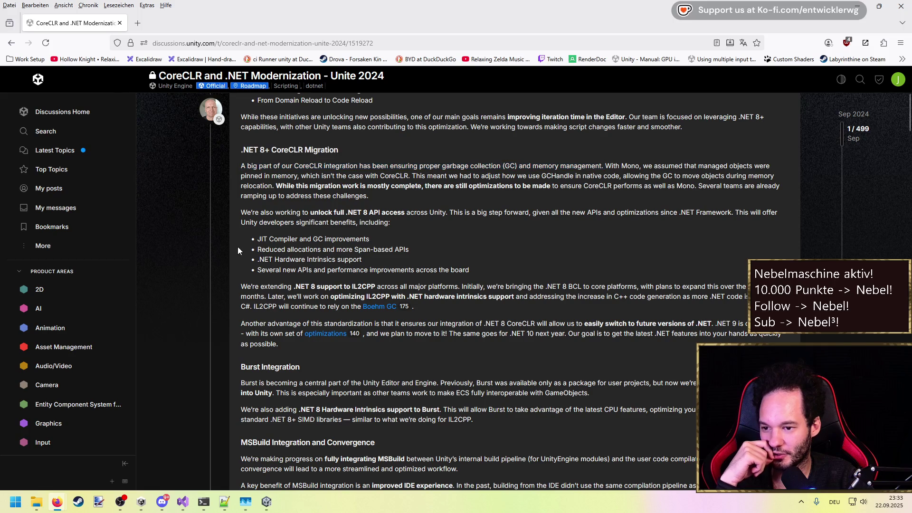
left_click_drag(423, 253, 241, 245)
left_click(426, 246)
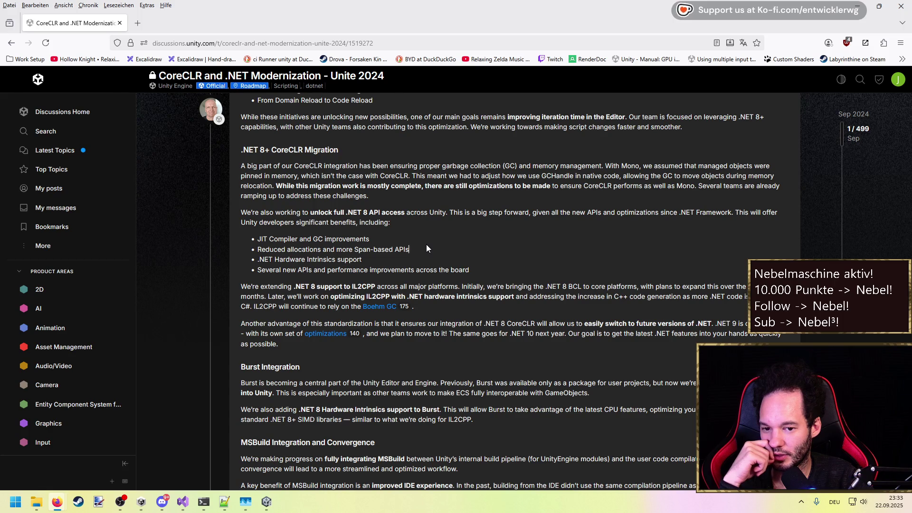
Highlight the Boehm GC and IL2CPP passages, then close Firefox to return to Unity.
scroll(426, 244, "down", 2)
left_click_drag(414, 210, 266, 210)
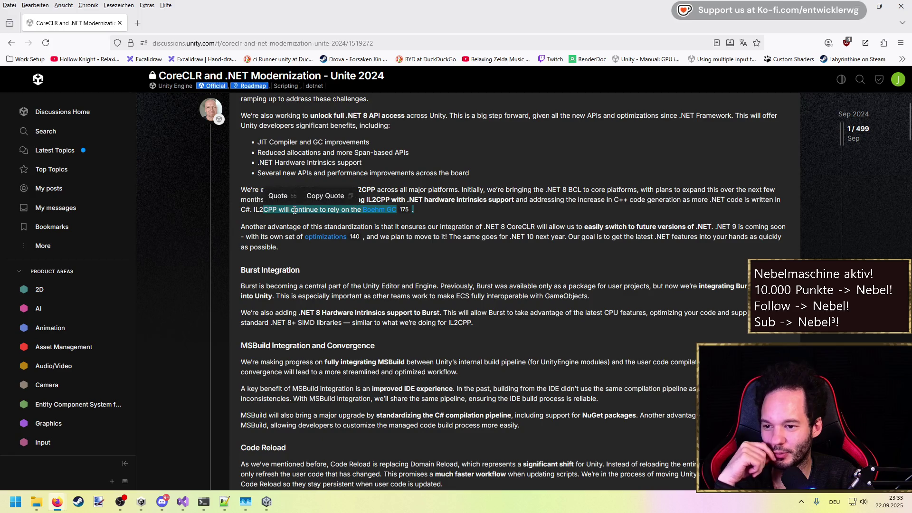
left_click(392, 215)
left_click_drag(422, 209, 263, 211)
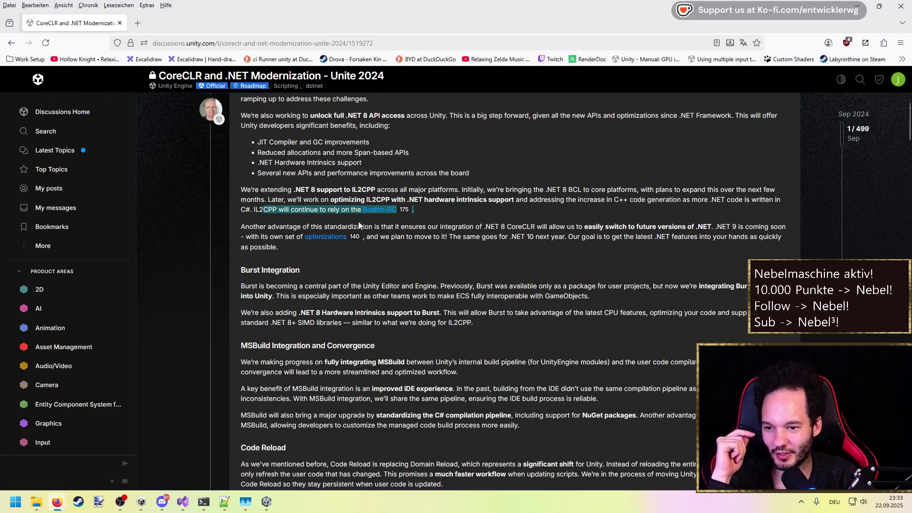
left_click(425, 210)
double_click(271, 210)
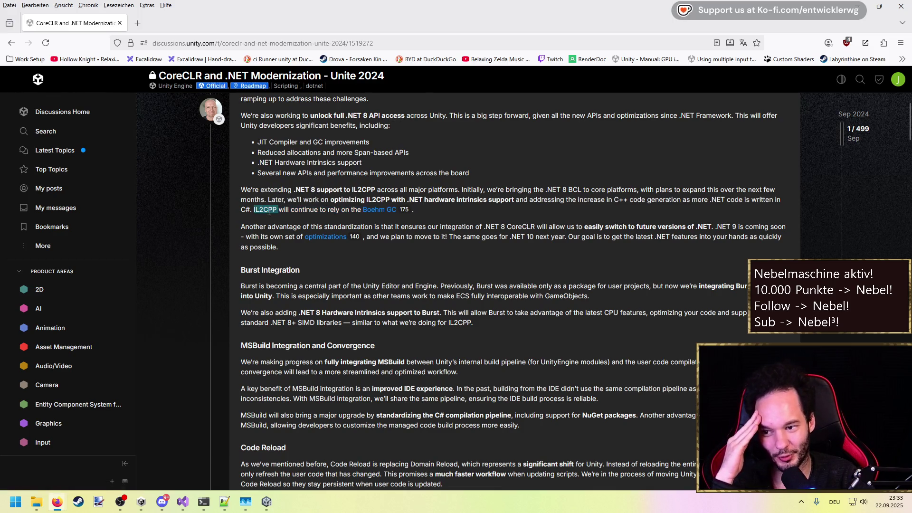
left_click(418, 247)
scroll(410, 244, "down", 2)
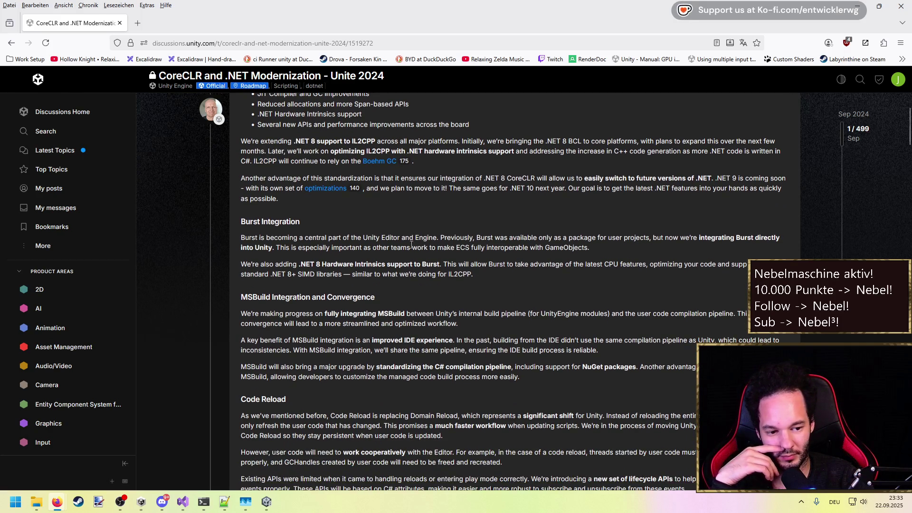
scroll(411, 244, "up", 3)
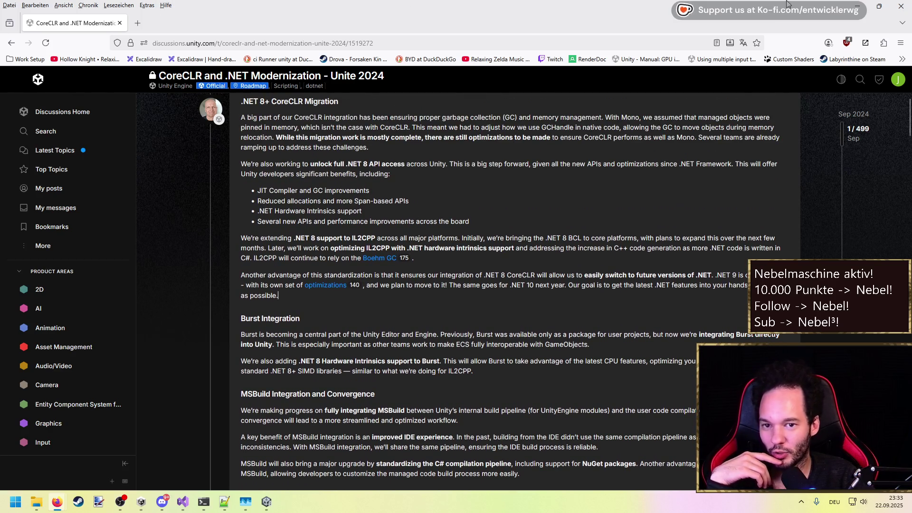
left_click(899, 5)
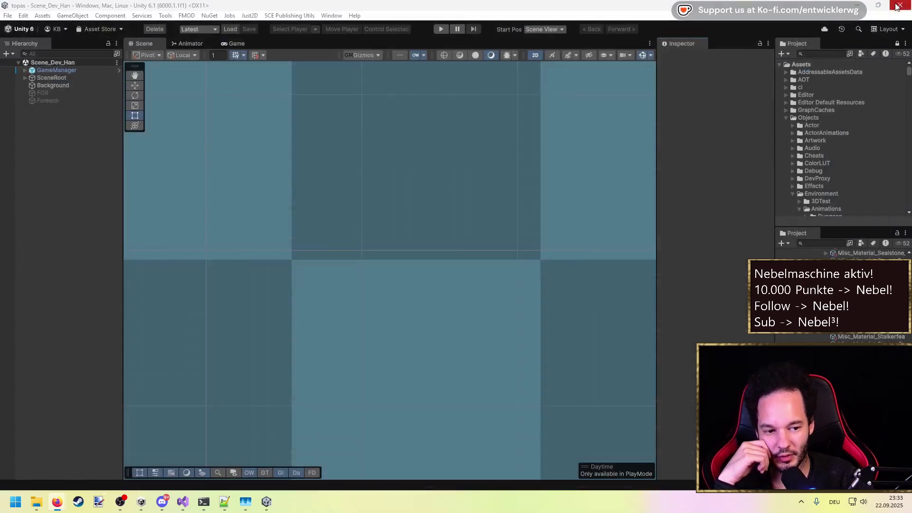
left_click(831, 53)
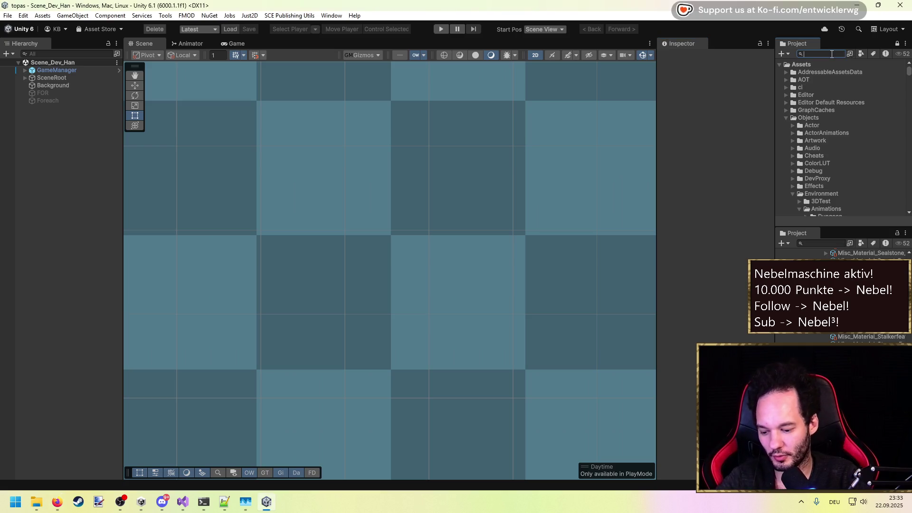